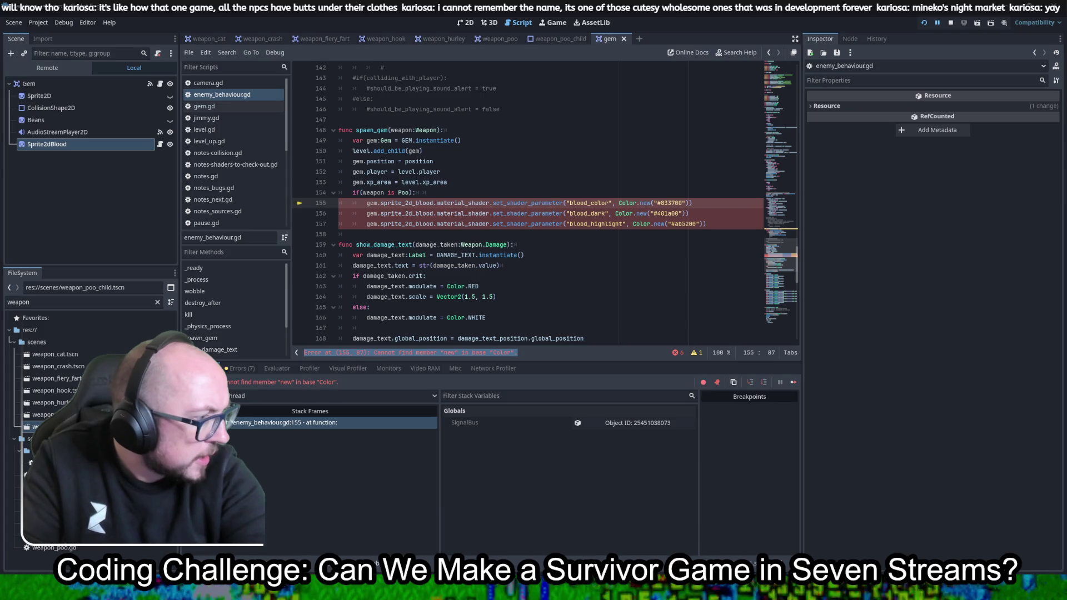
Change Color.new to plain Color on lines 155–157, save the script, and restart the game
click(652, 204)
key(BackSpace)
click(647, 214)
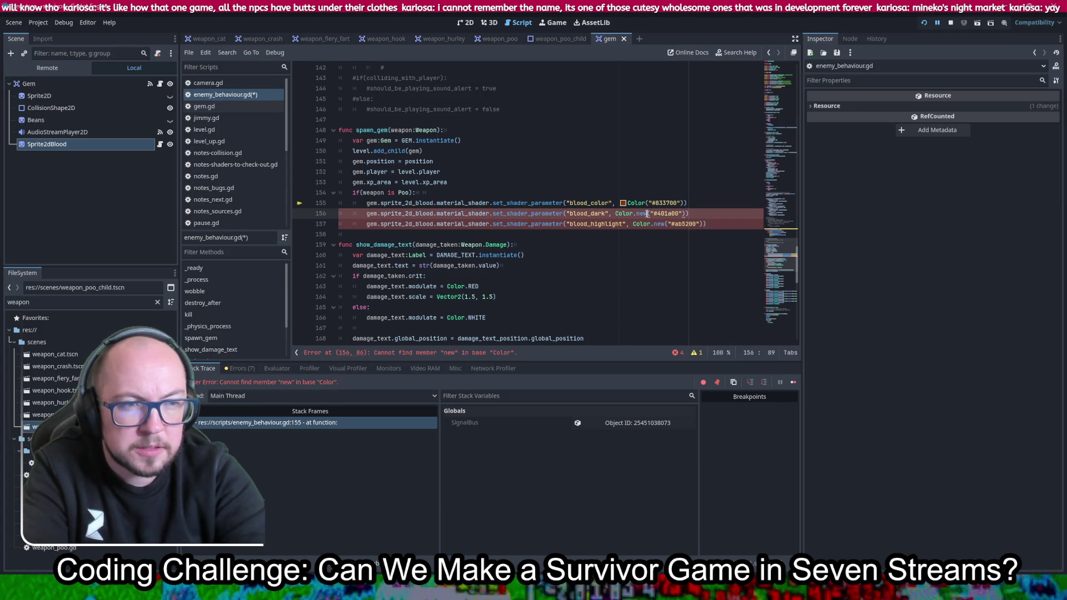
click(664, 224)
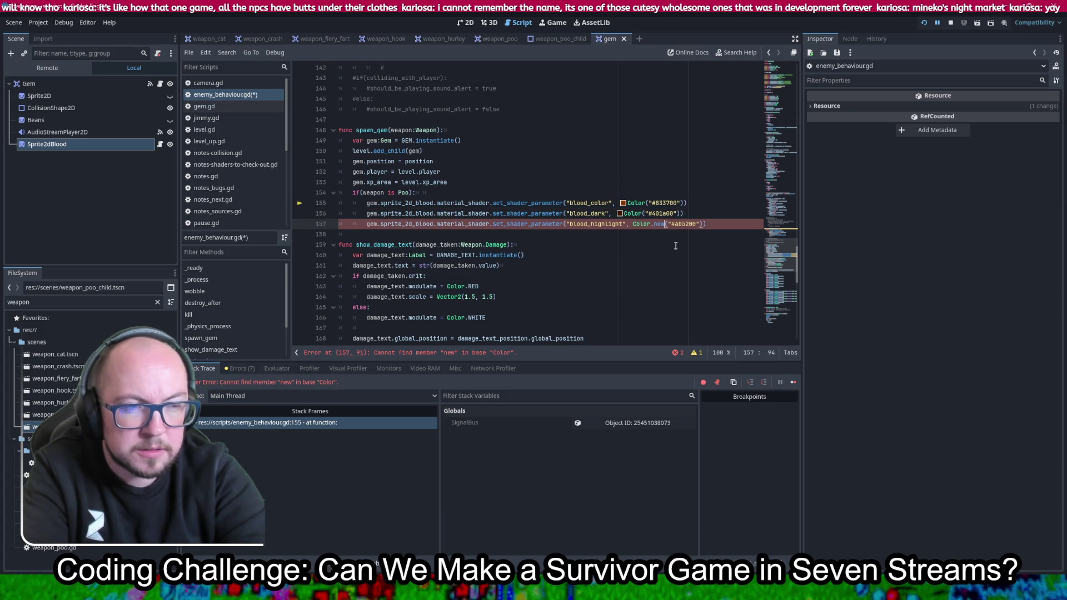
key(ctrl+s)
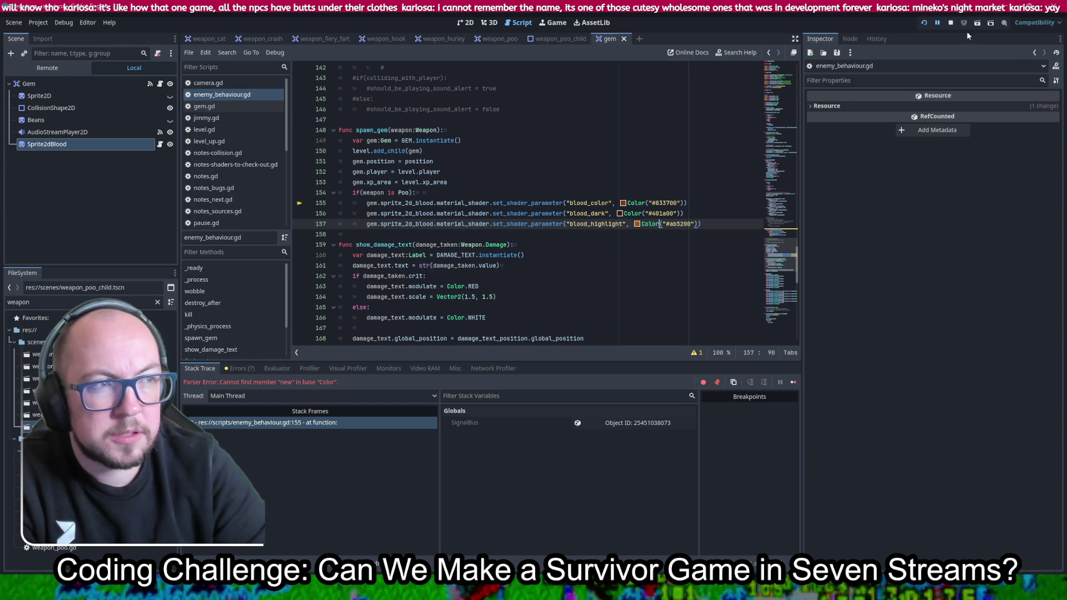
click(920, 25)
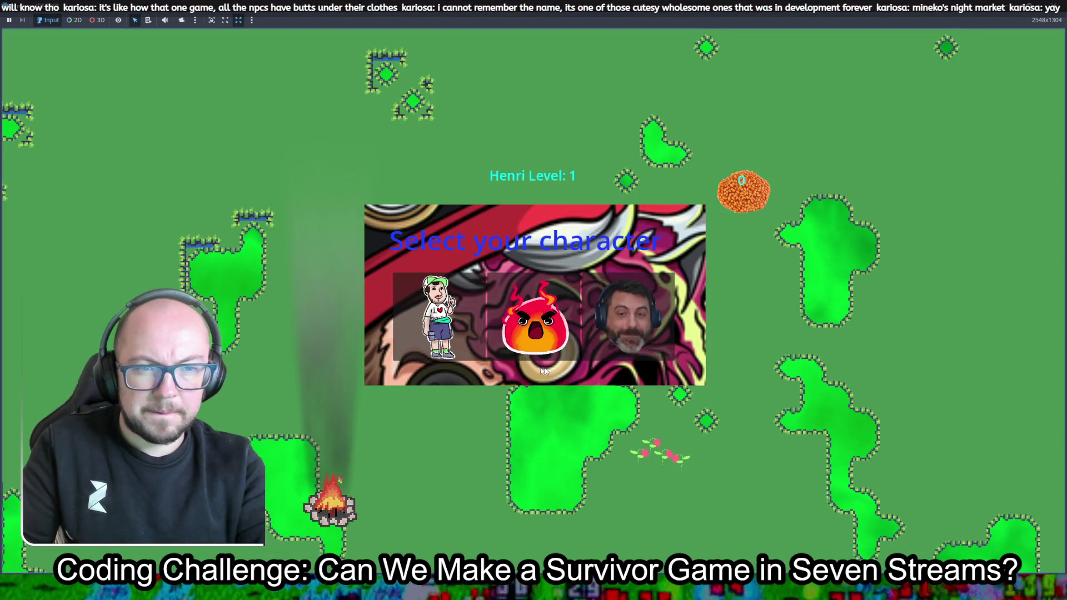
Choose the character and walk Henri left, right and down around the map
click(652, 378)
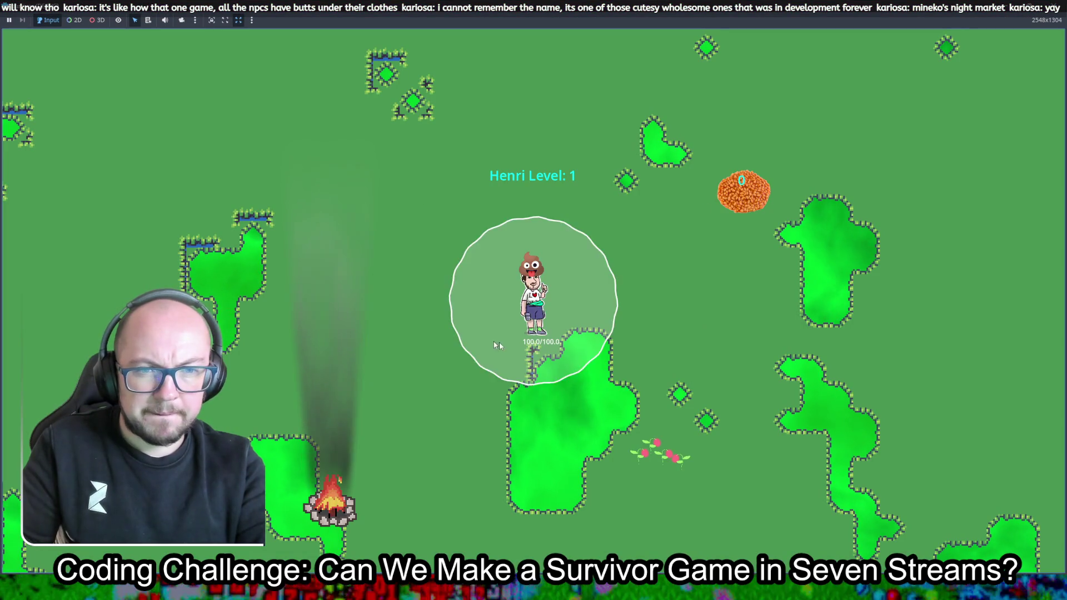
key(a)
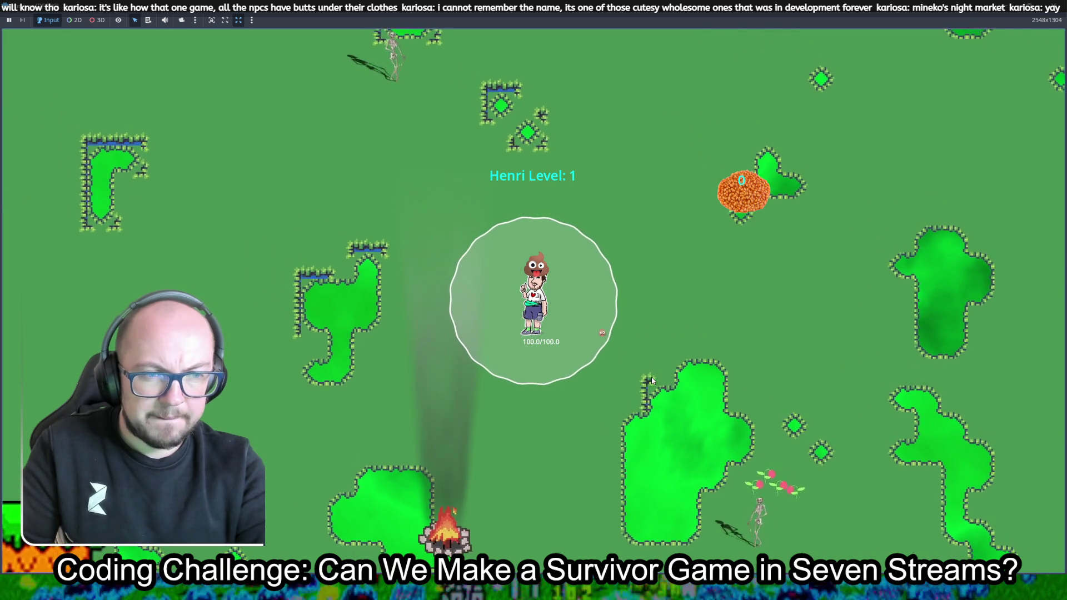
key(d)
key(s)
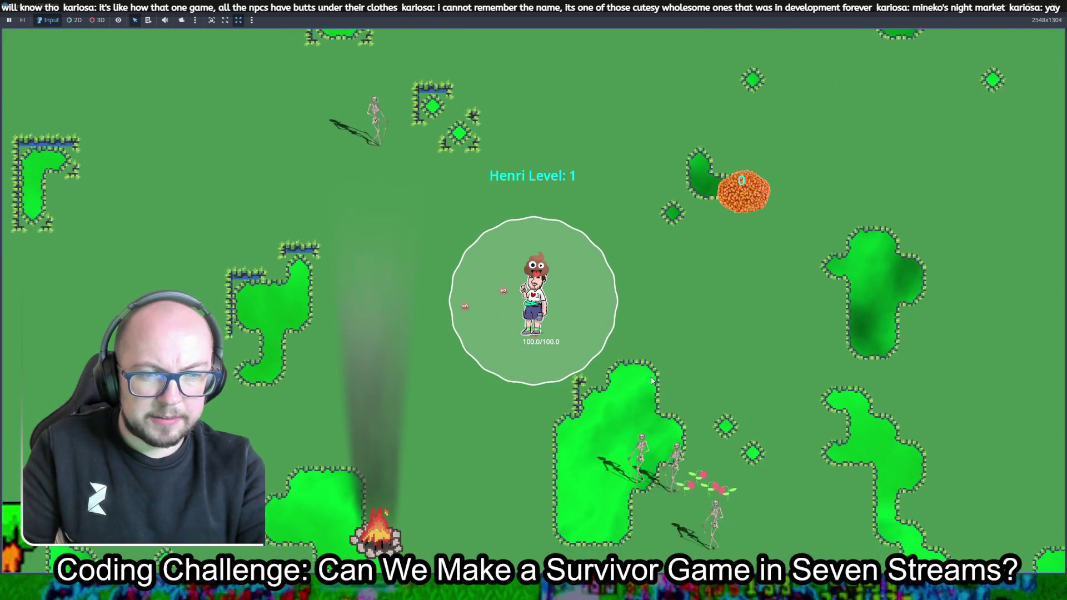
key(a)
key(d)
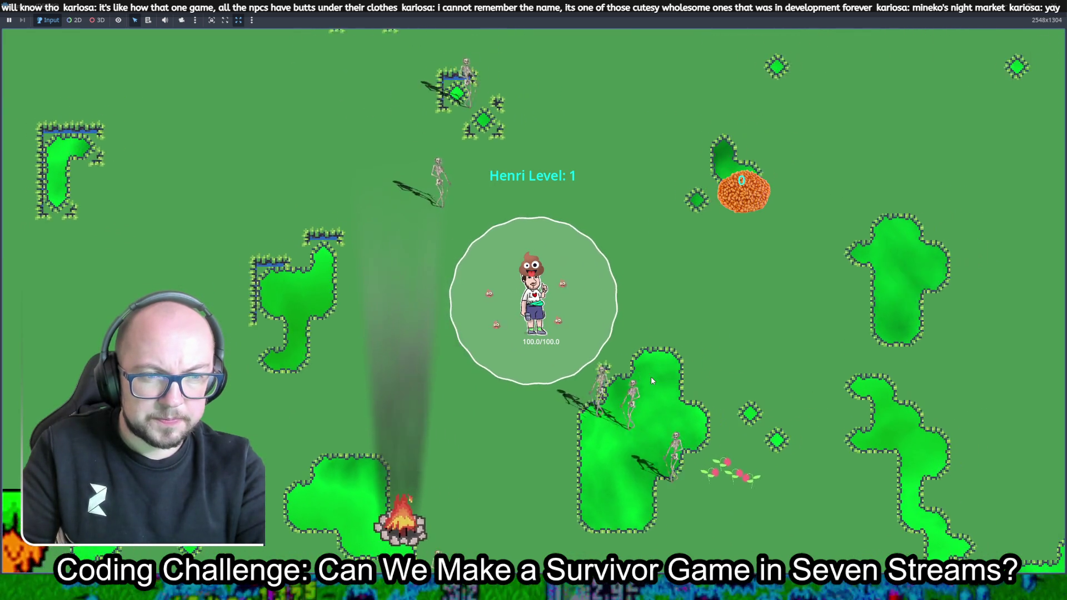
key(s)
key(a)
key(w)
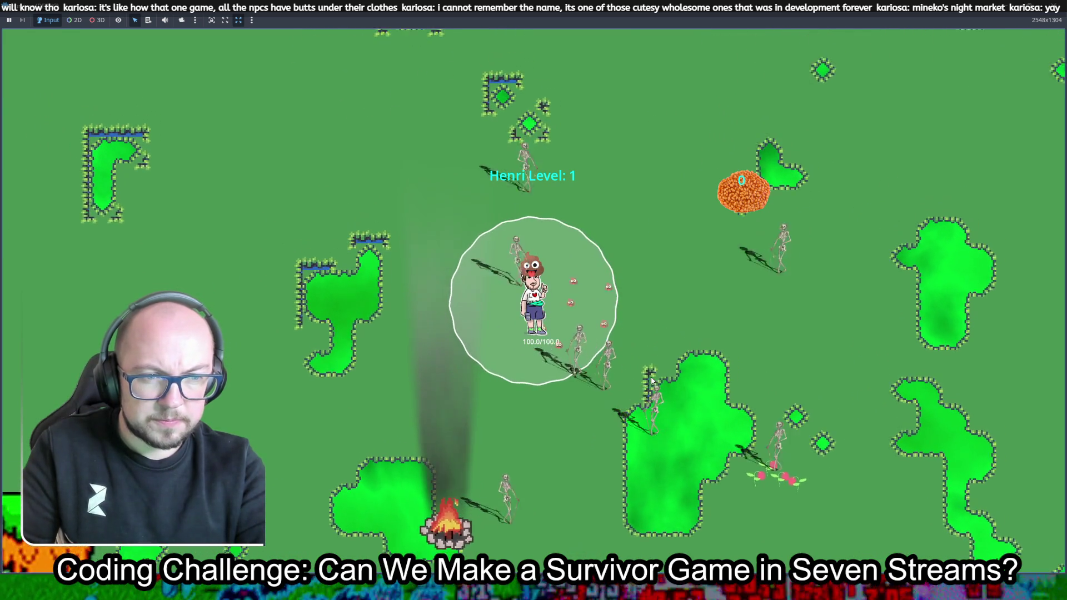
Walk Henri up-right into the skeletons, then down and away toward the upper left
key(d)
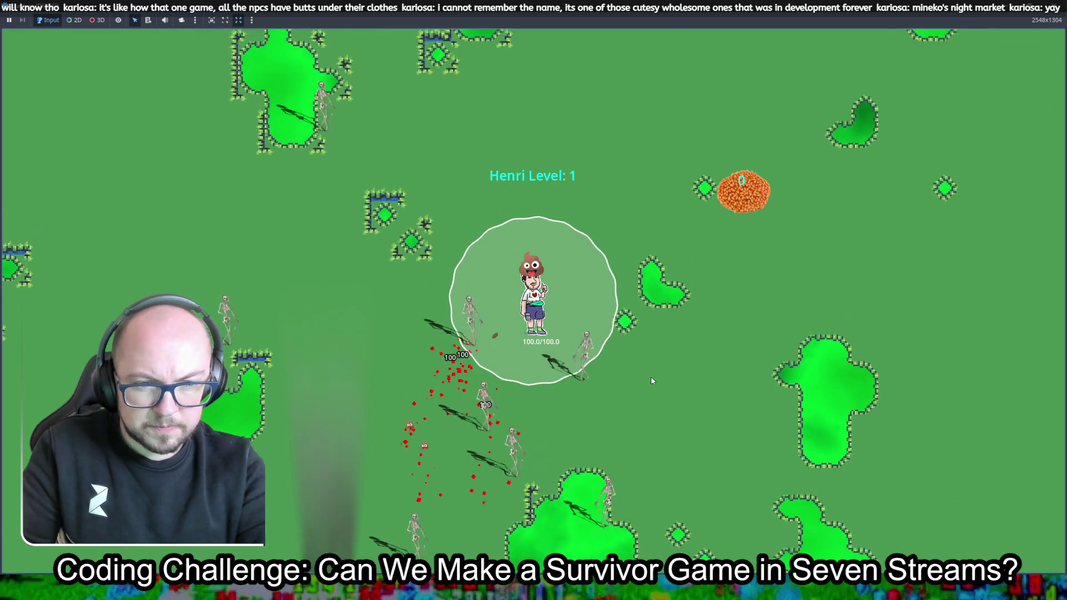
key(w)
key(d)
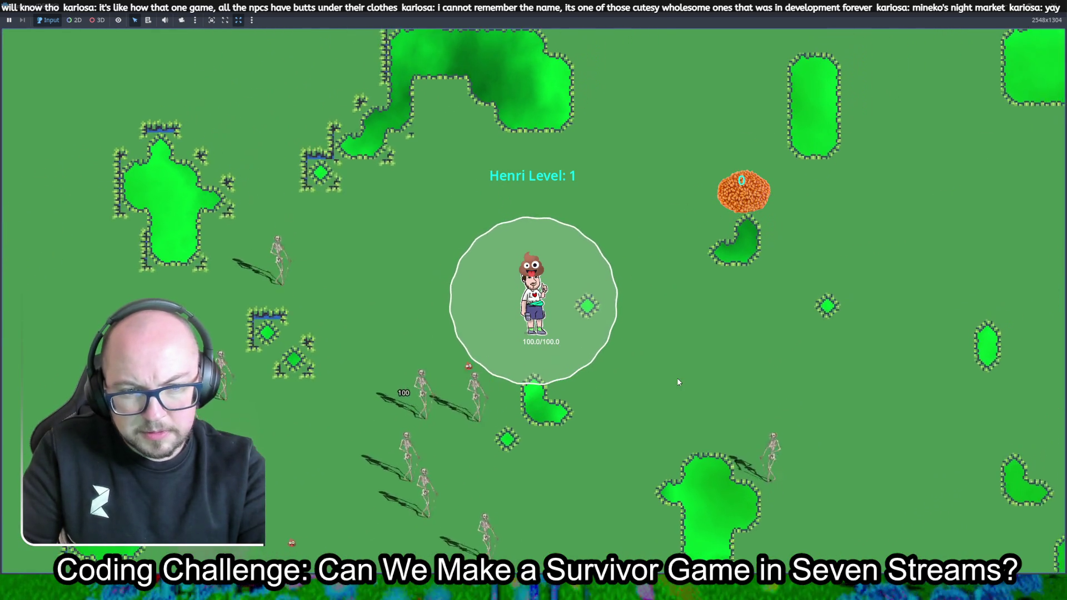
key(w)
key(d)
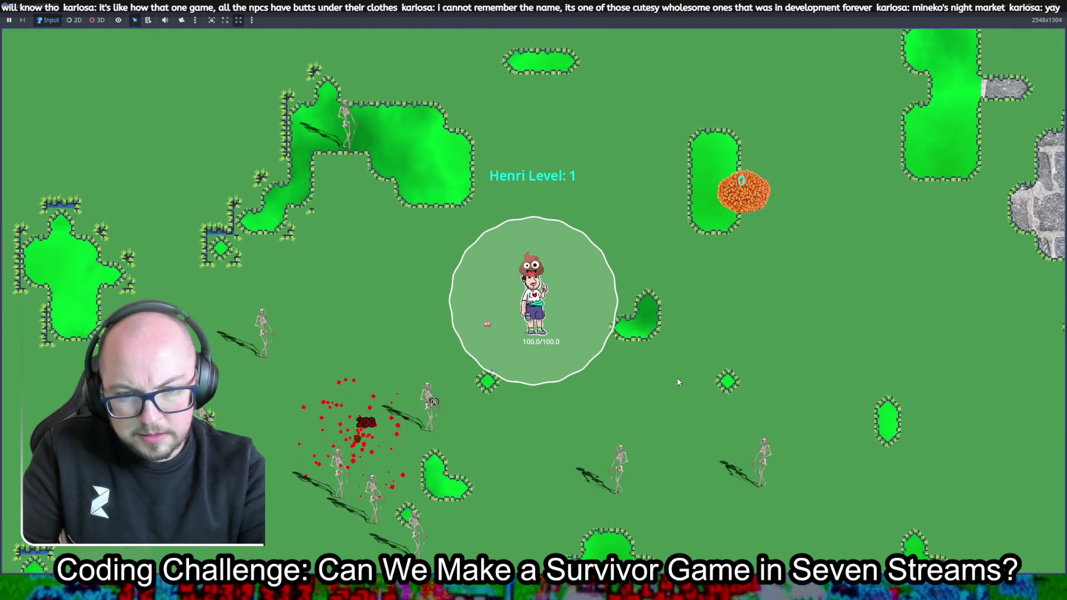
key(s)
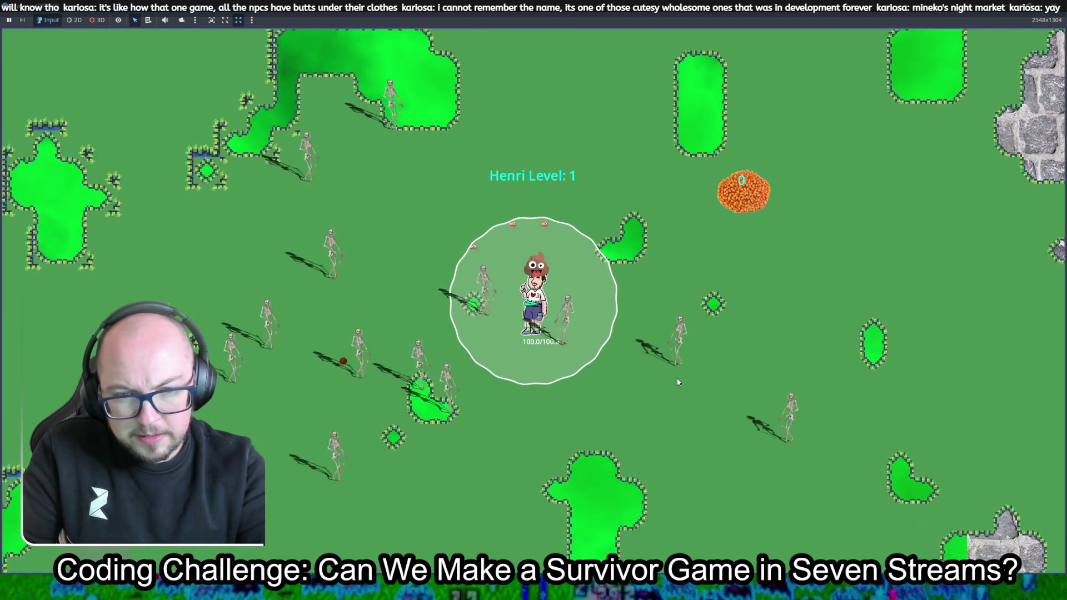
key(s)
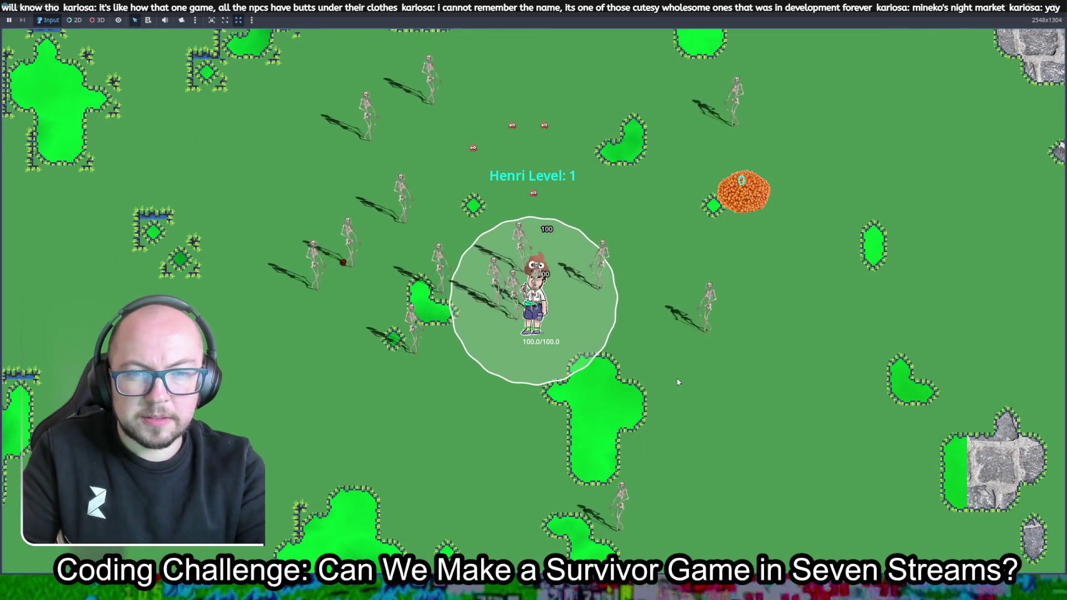
key(s)
key(a)
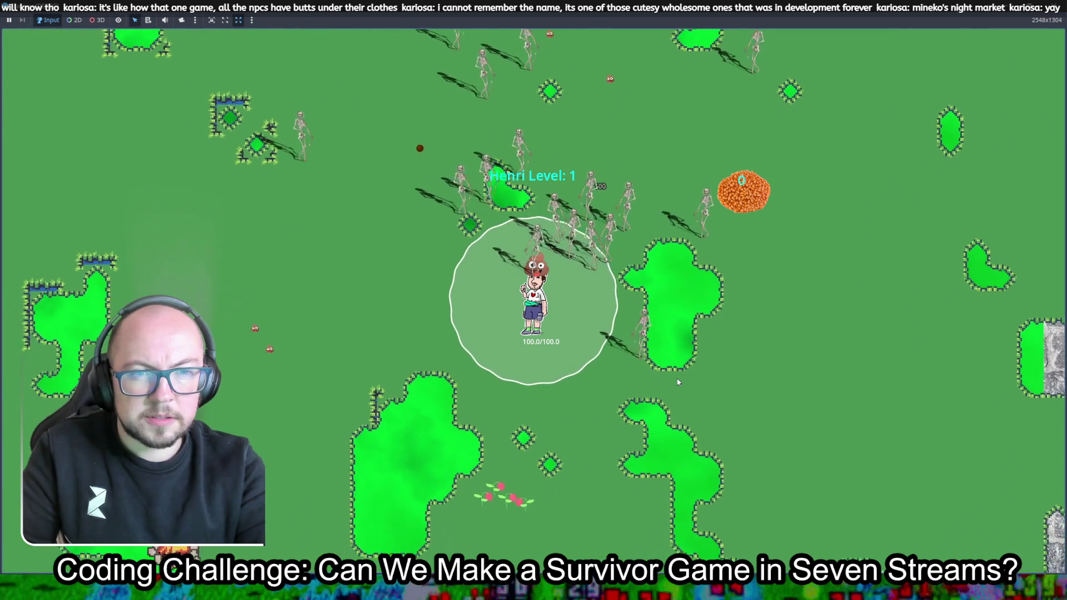
key(w)
key(a)
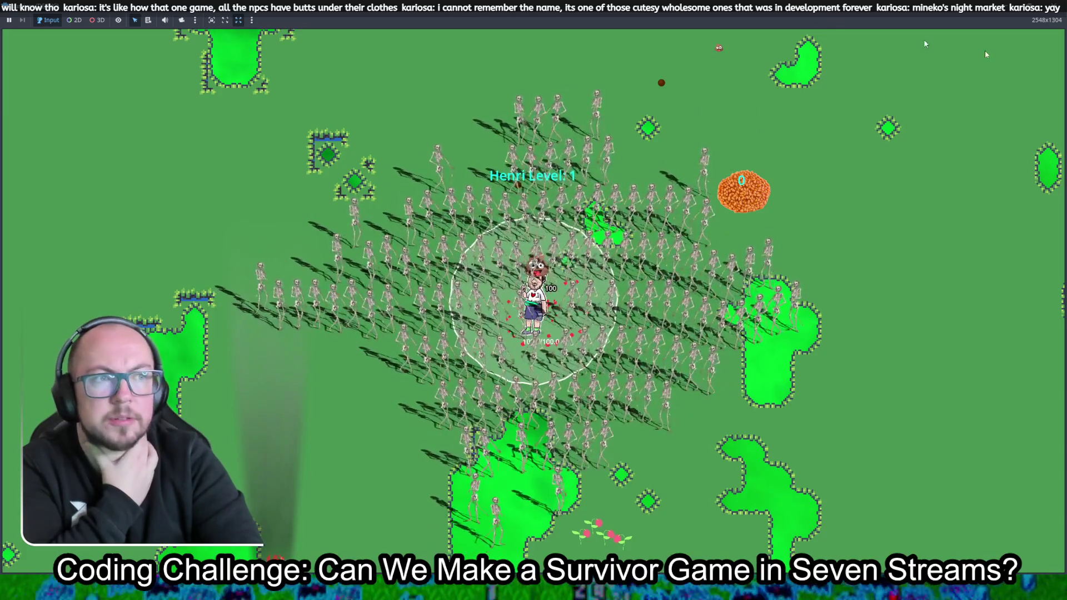
Stop the game, select the Gem node in the 2D view, and clear the FileSystem filter
click(1055, 7)
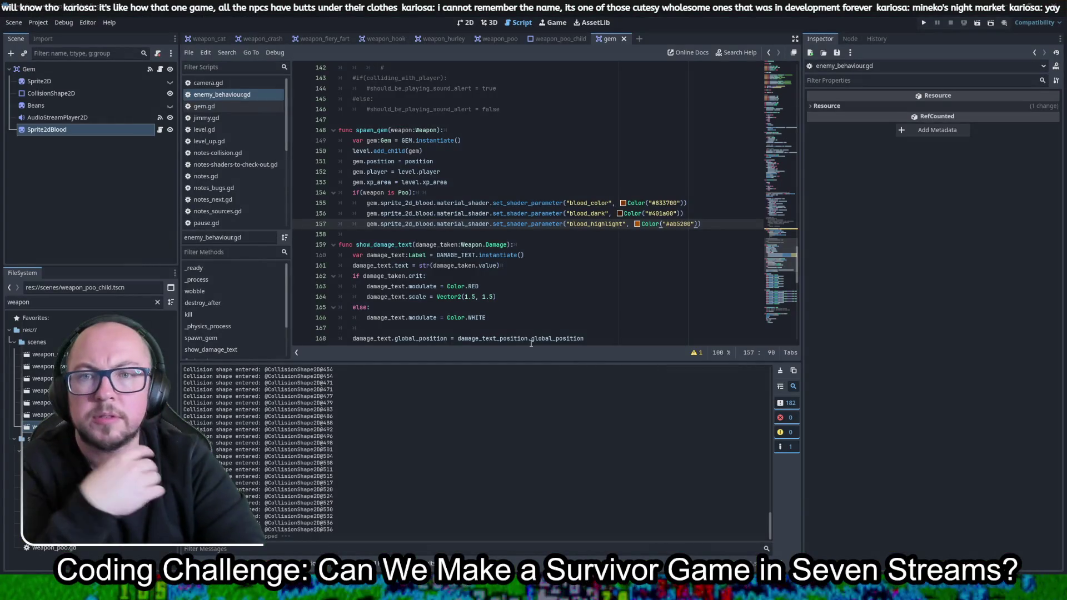
click(84, 73)
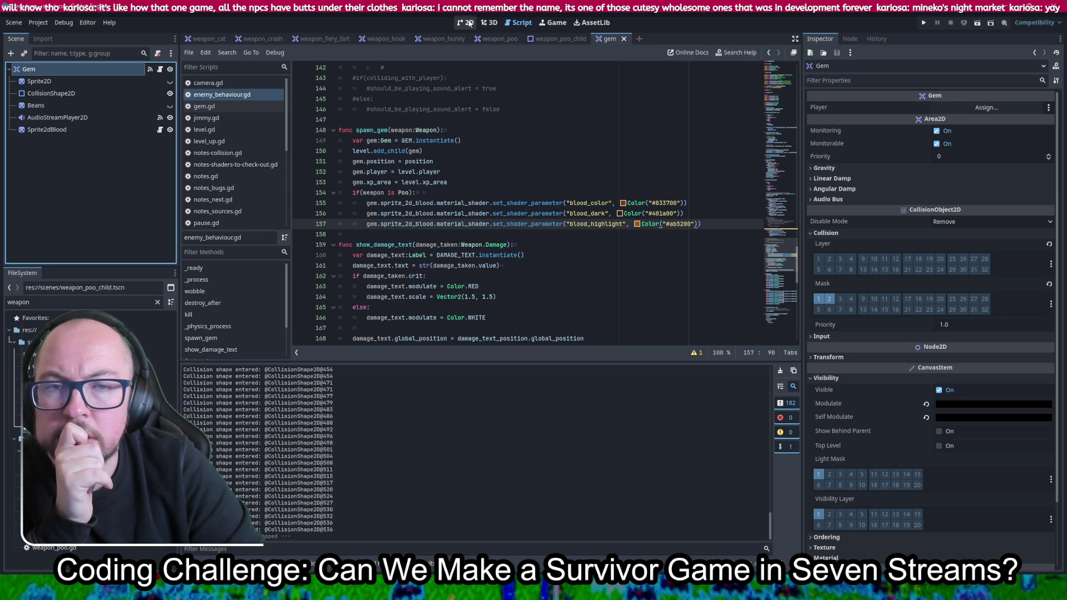
click(468, 22)
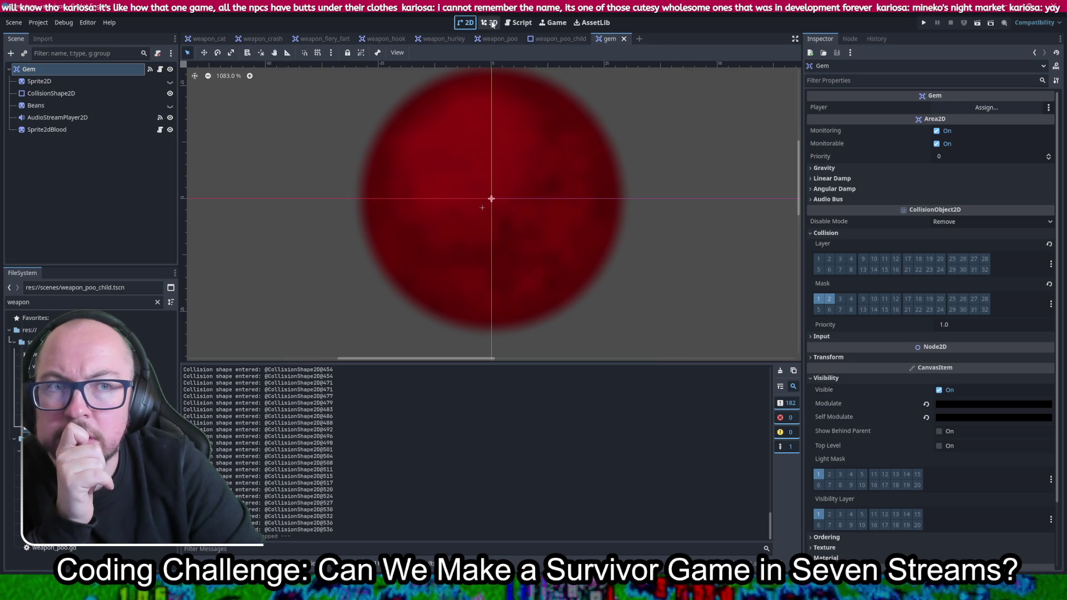
click(595, 24)
click(468, 25)
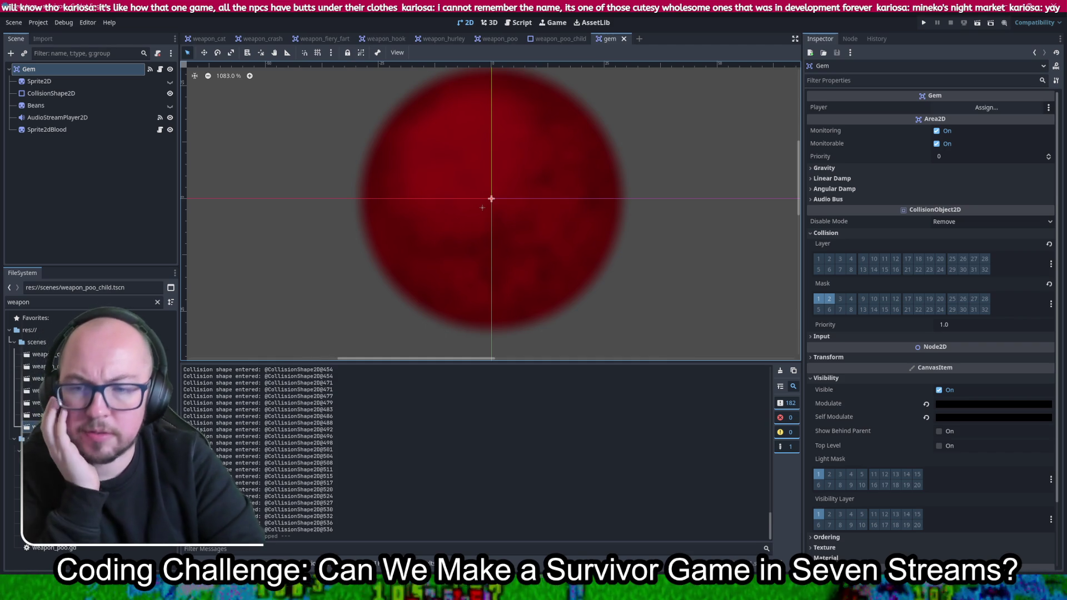
click(158, 303)
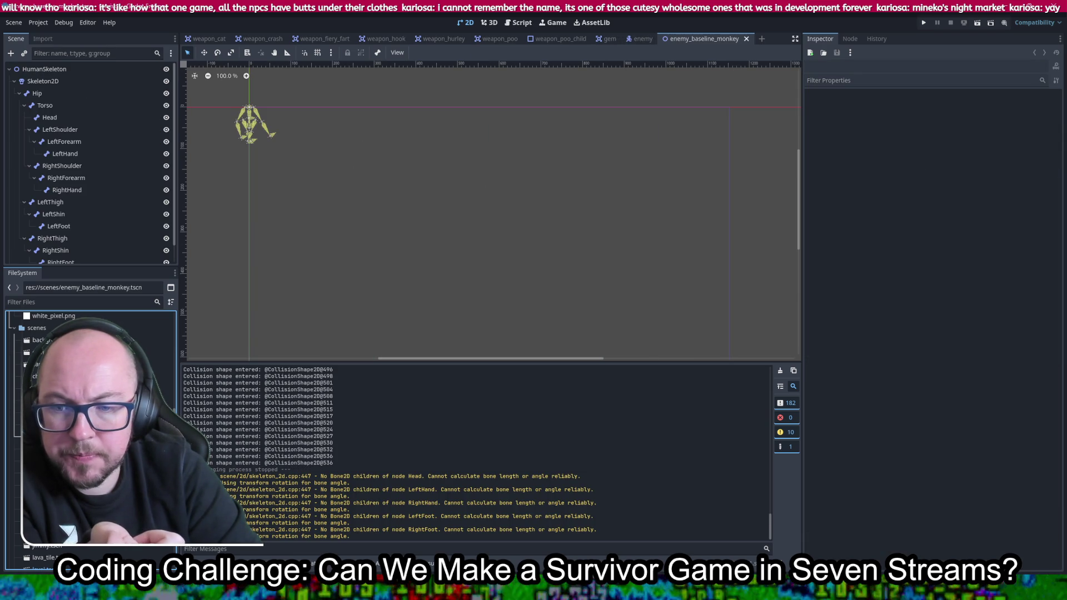
Check Y Sort Enabled under Ordering for HumanSkeleton and save enemy_baseline_monkey
click(44, 69)
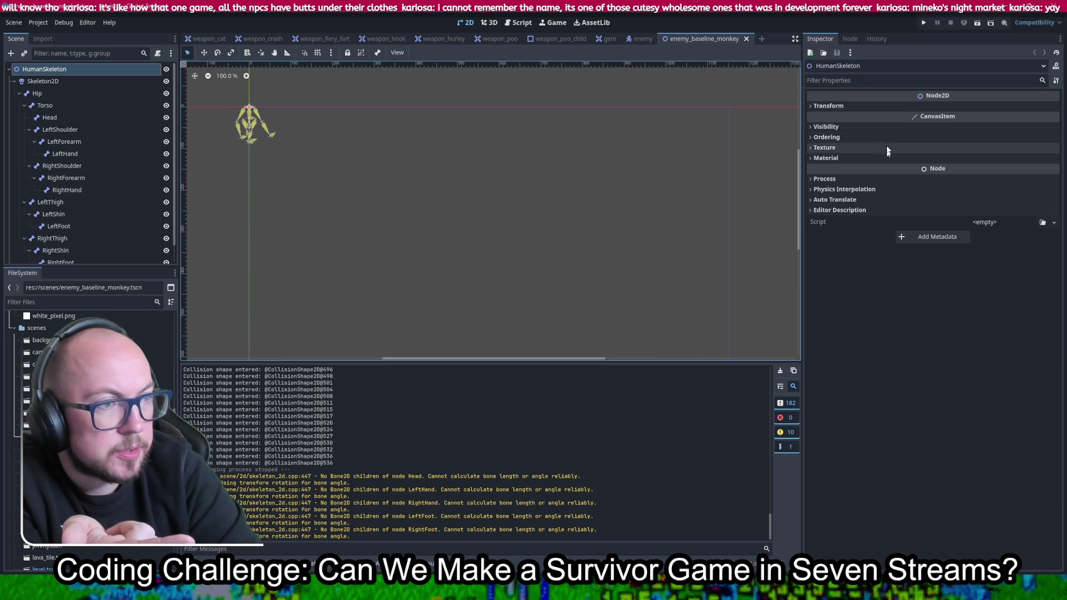
click(848, 128)
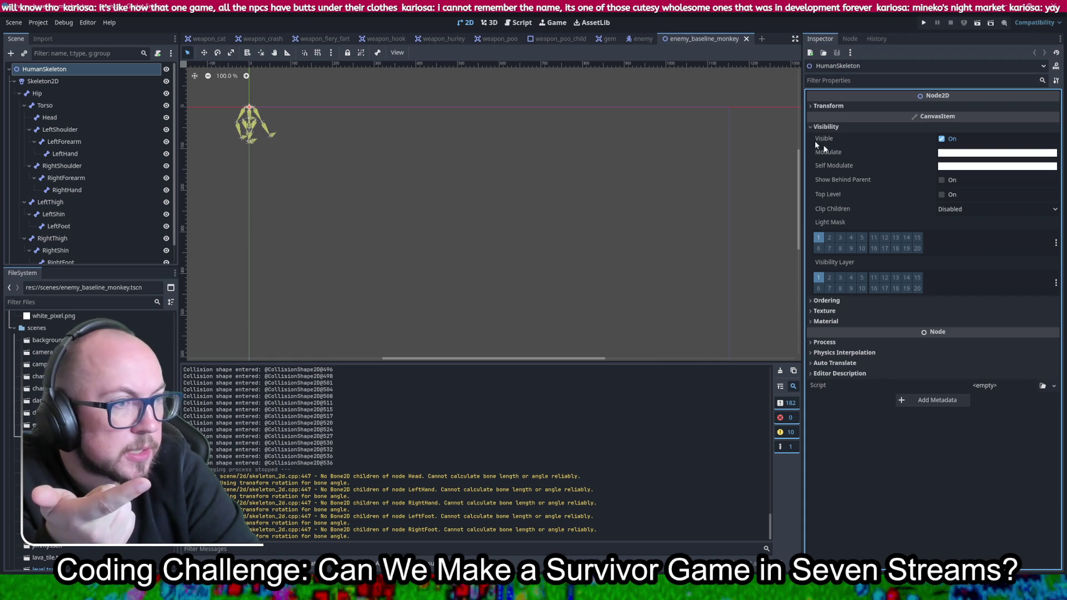
click(832, 127)
click(834, 137)
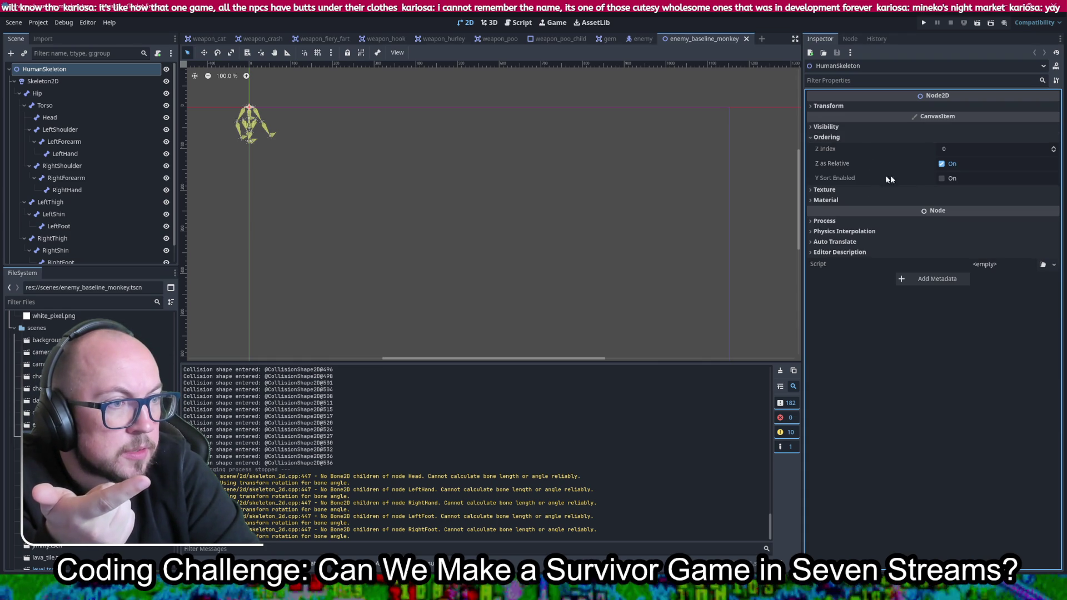
click(943, 179)
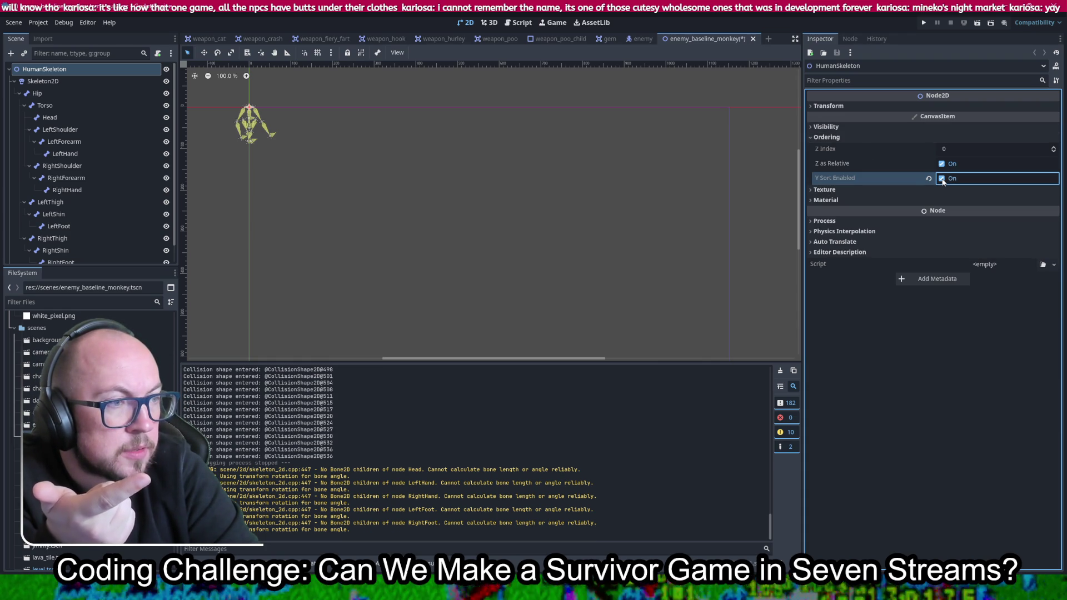
key(ctrl+s)
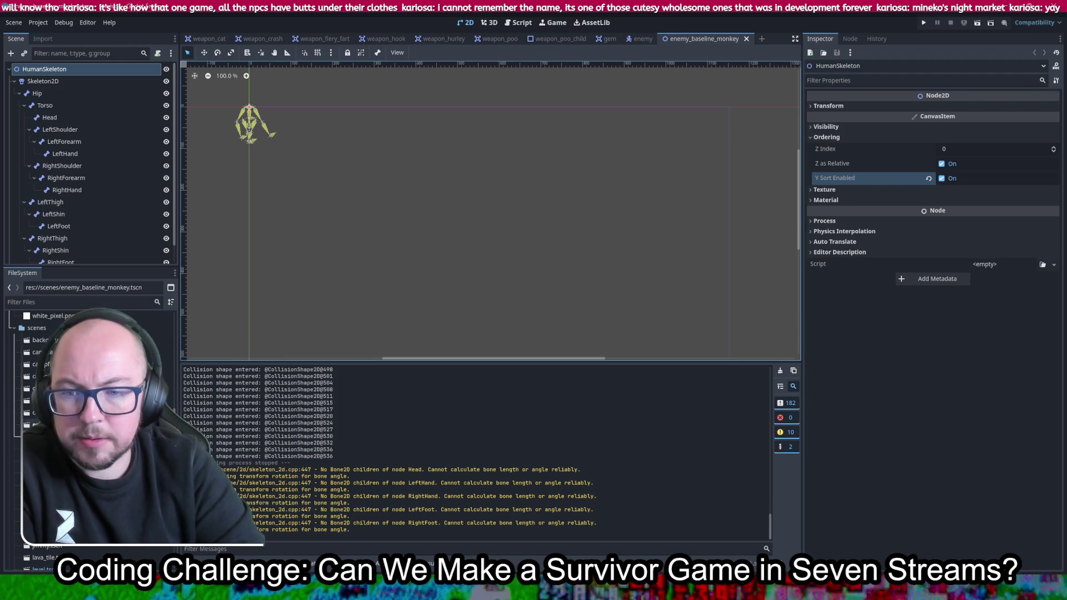
click(643, 38)
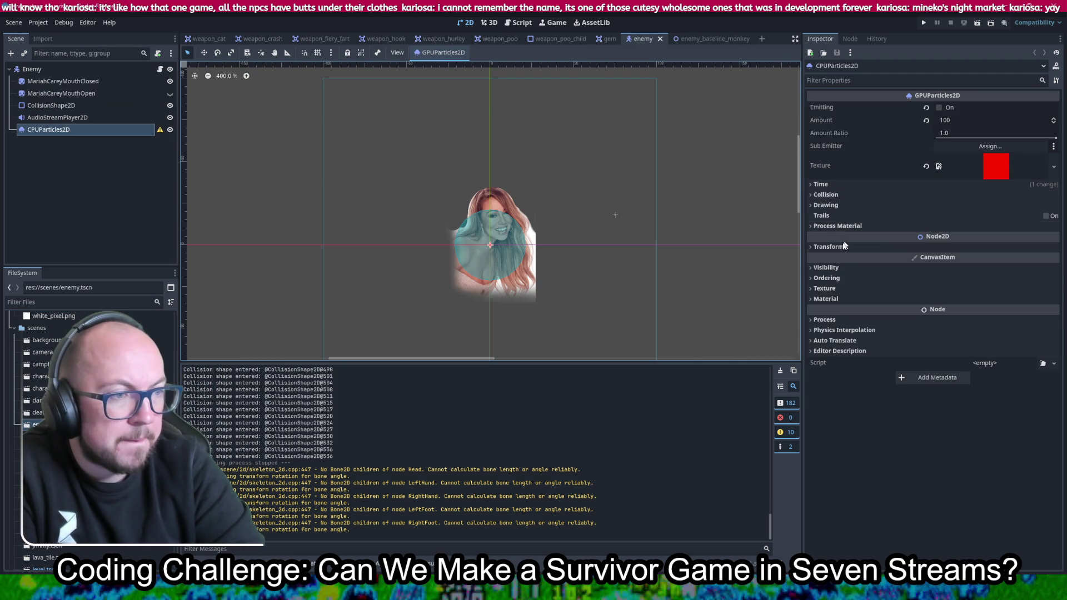
Enable Y Sort on the enemy's CPUParticles2D, then on enemy_baseline_walker's HumanSkeleton2, and save
click(828, 279)
click(940, 320)
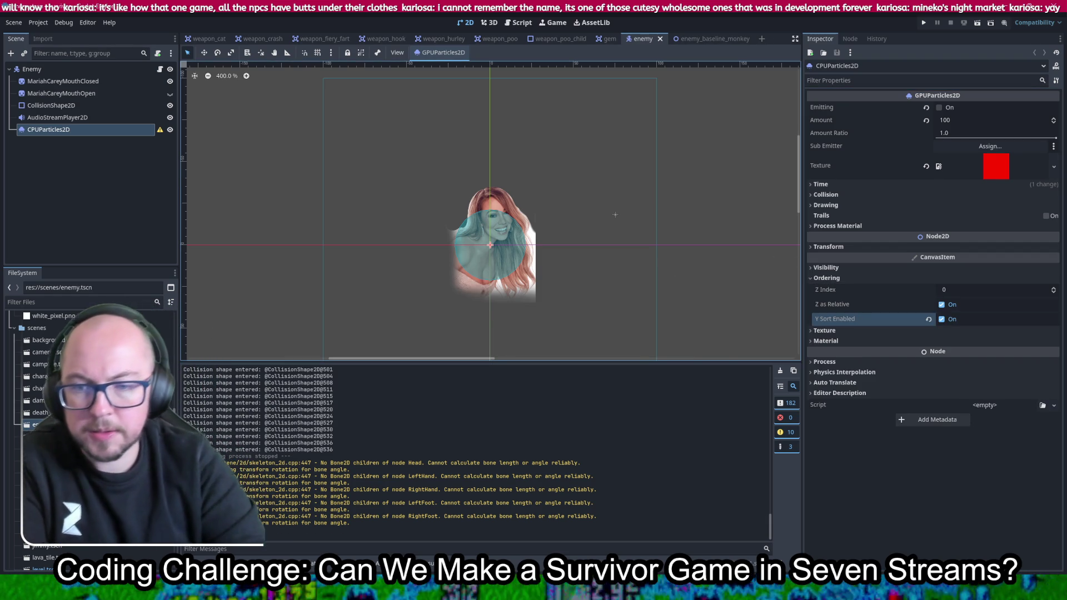
click(50, 437)
double_click(50, 449)
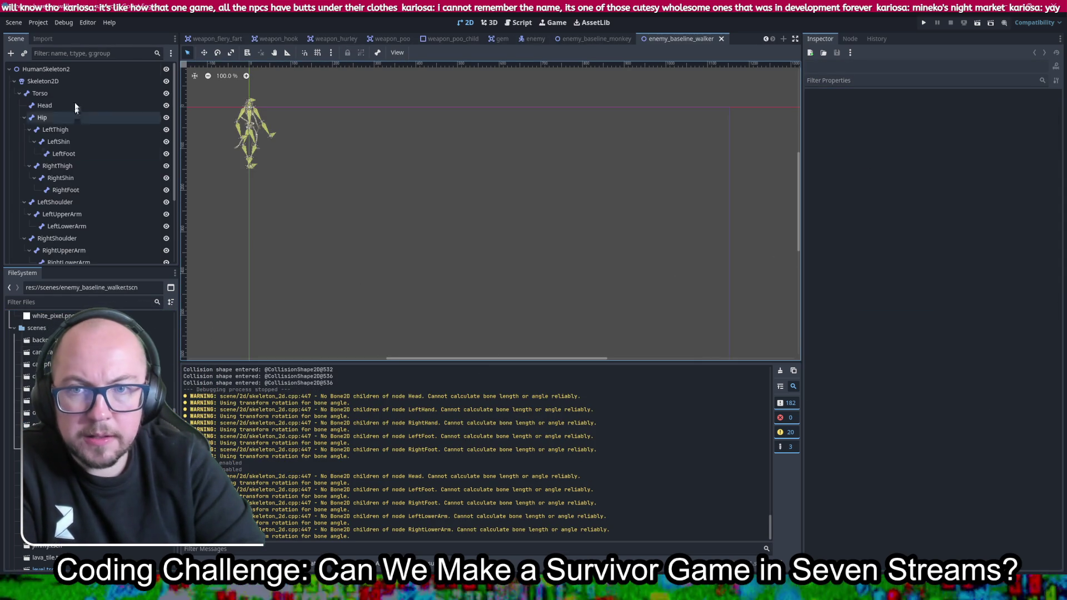
click(35, 71)
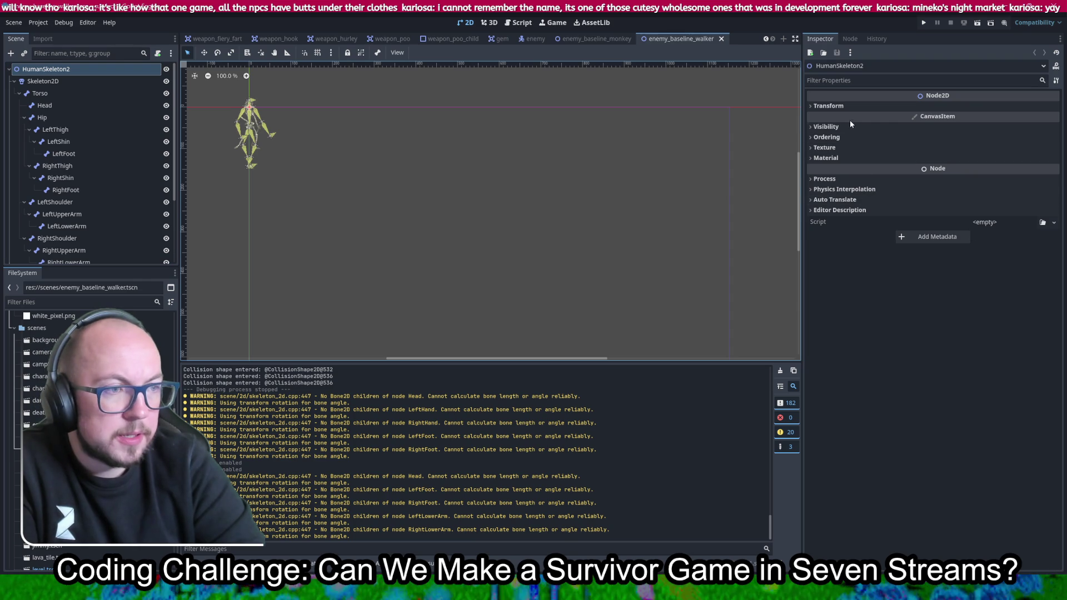
click(833, 137)
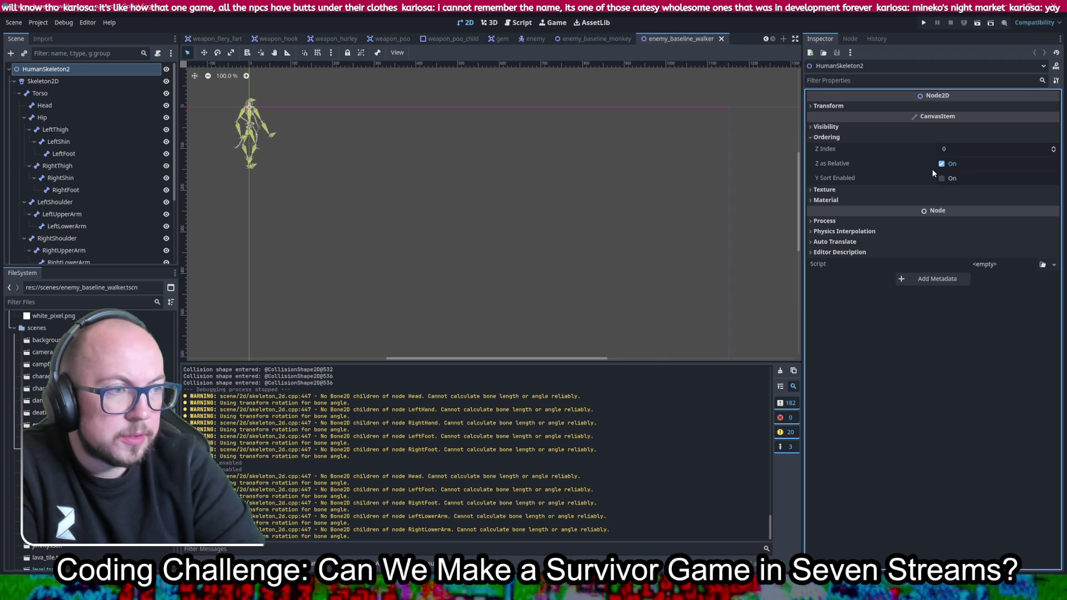
click(950, 179)
key(ctrl+s)
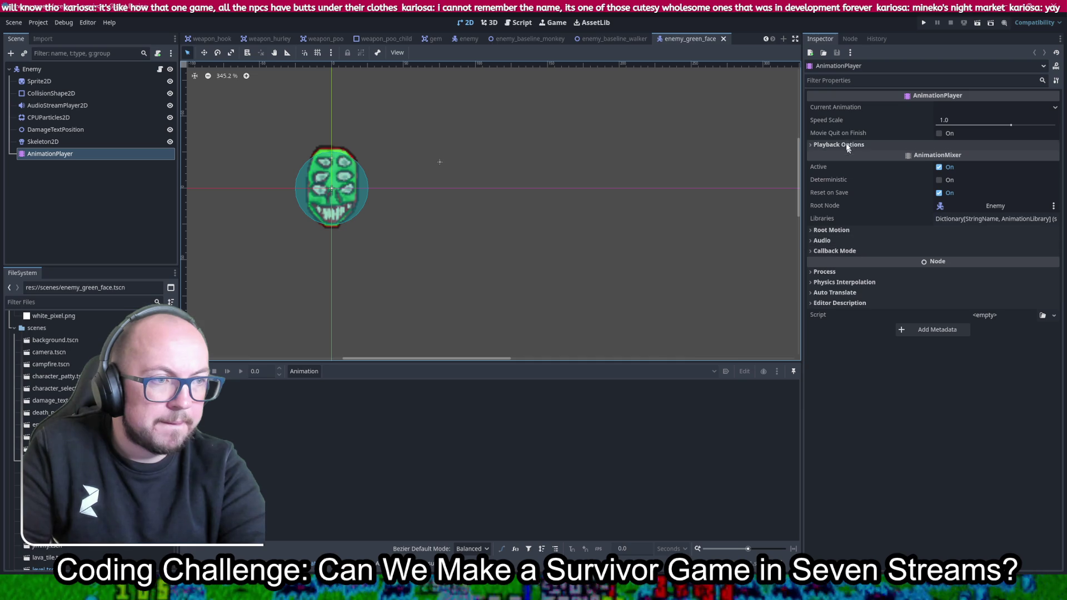
Enable Y Sort on the enemy_green_face Enemy node
click(32, 69)
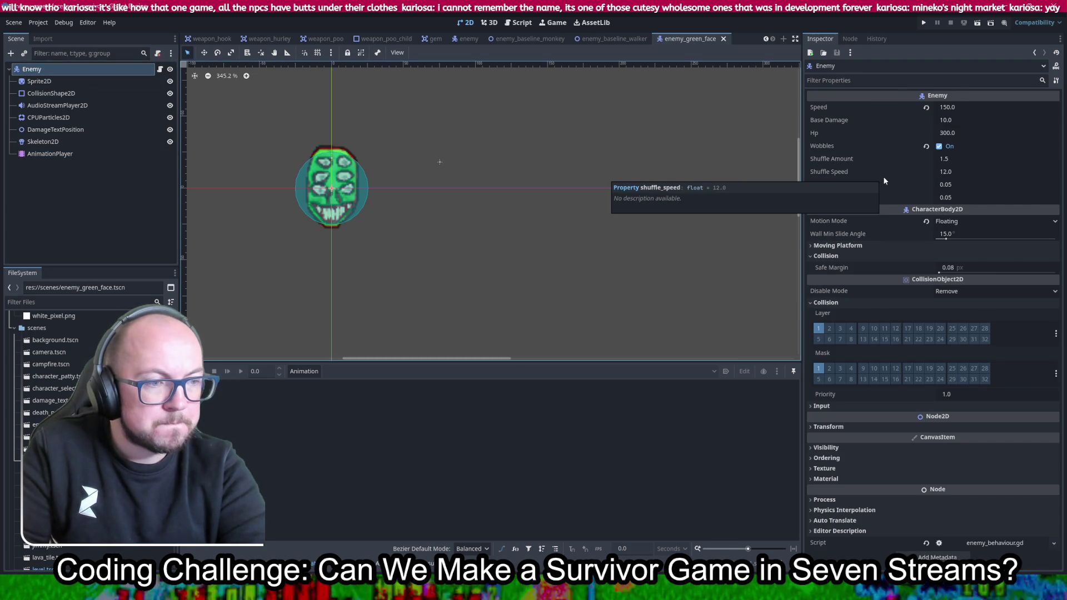
click(845, 458)
scroll(862, 427, down, 1)
click(939, 460)
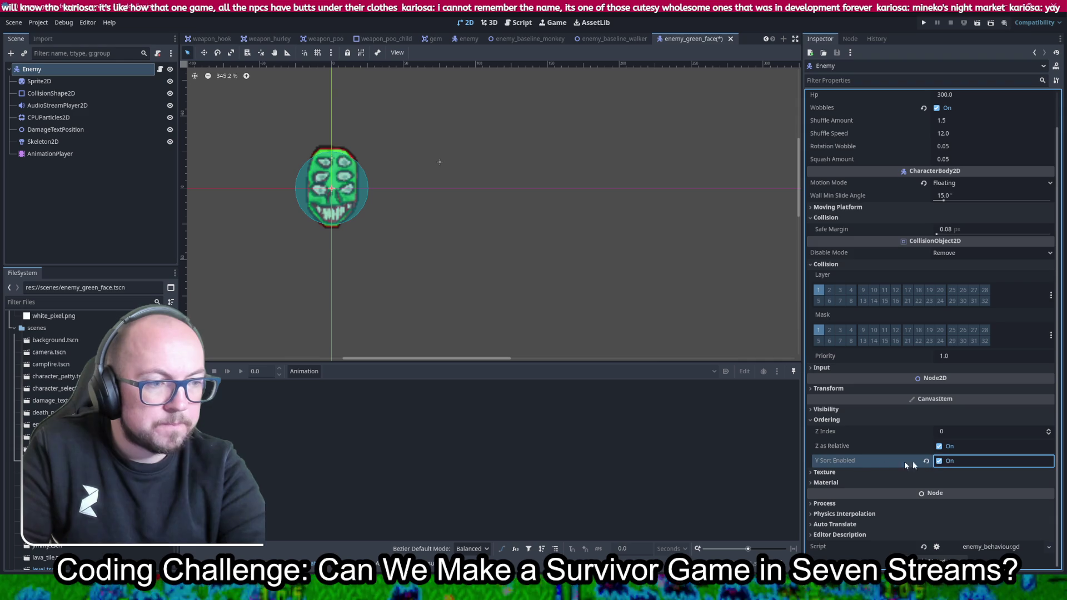
key(ctrl+Tab)
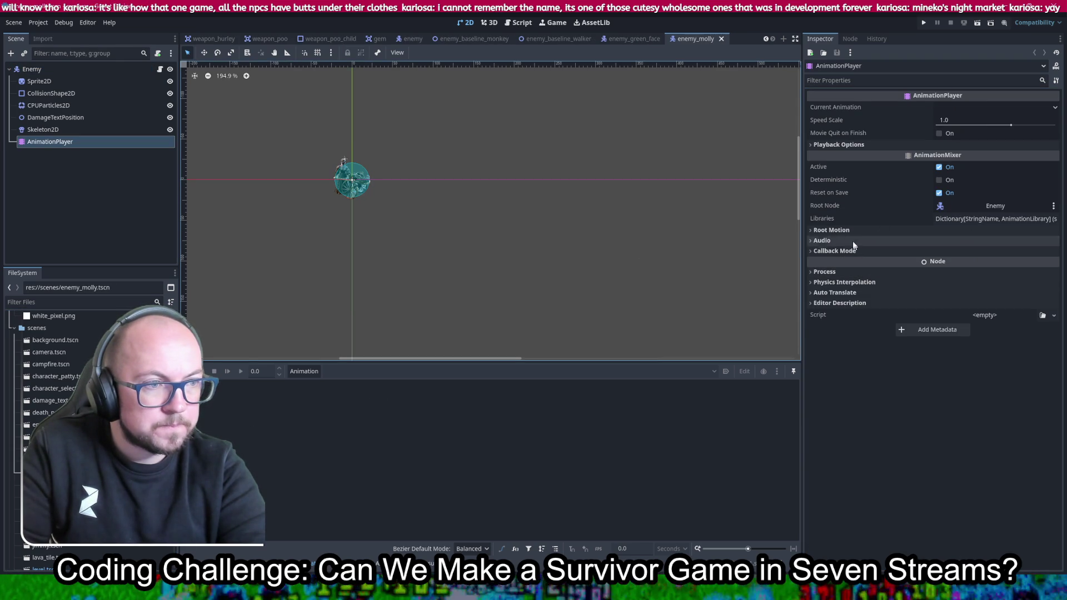
Enable Y Sort on enemy_molly's Enemy node and save the scene
click(45, 72)
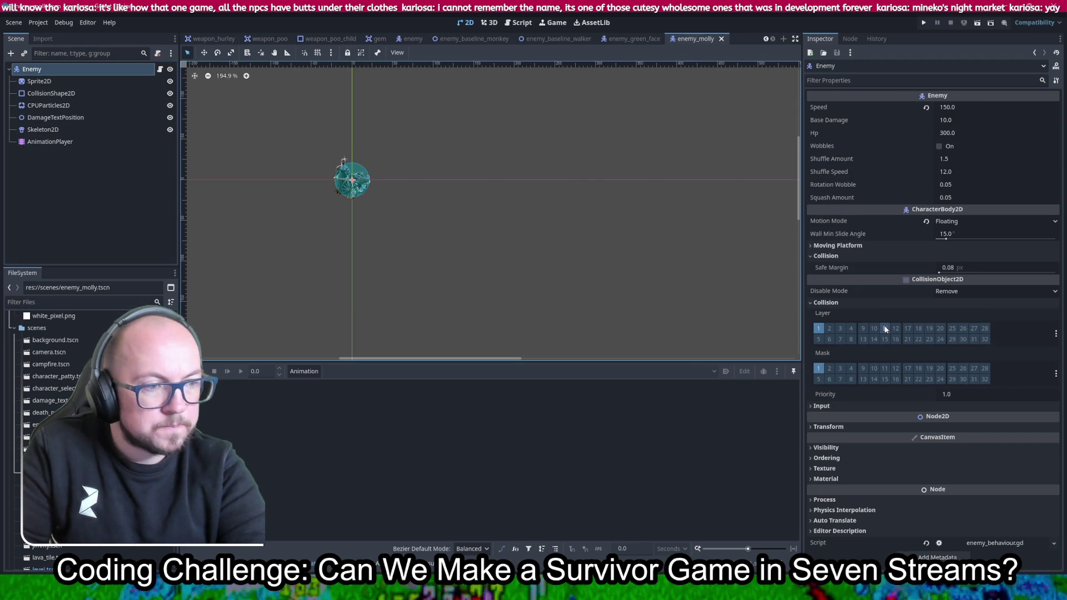
click(839, 458)
scroll(840, 458, down, 1)
click(938, 461)
key(ctrl+s)
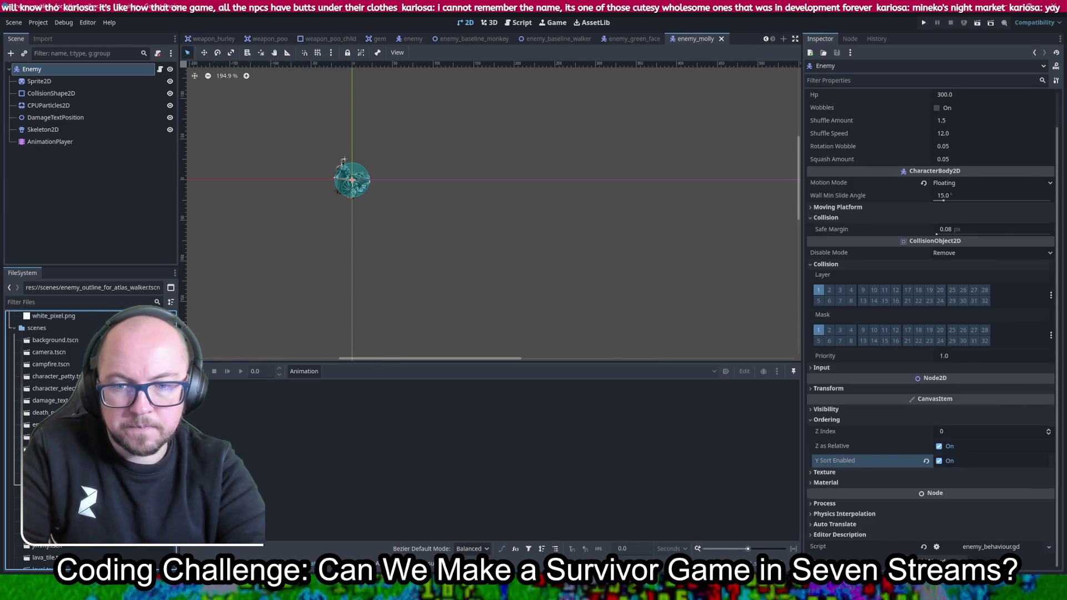
key(ctrl+Tab)
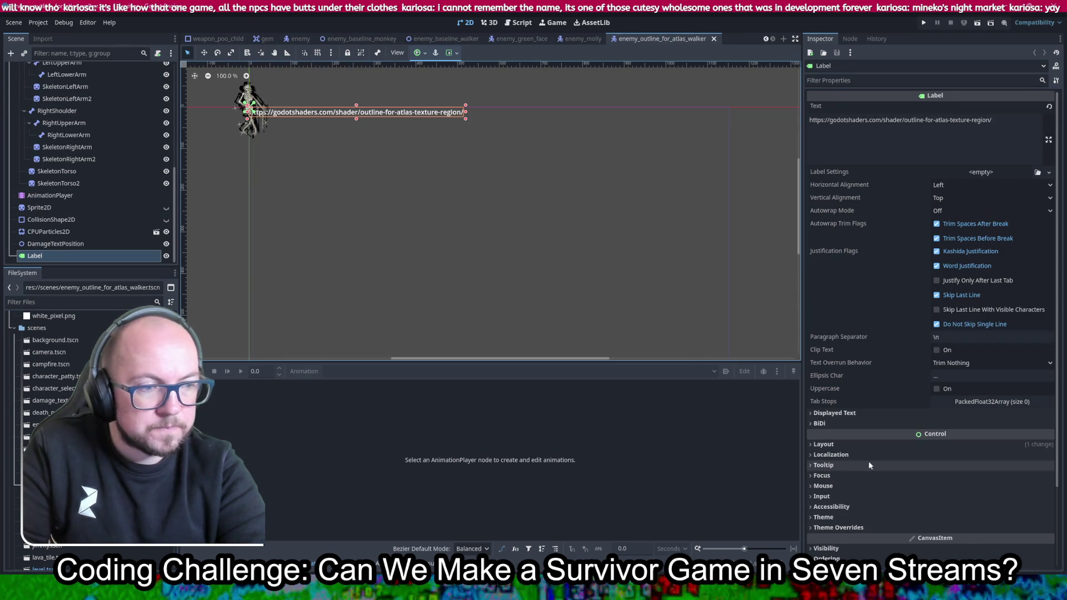
Enable Y Sort on enemy_outline_for_atlas_walker's Label node
scroll(828, 528, down, 3)
click(827, 463)
scroll(901, 456, down, 1)
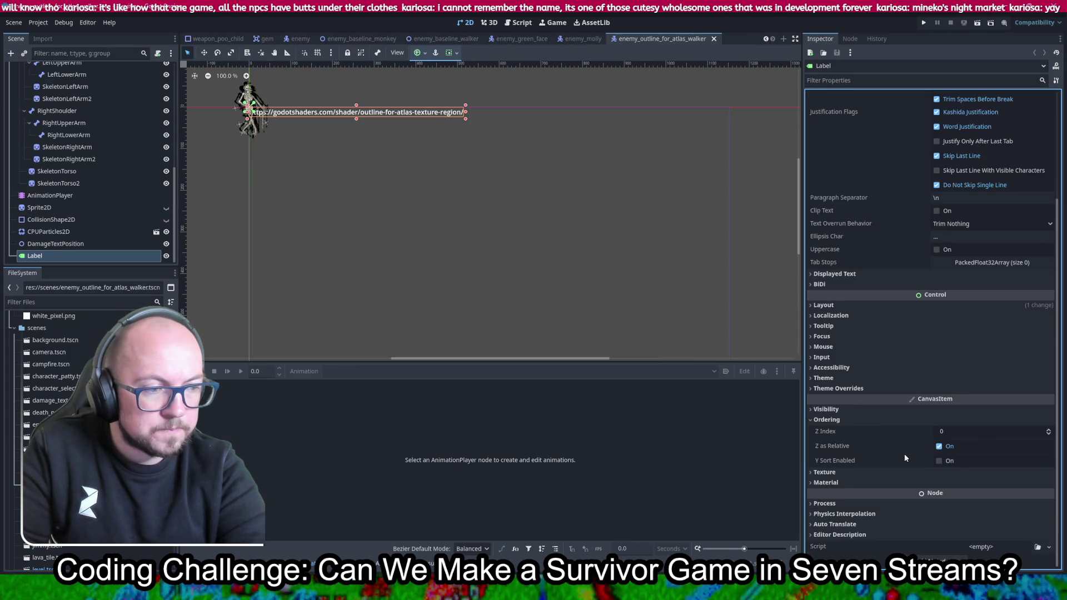
click(938, 460)
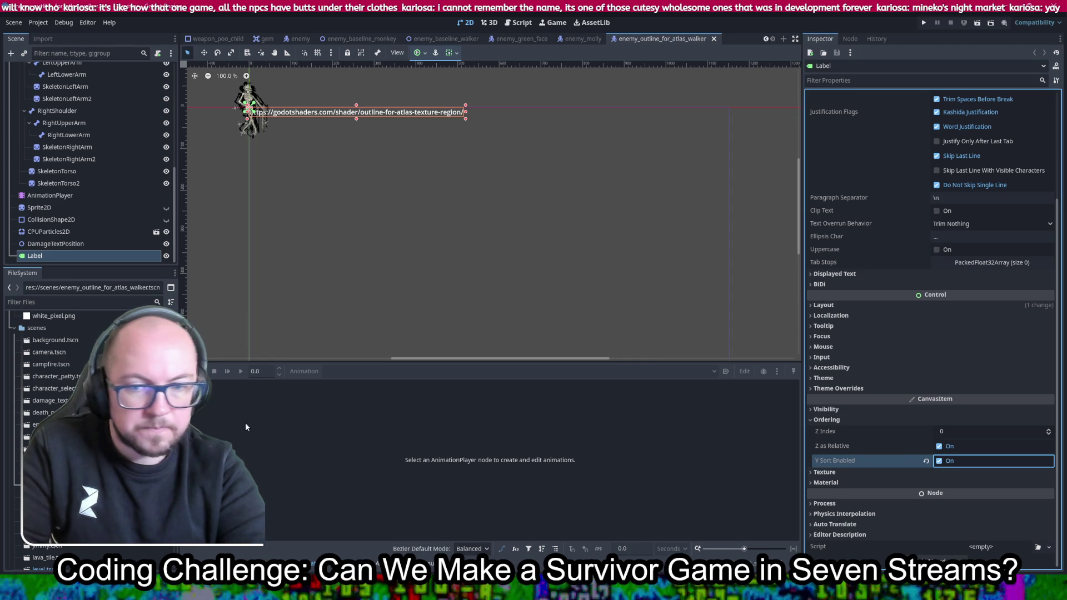
key(ctrl+Tab)
Enable Y Sort on enemy_skeleton's Enemy node
scroll(903, 327, down, 5)
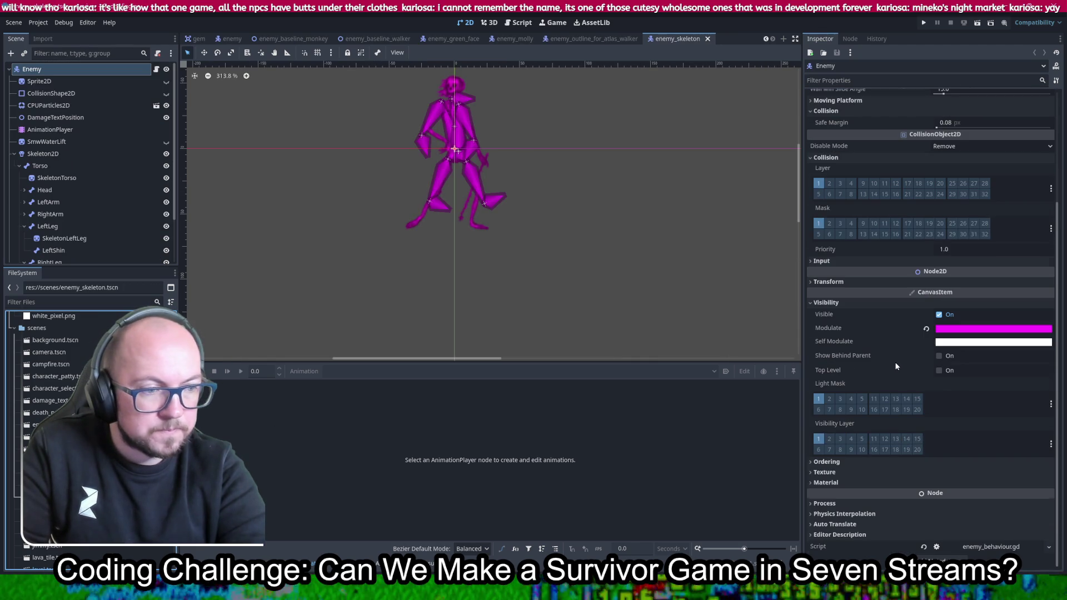
click(828, 462)
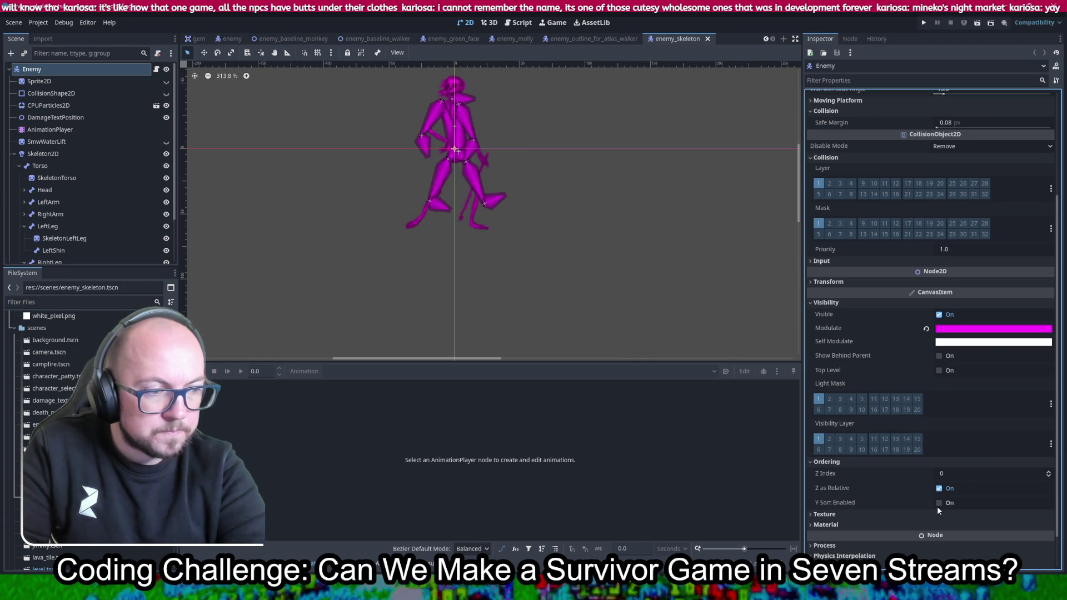
click(939, 503)
key(ctrl+Tab)
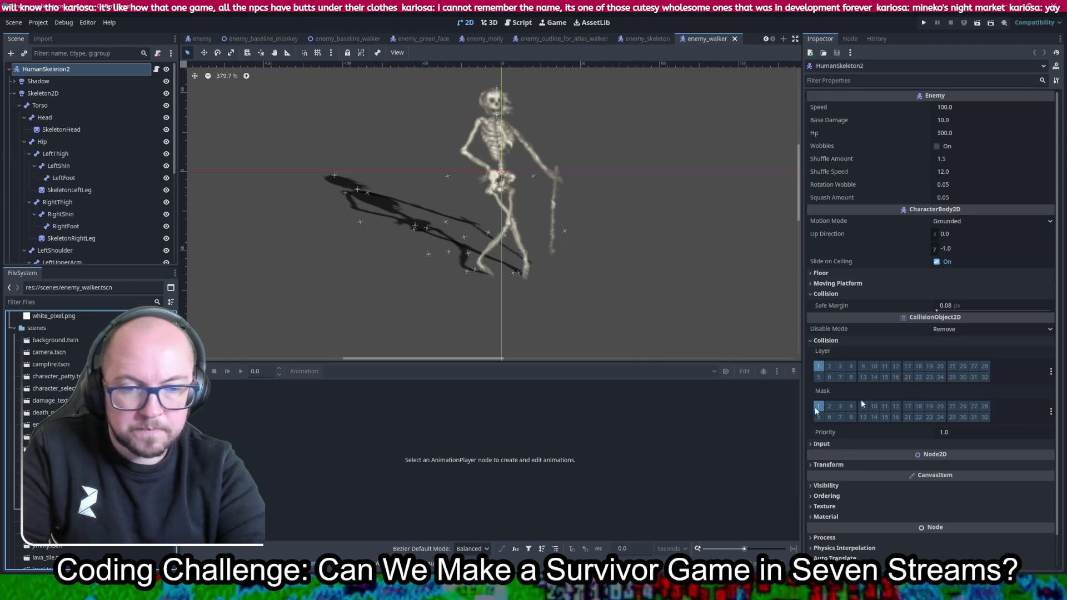
Enable Y Sort on enemy_walker's HumanSkeleton2 root under Ordering
scroll(856, 461, down, 2)
click(855, 461)
scroll(855, 455, down, 2)
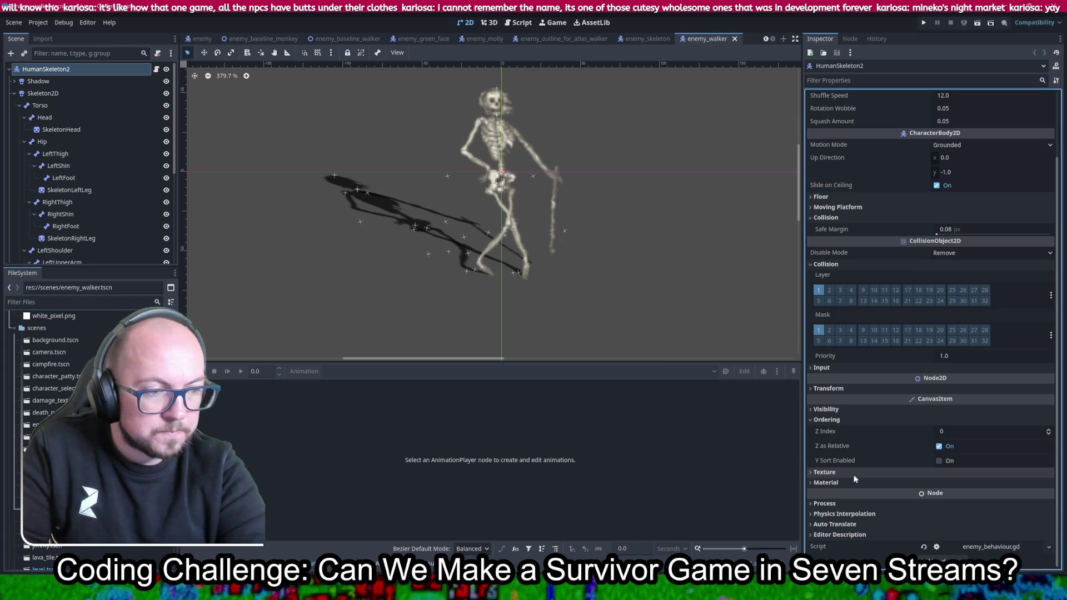
click(851, 422)
click(845, 430)
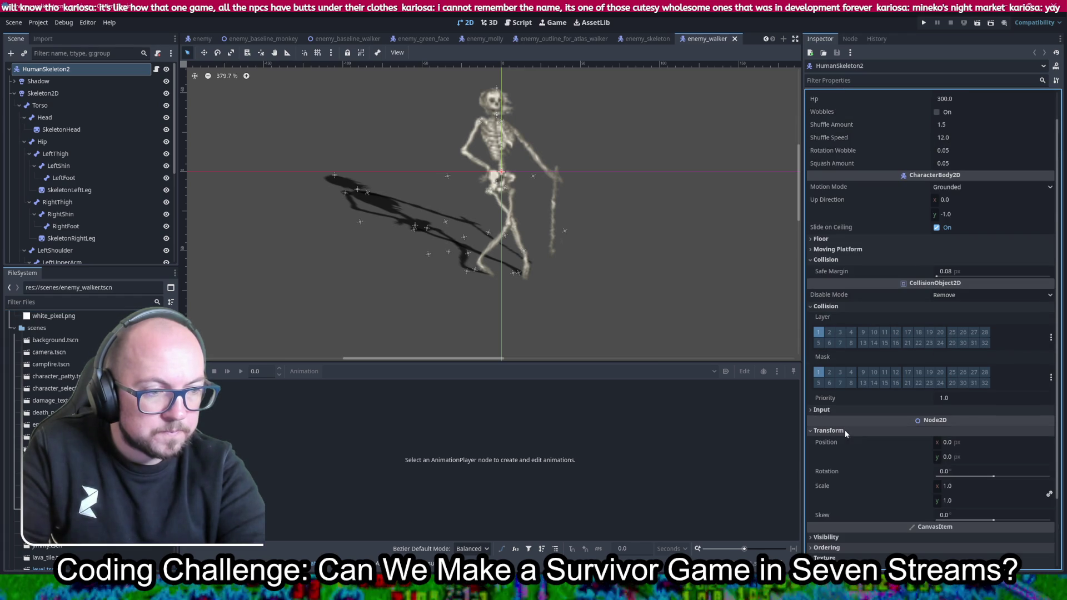
scroll(836, 476, down, 5)
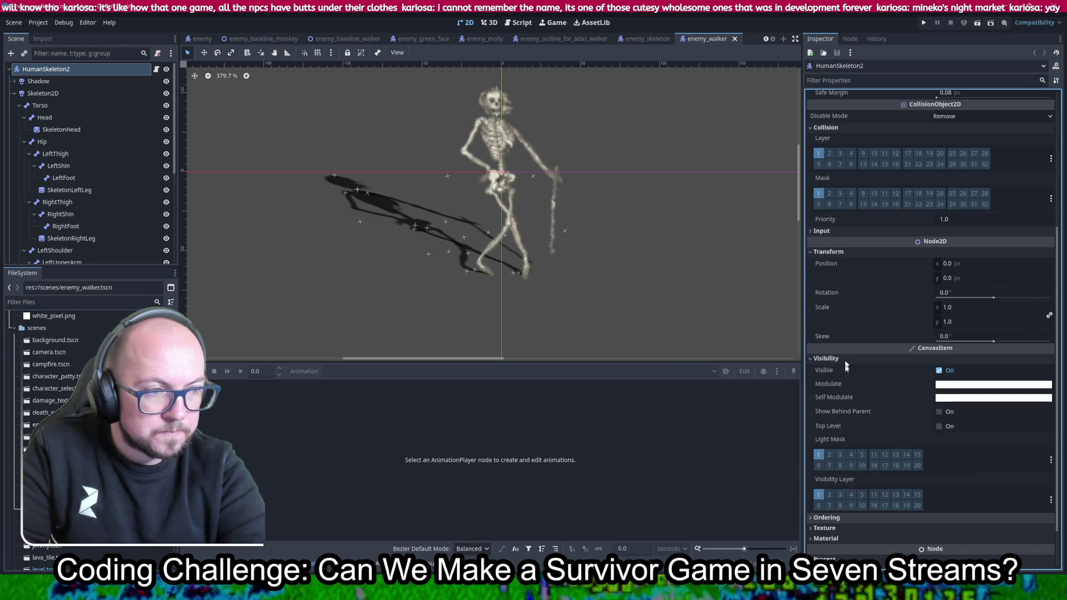
click(839, 253)
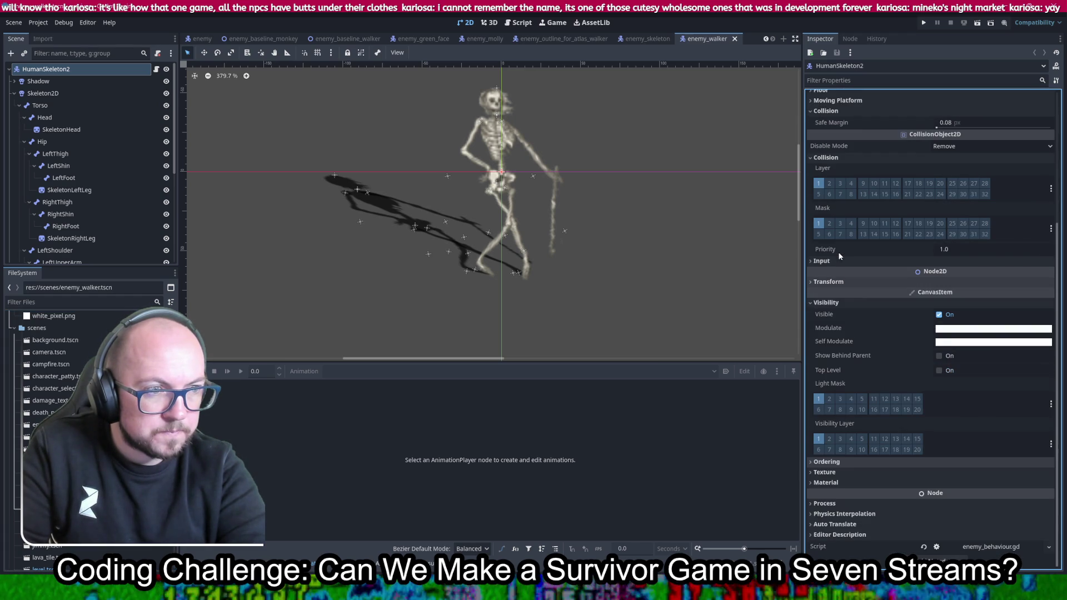
click(862, 304)
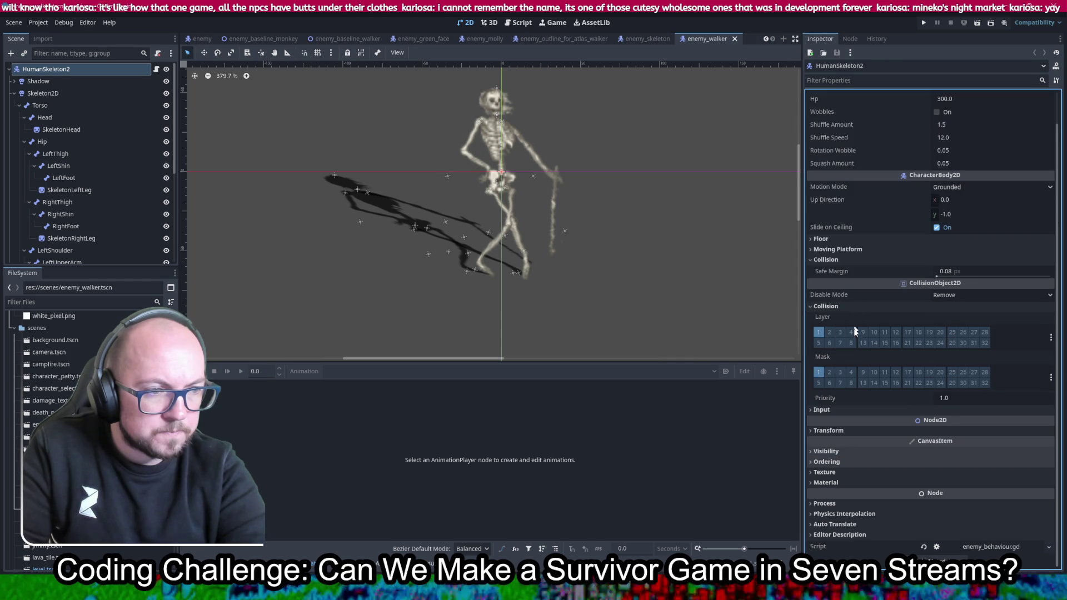
click(833, 463)
scroll(905, 456, down, 2)
click(939, 461)
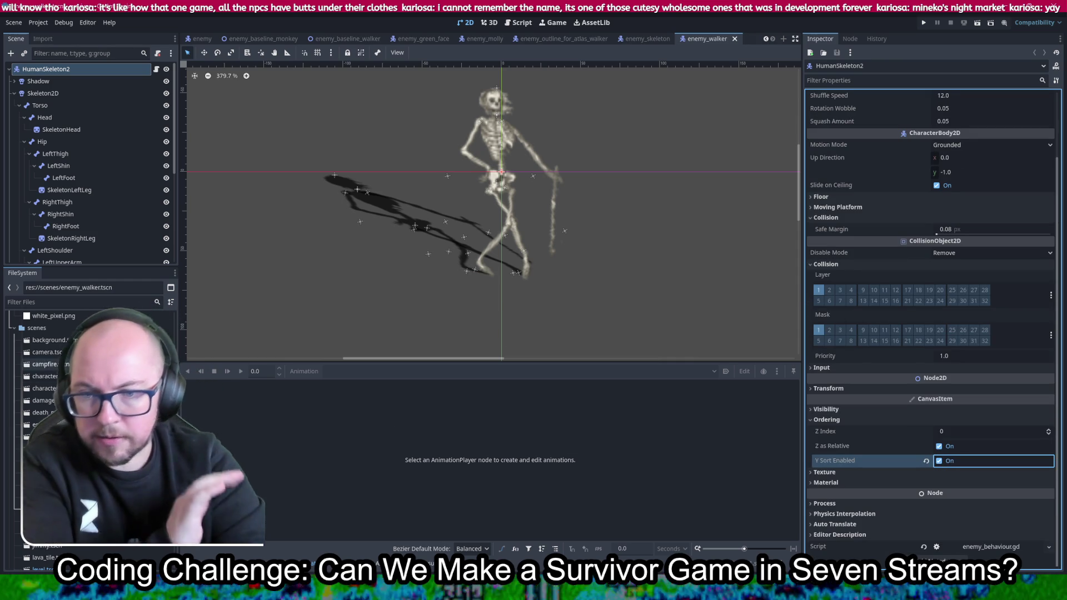
scroll(89, 433, down, 2)
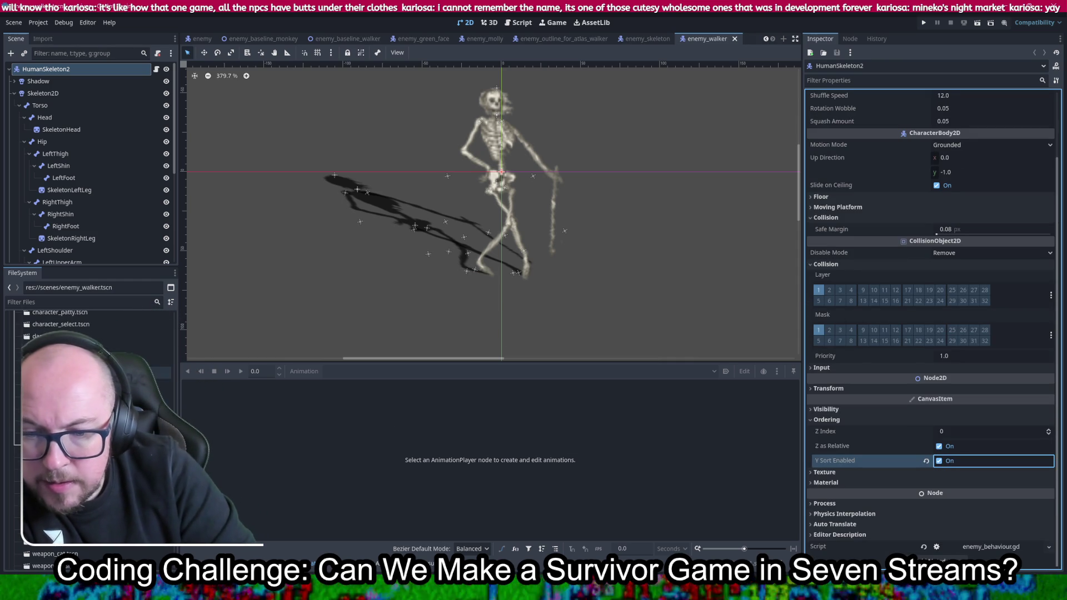
scroll(89, 433, down, 3)
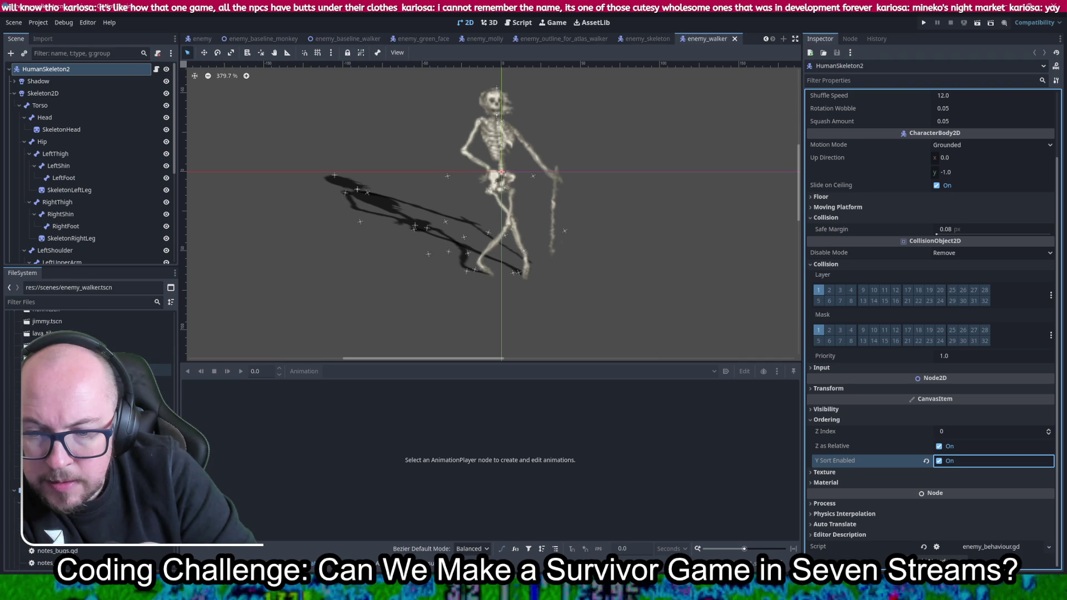
scroll(89, 433, up, 3)
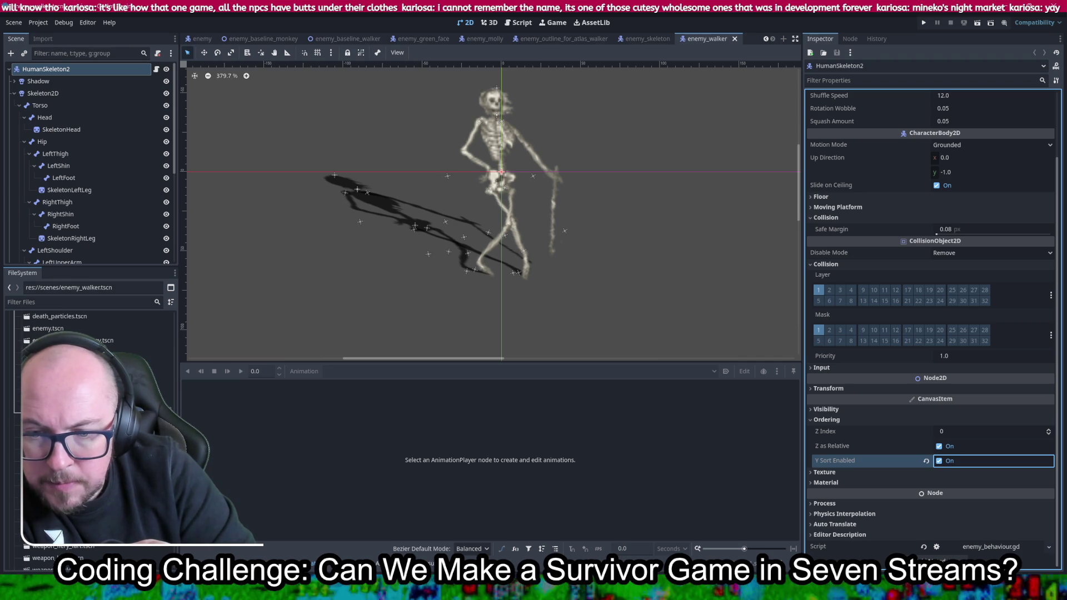
Rename henri.tscn and jimmy.tscn to character_henri.tscn and character_jimmy.tscn, then open character_henri
right_click(45, 450)
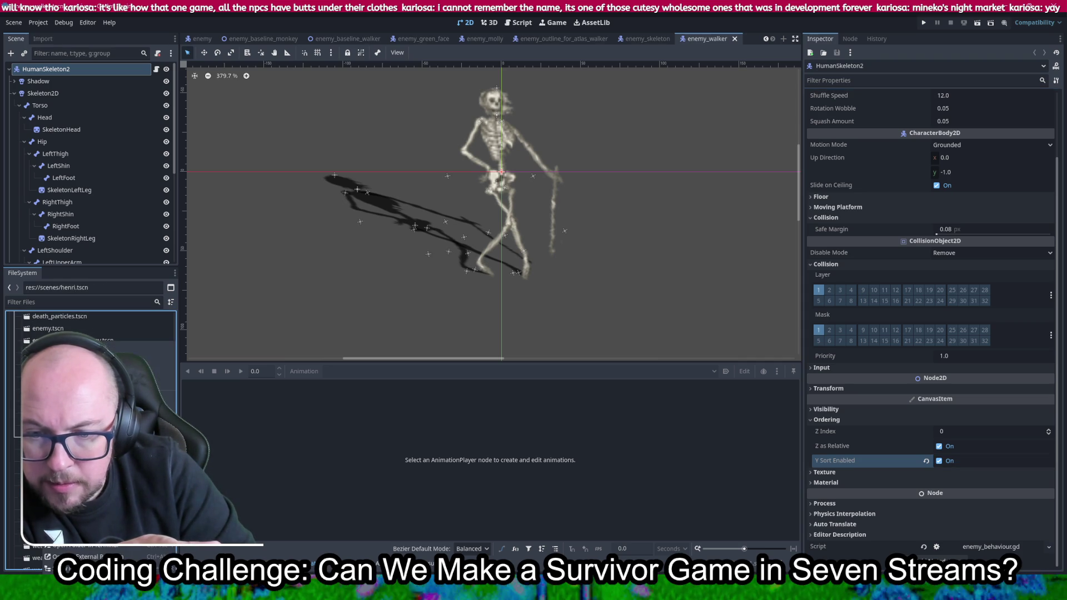
key(Escape)
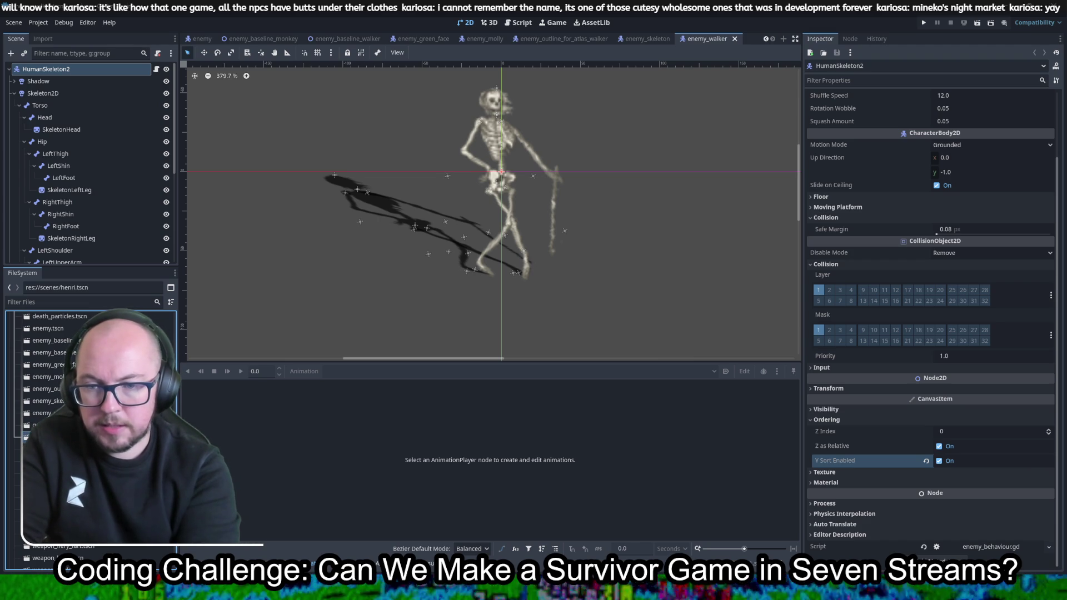
key(Return)
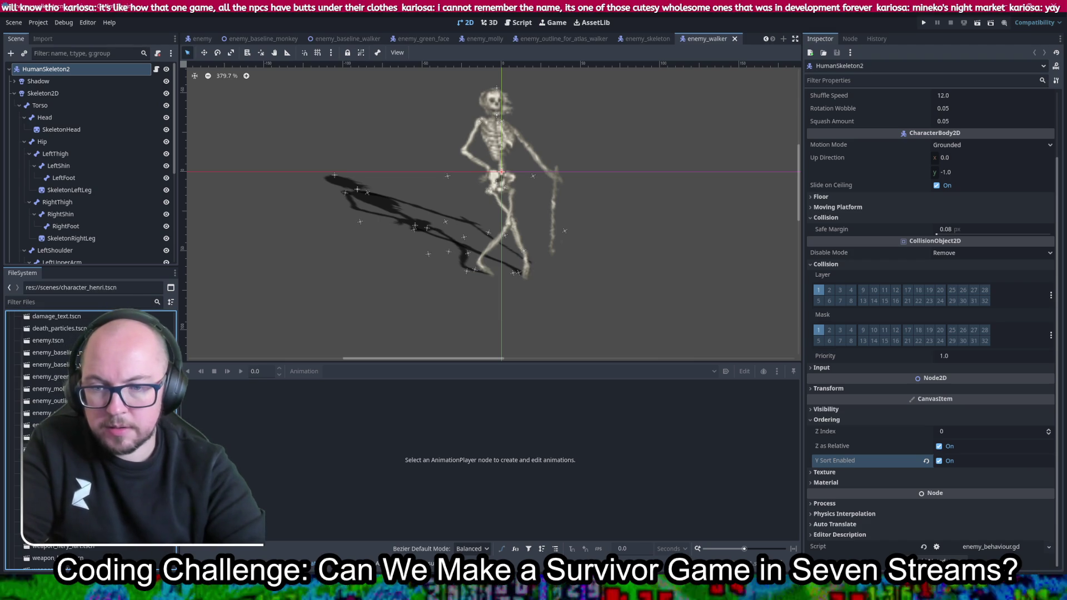
key(Escape)
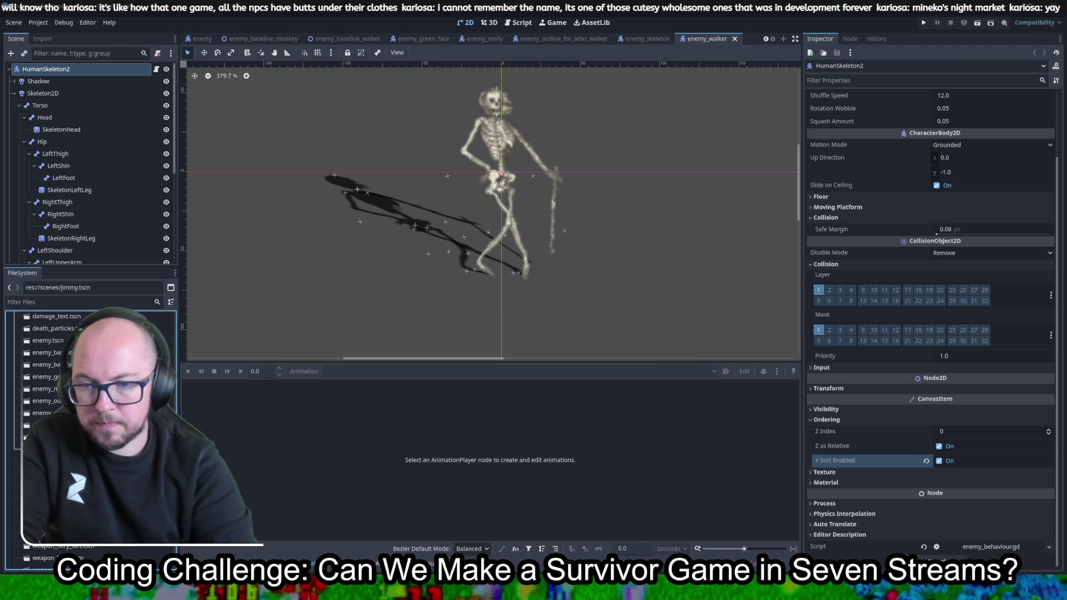
key(Return)
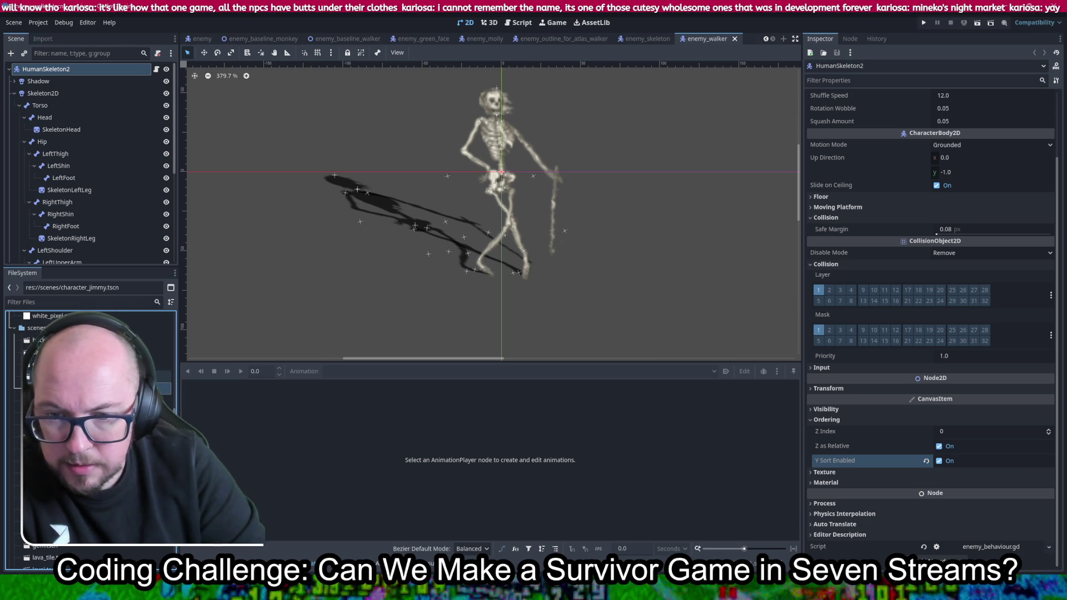
key(Return)
click(47, 70)
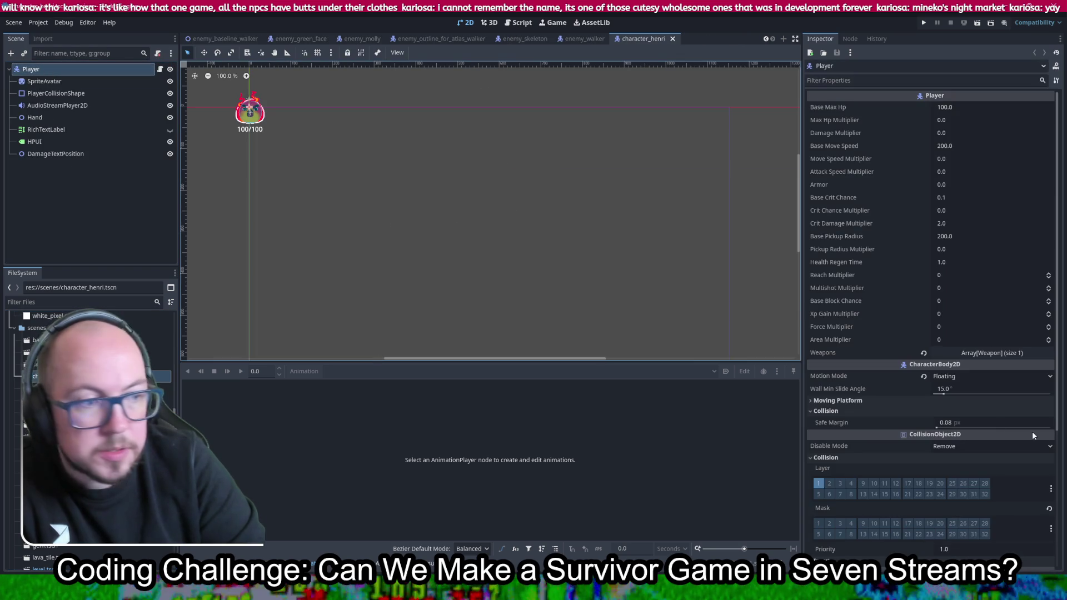
Enable Y Sort on character_henri's Player and save the scene
click(875, 388)
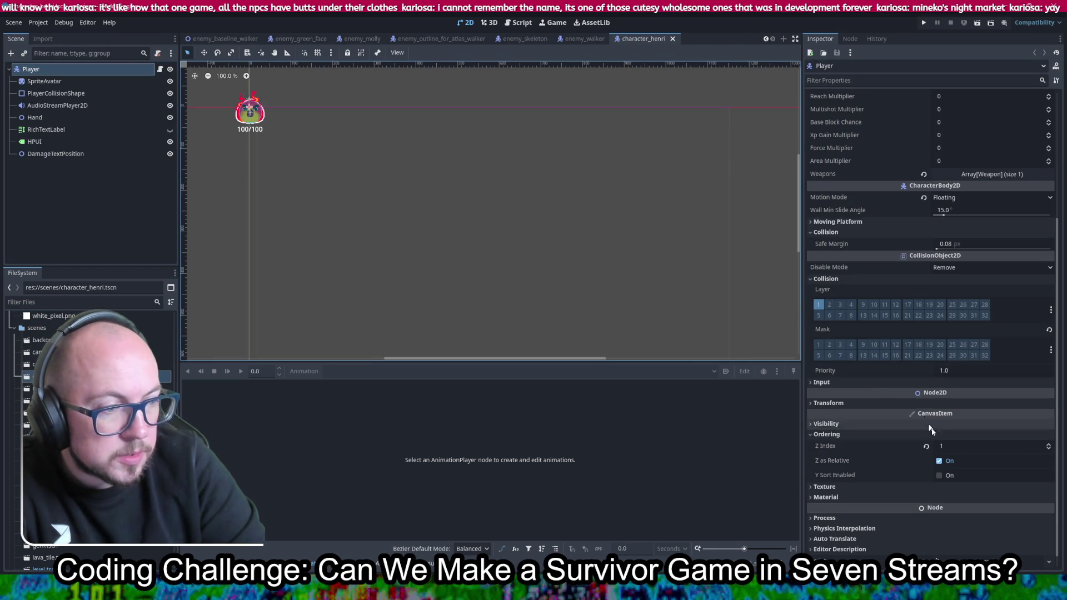
click(940, 475)
key(ctrl+s)
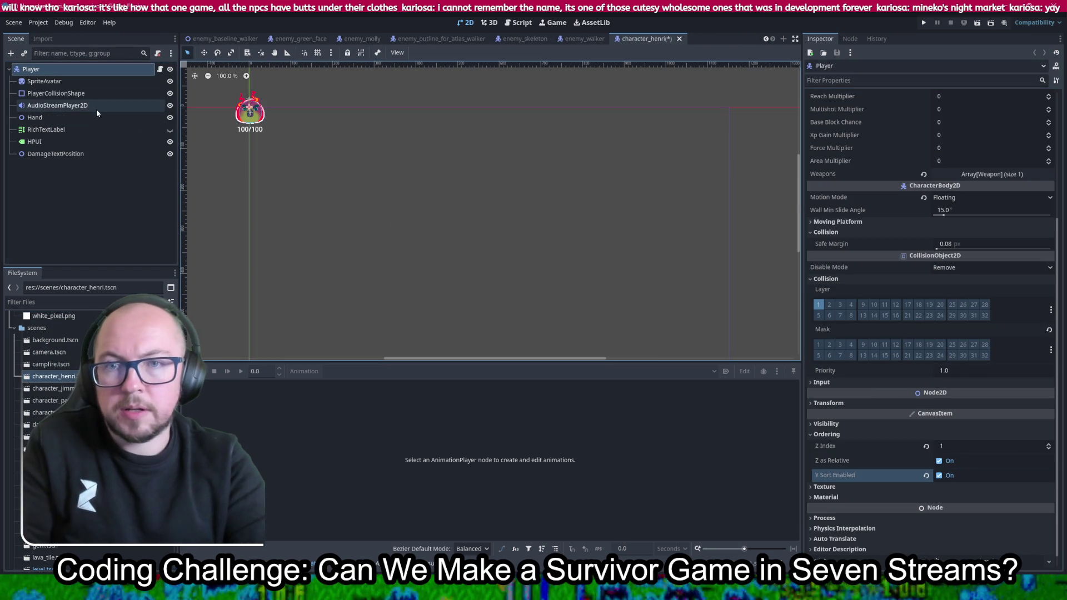
Open character_jimmy, enable Y Sort on its Player, and save
double_click(53, 388)
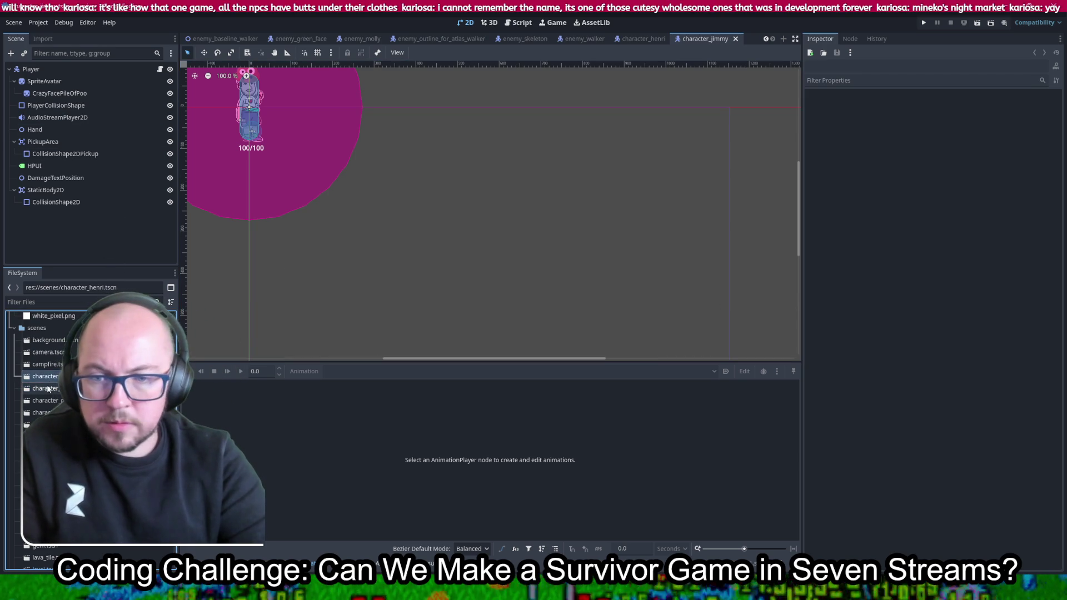
click(31, 69)
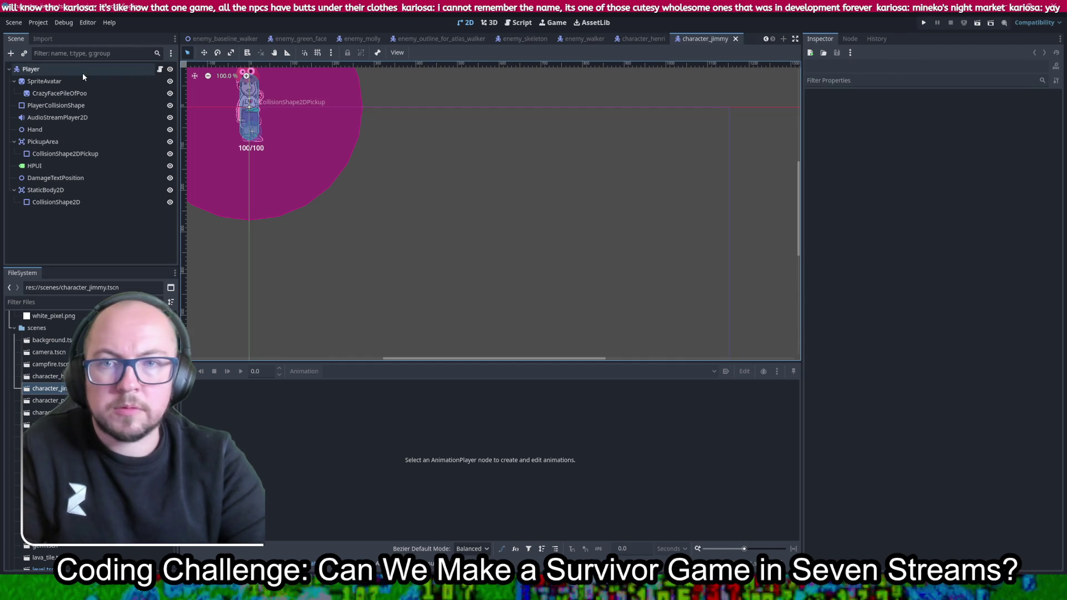
scroll(873, 432, down, 5)
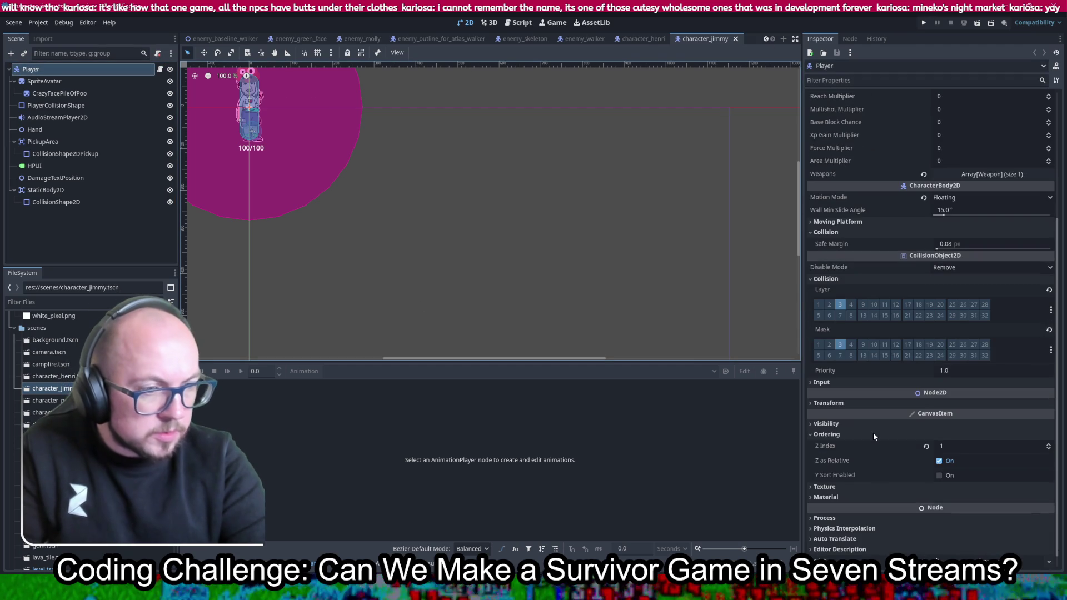
scroll(872, 430, down, 1)
click(939, 461)
key(ctrl+s)
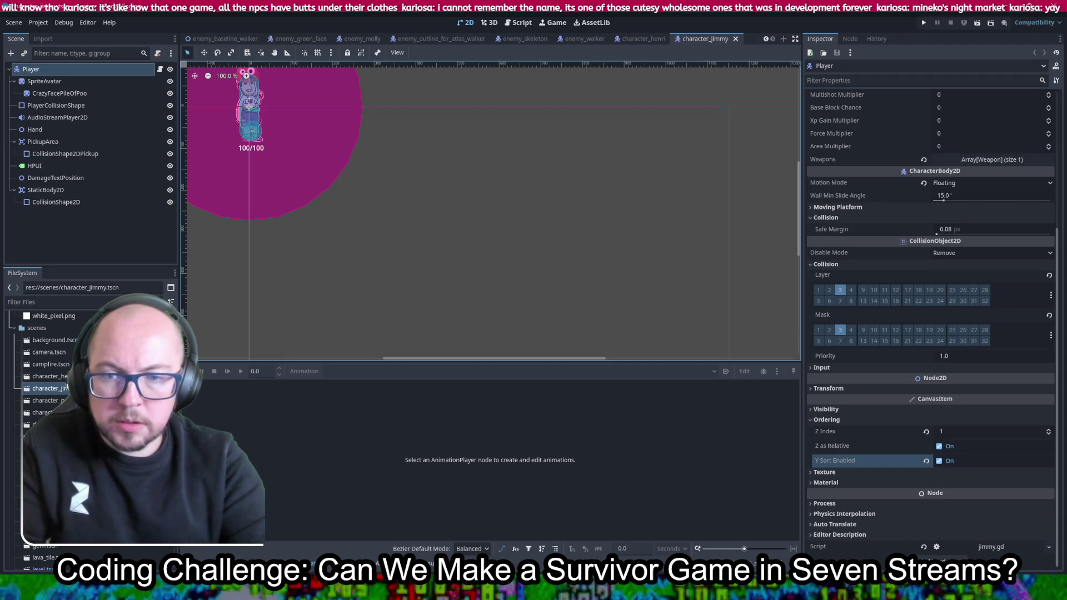
Open character_patty, enable Y Sort on its Player, and run the game with F5
double_click(60, 377)
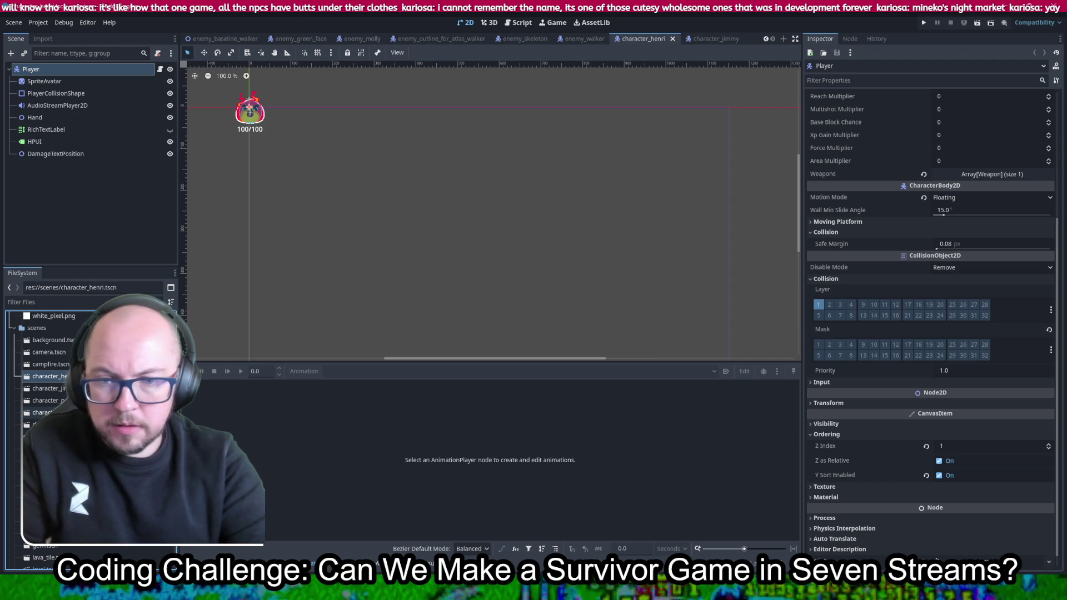
double_click(51, 400)
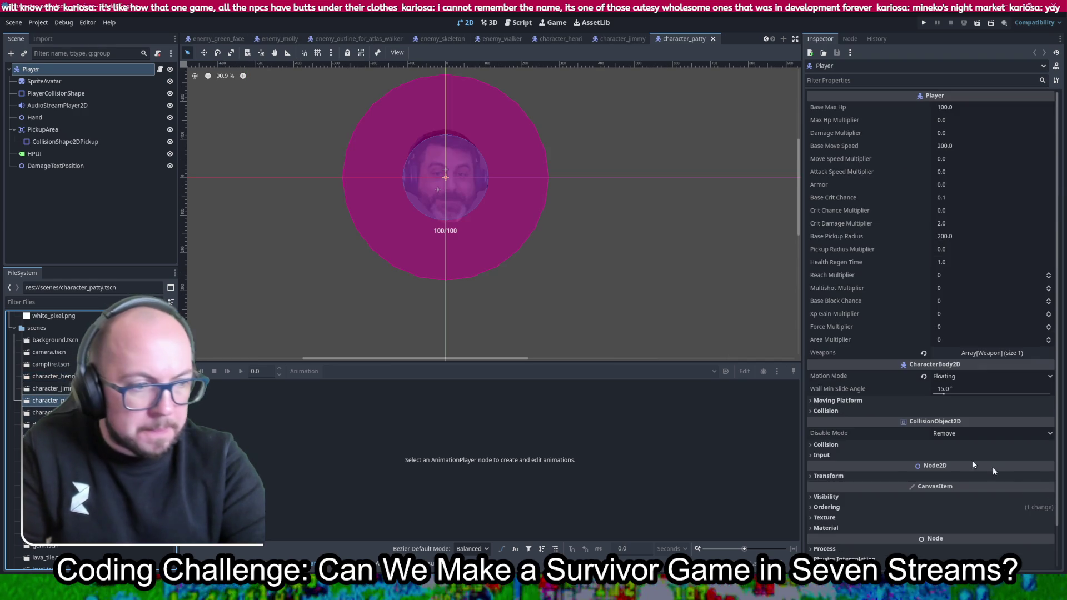
click(826, 462)
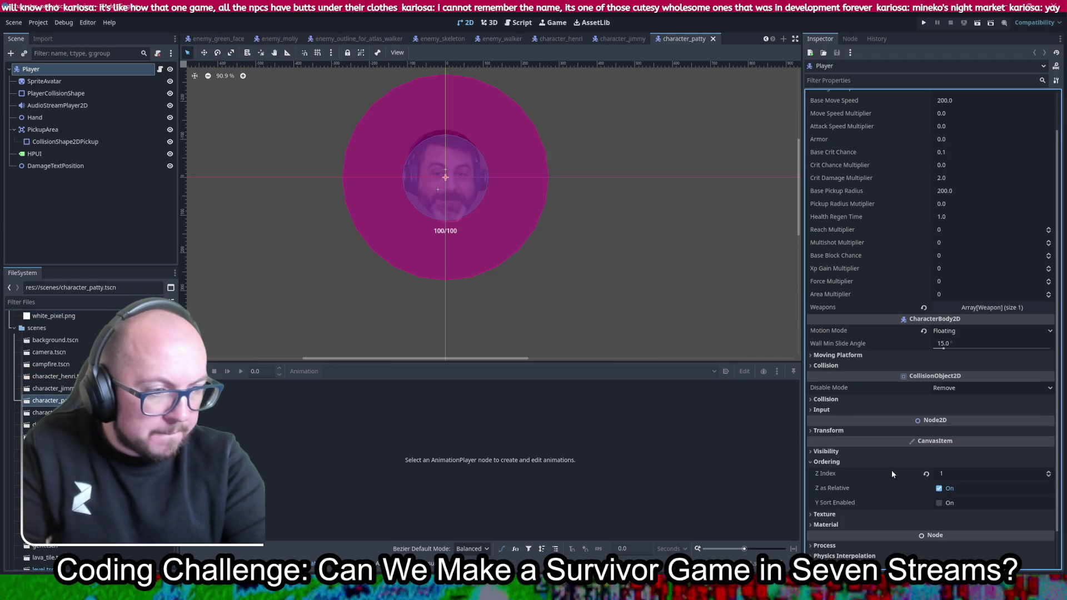
click(938, 504)
key(F5)
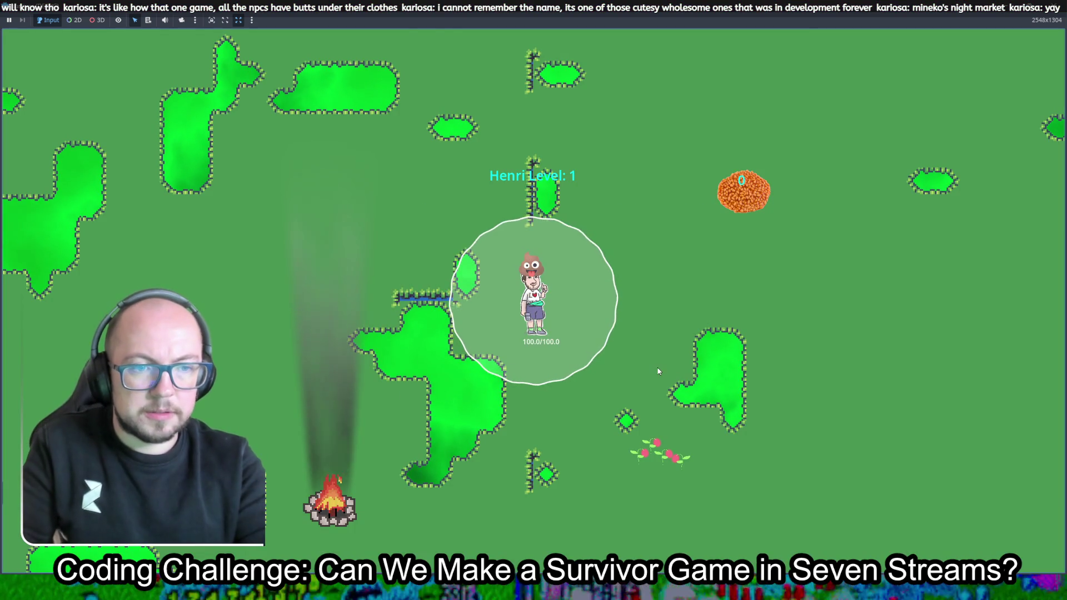
Walk Henri up-left, then left and down among the skeletons, and stop the game with F8
key(w)
key(a)
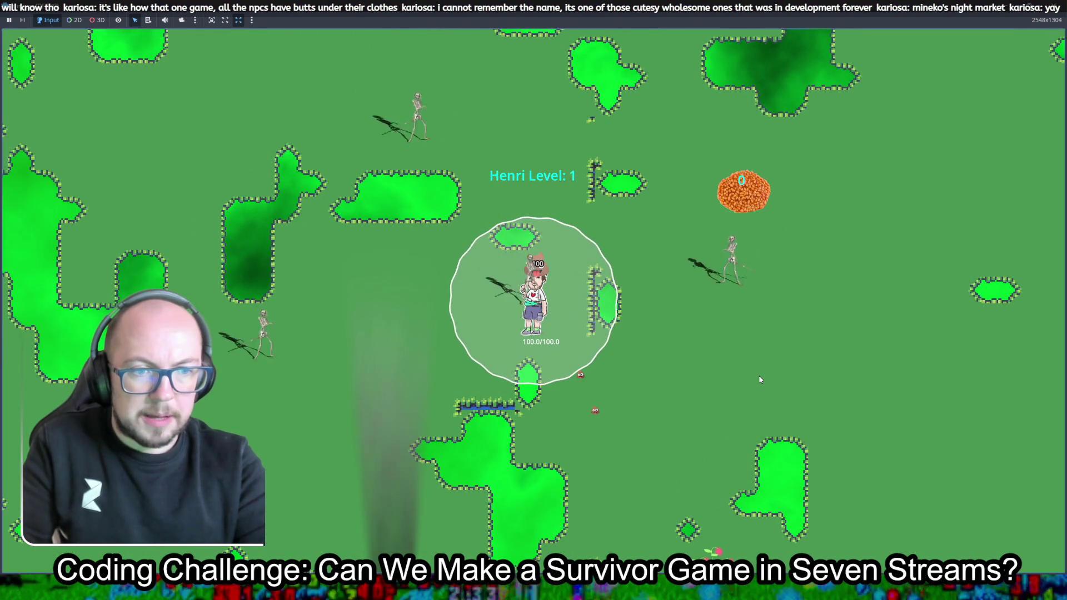
key(a)
key(s)
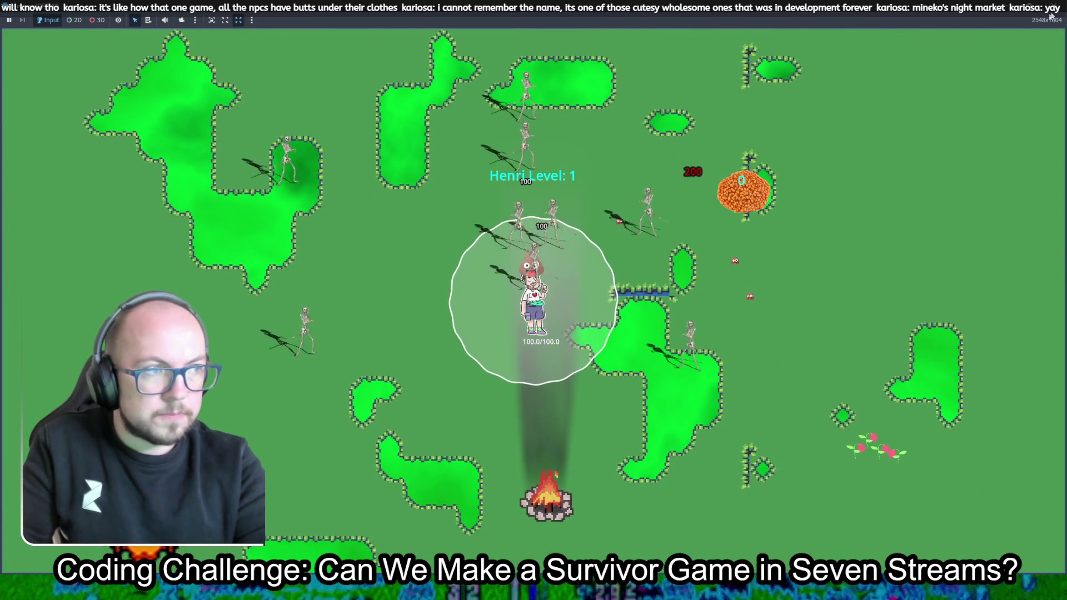
key(F8)
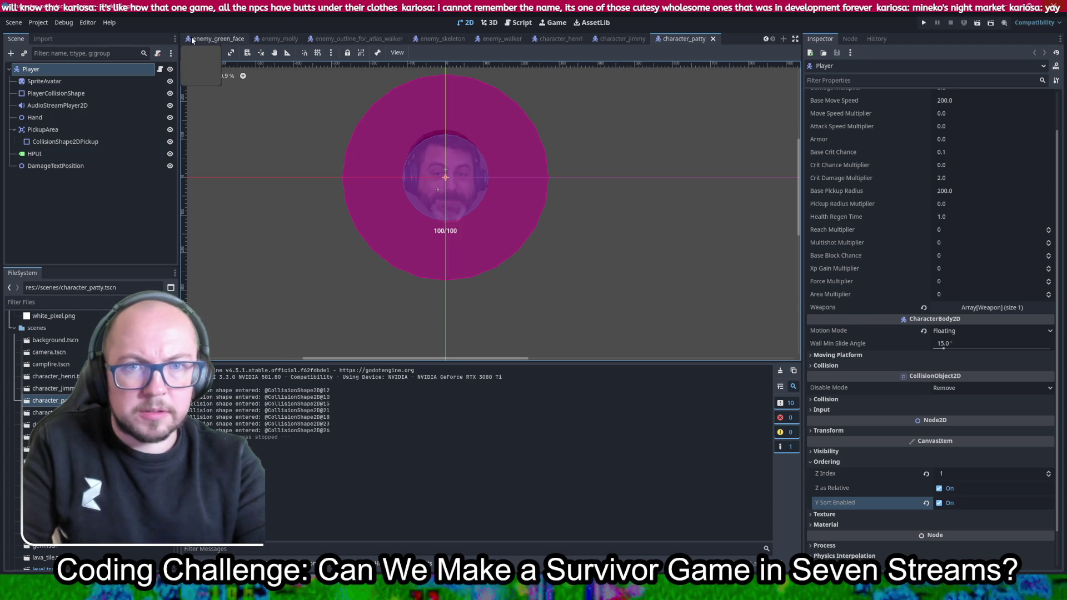
Switch via enemy_green_face to the enemy_walker scene and edit its skeleton's Z Index
click(220, 38)
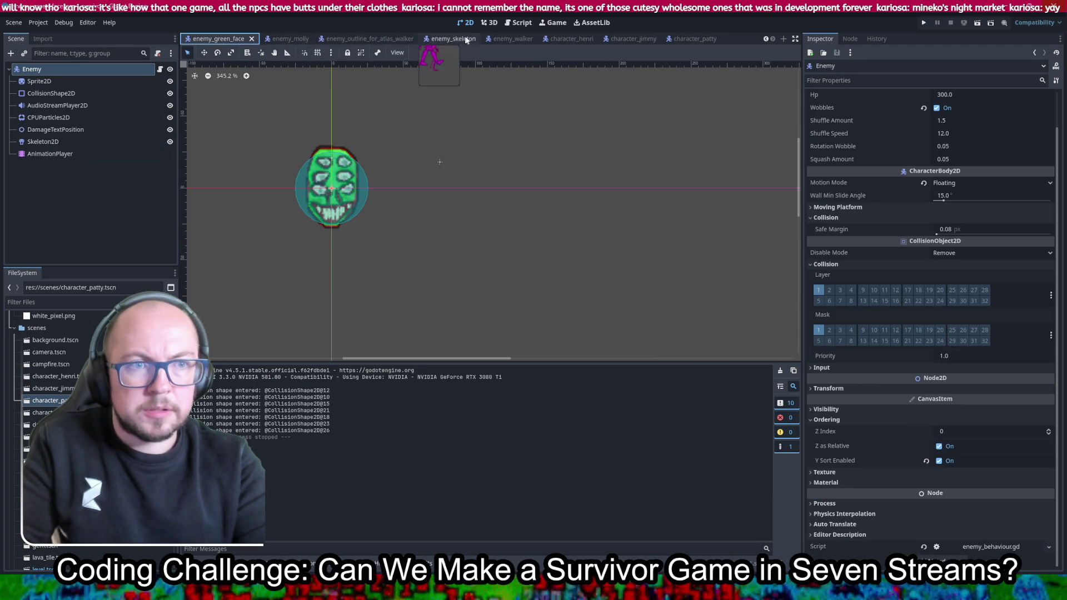
click(502, 38)
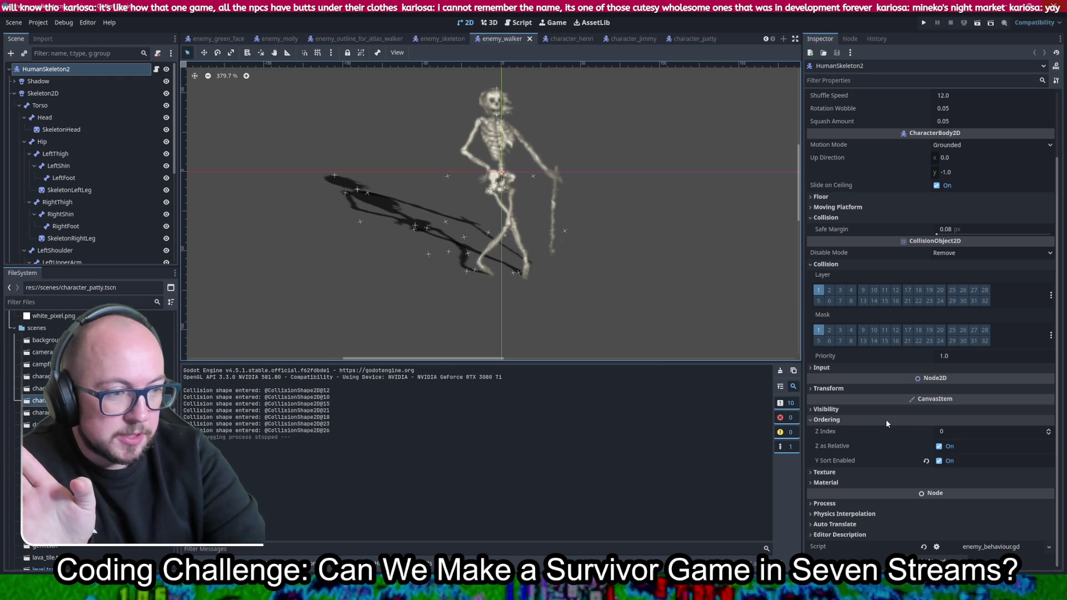
click(961, 435)
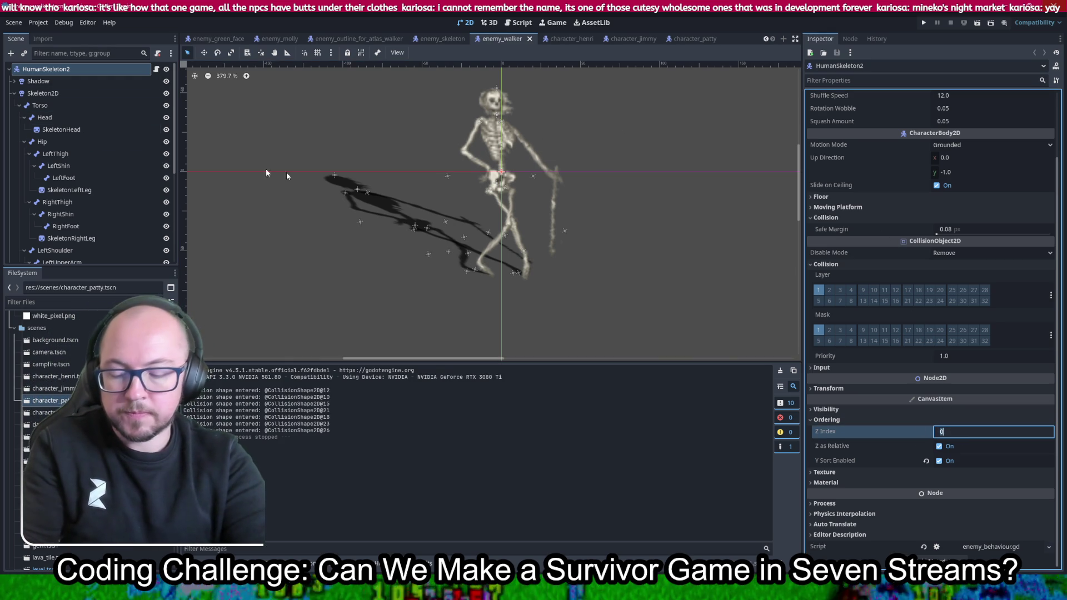
text(5)
Set the Shadow node's Z Index to -1 under Ordering
click(58, 82)
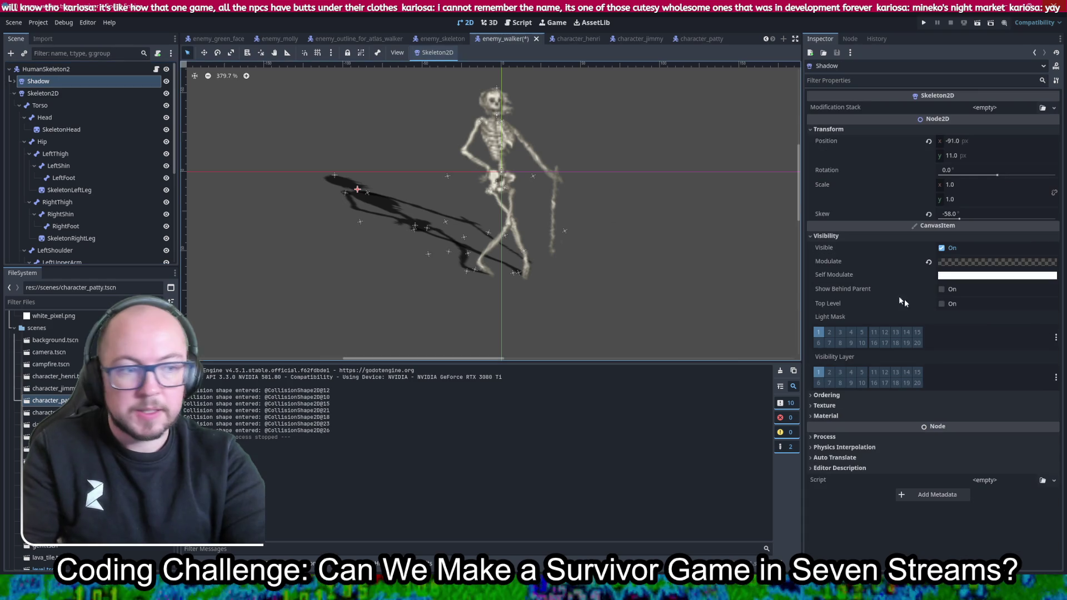
click(884, 396)
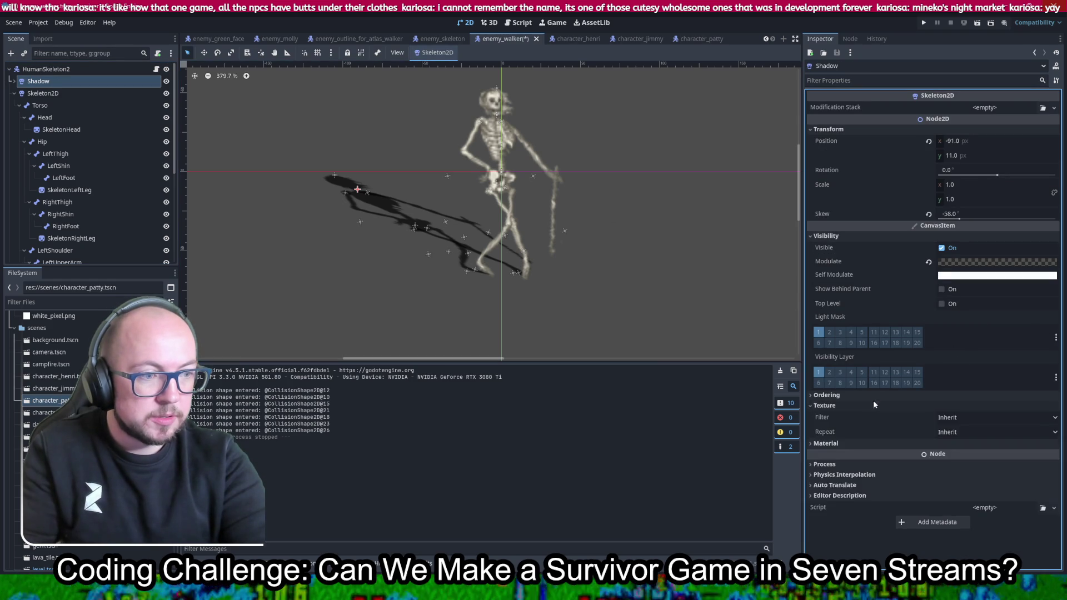
click(941, 407)
text(-1)
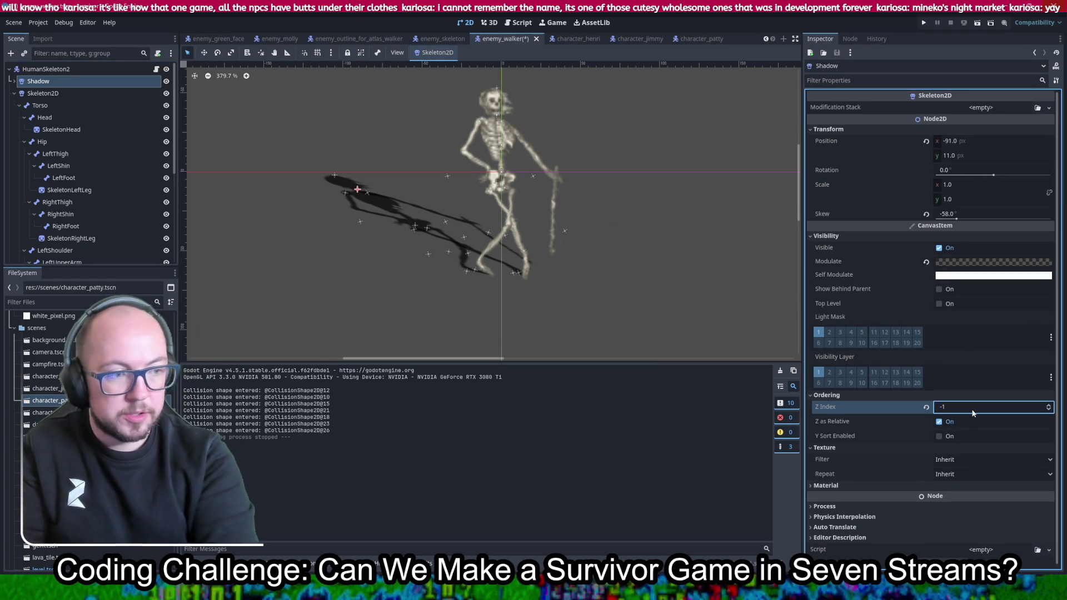
key(Return)
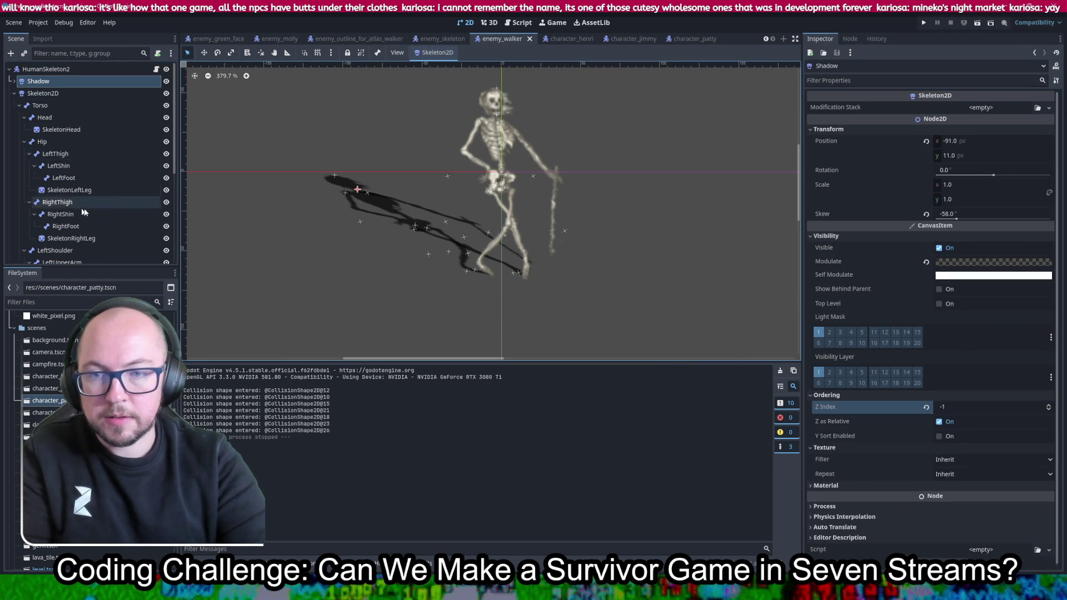
Change the Skeleton2D node's Z Index from 2 to 0, then select the HumanSkeleton2 root
scroll(109, 216, down, 1)
scroll(103, 200, down, 2)
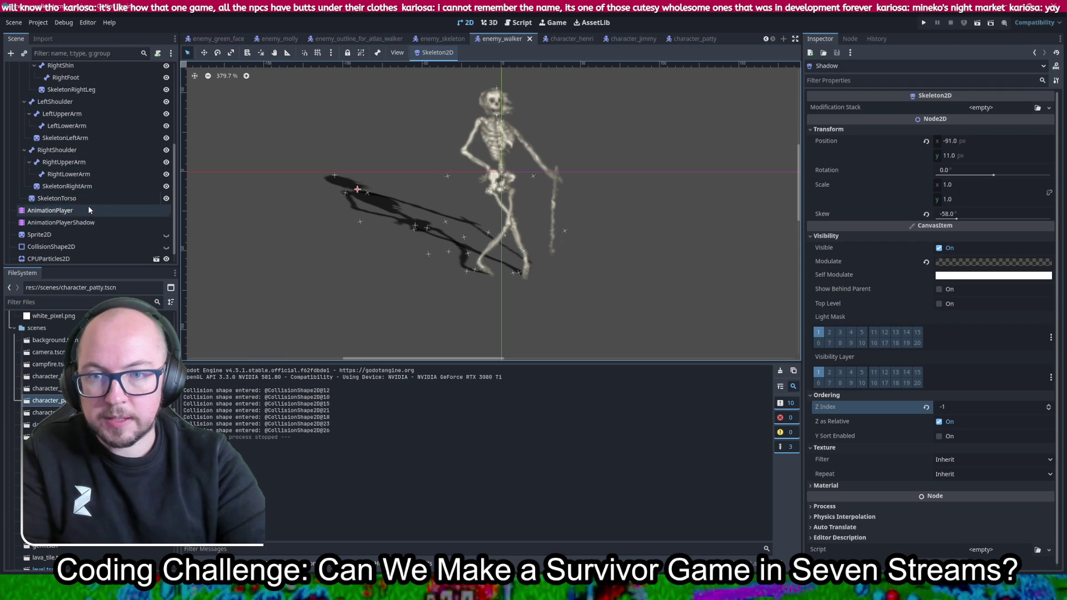
scroll(99, 188, up, 3)
click(43, 93)
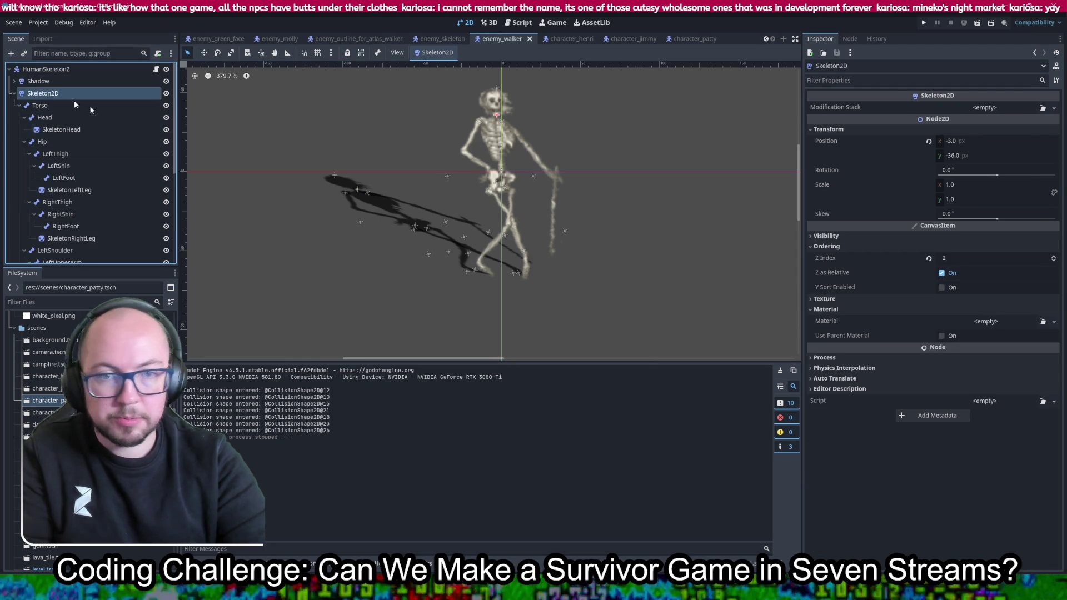
click(996, 259)
text(0)
key(Return)
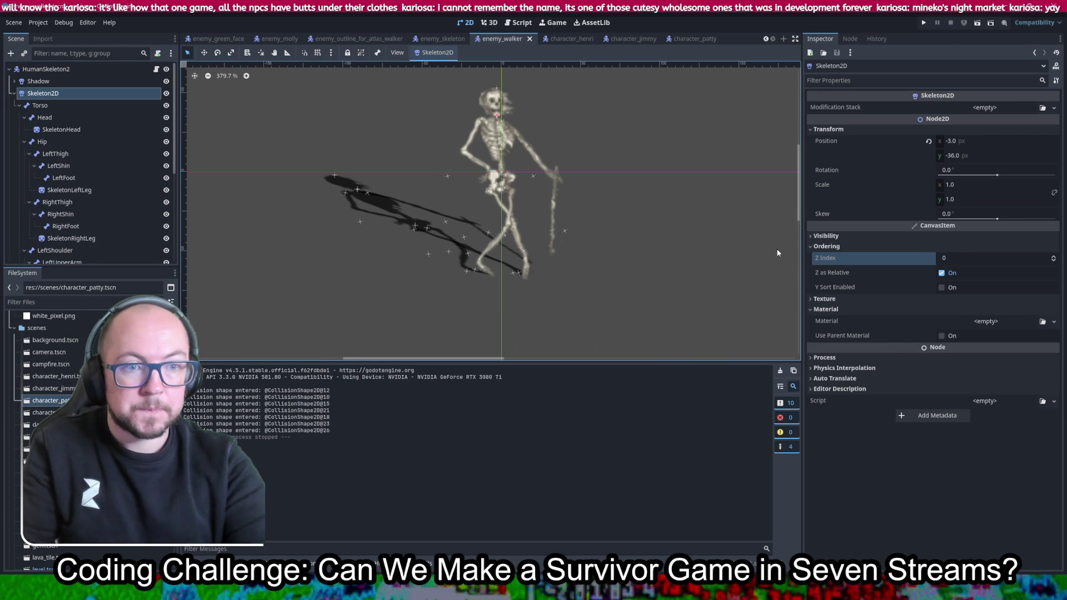
click(74, 67)
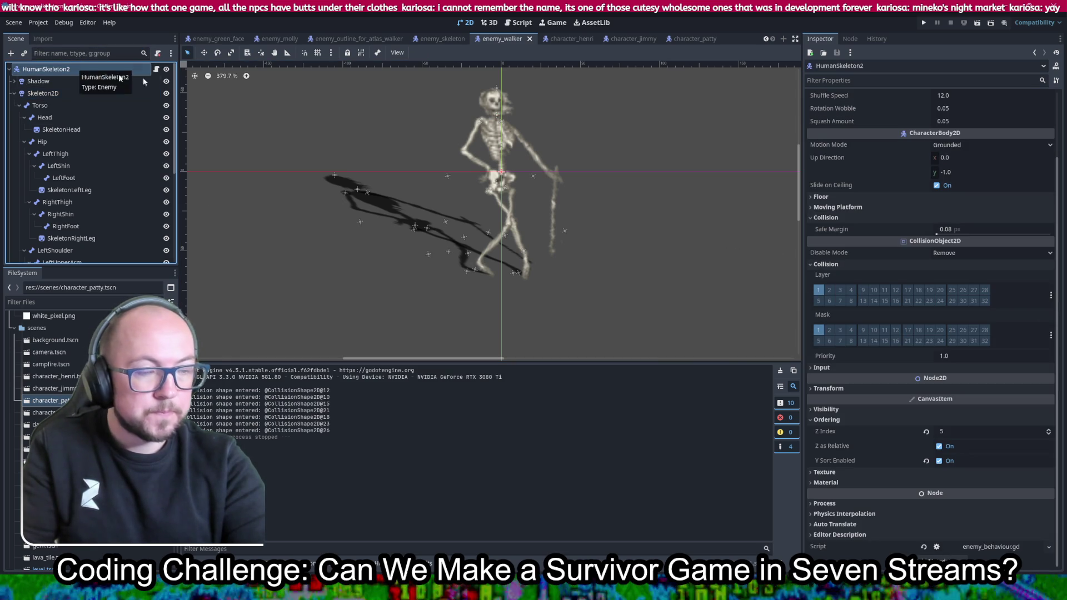
Create a notes-layers.gd script in res://scripts/notes and focus its code in the script editor
scroll(89, 433, down, 3)
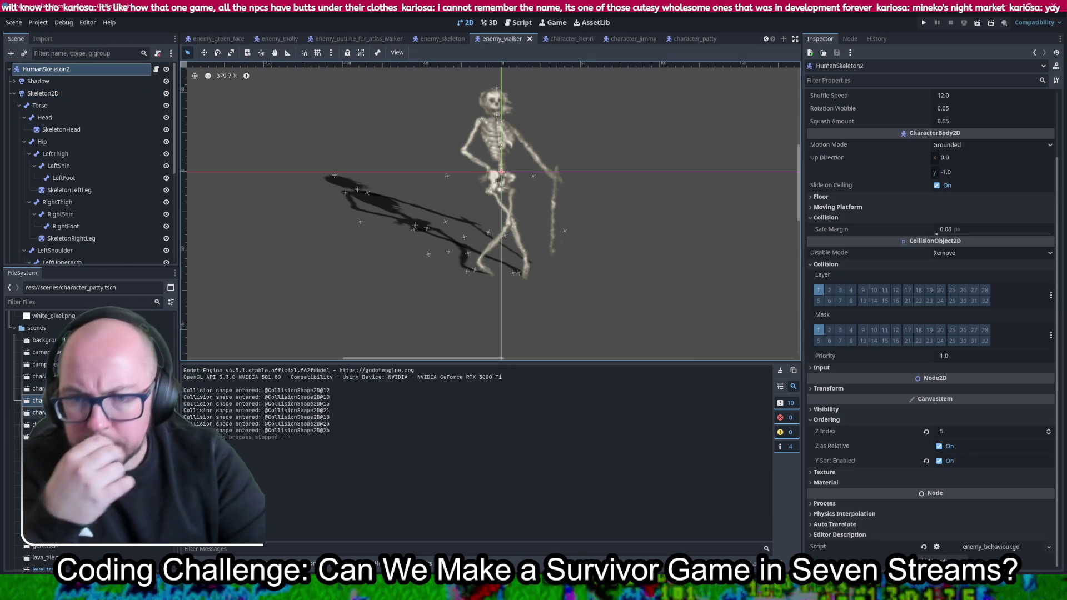
scroll(89, 434, up, 10)
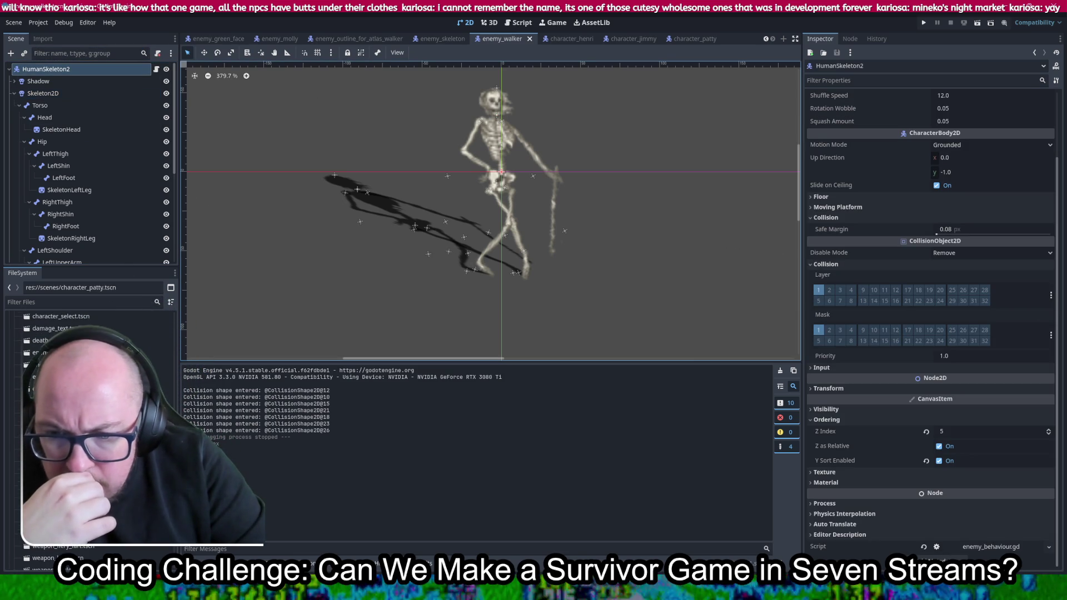
scroll(89, 433, up, 8)
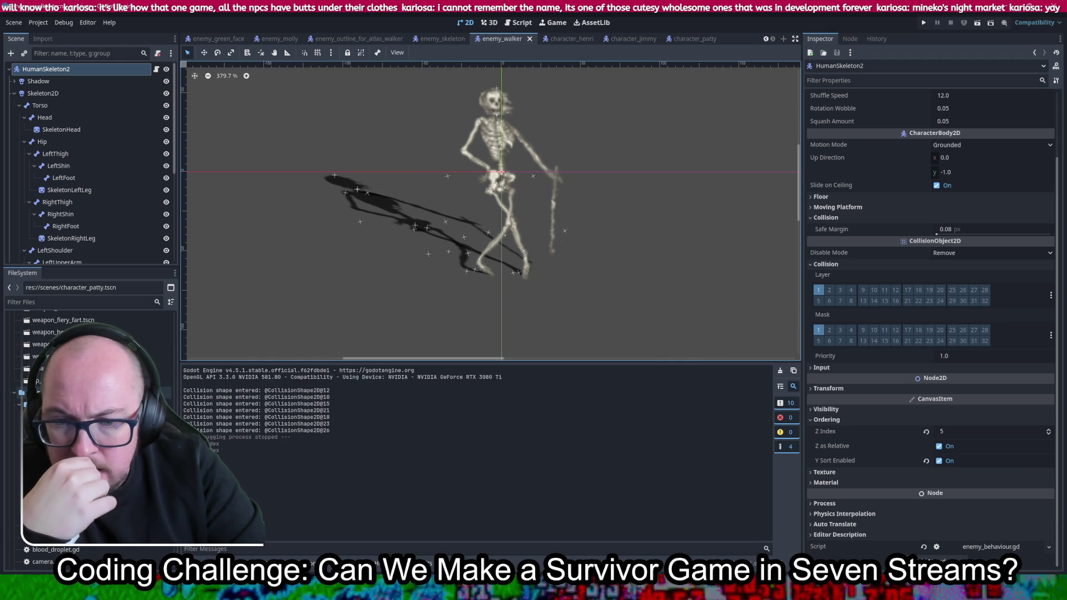
right_click(44, 404)
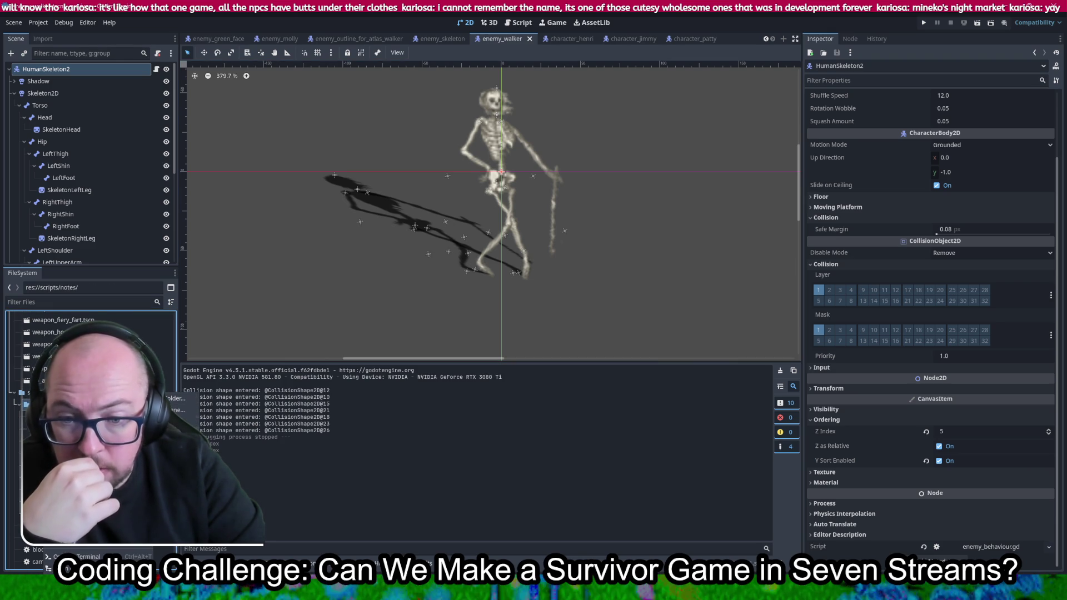
click(178, 423)
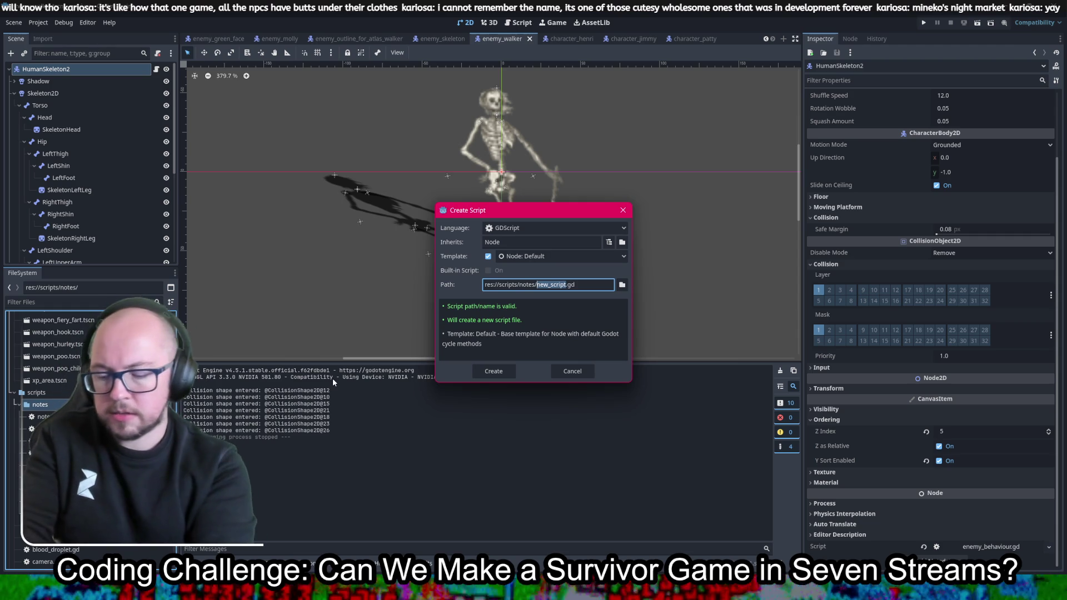
text(notes-laye)
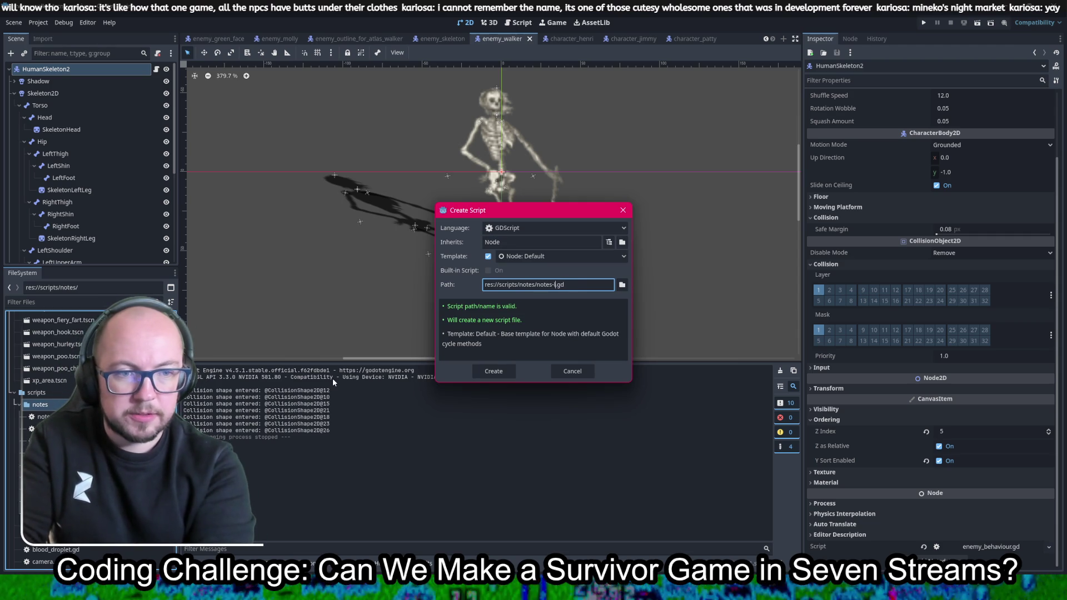
text(rs)
key(Return)
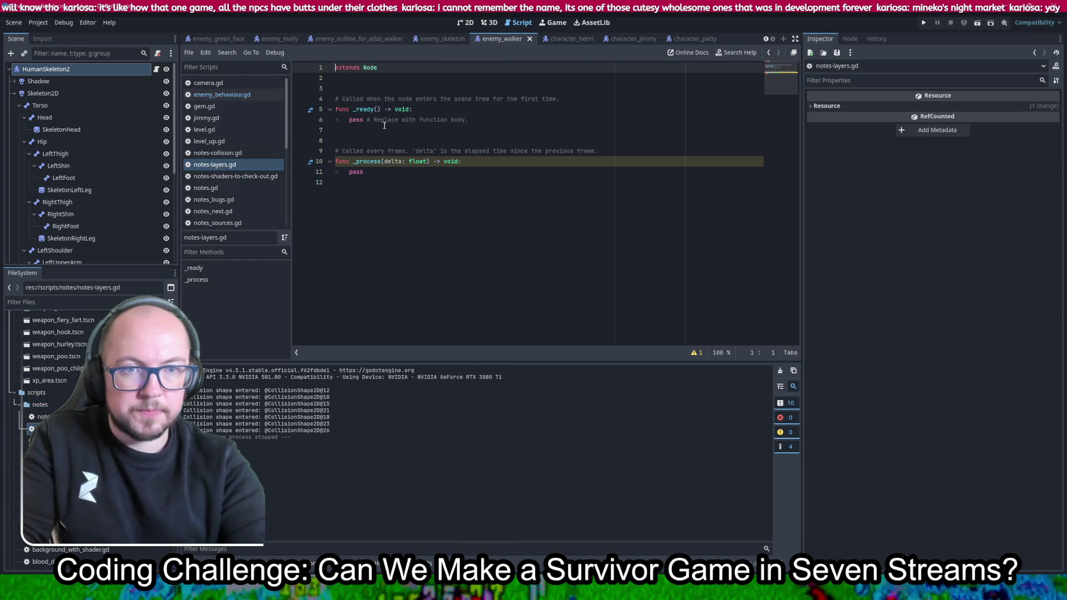
click(433, 197)
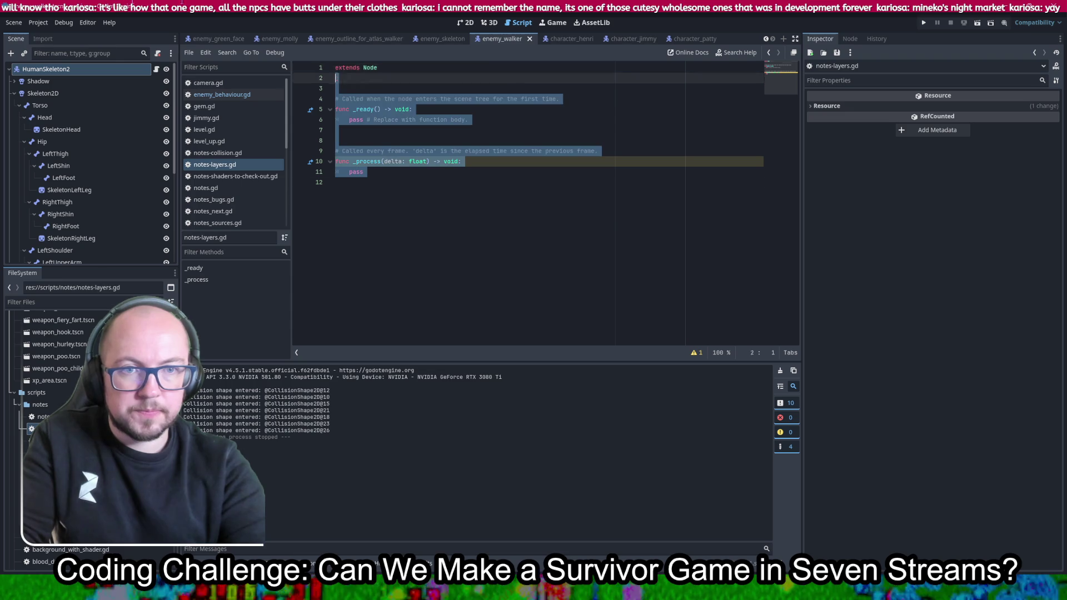
Replace the template code with a '#LAYERS' comment and start the player/enemy line
key(ctrl+a)
key(BackSpace)
text(# LYERS)
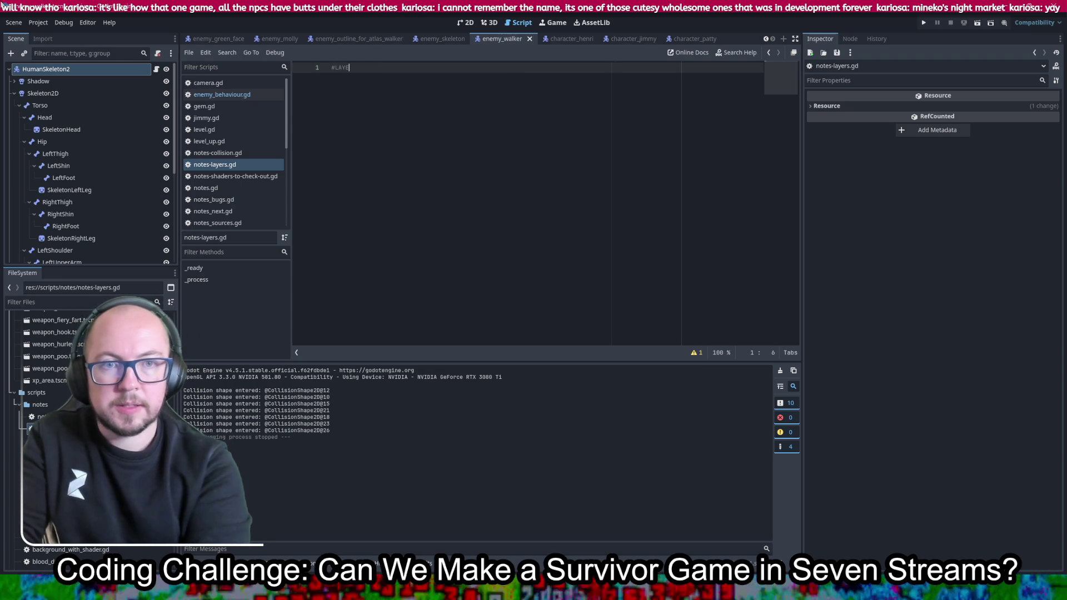
key(Return)
text(#Player and enemies on)
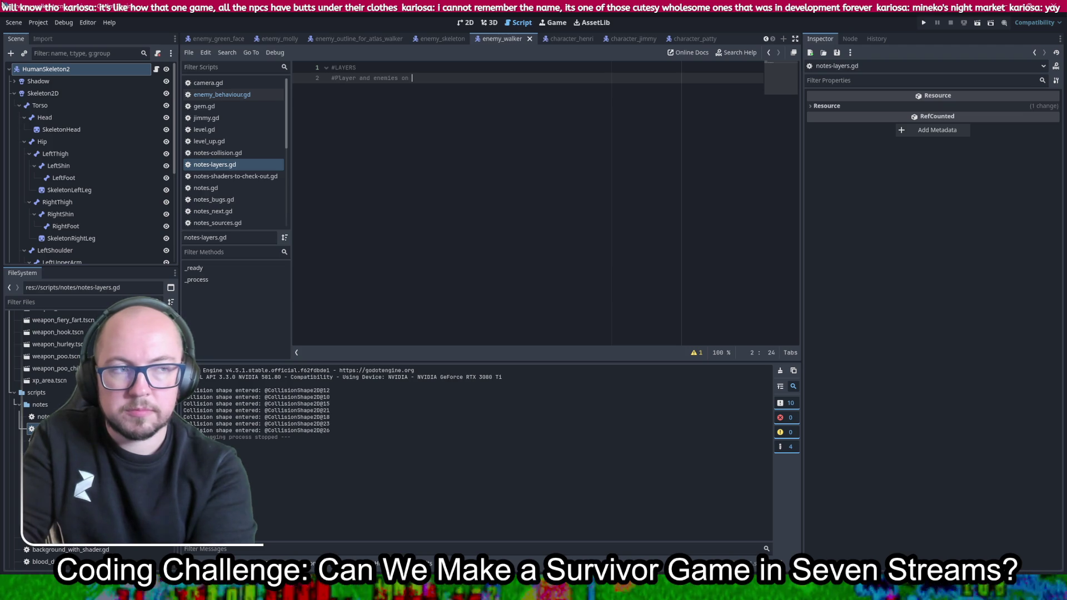
Finish the '#Player and enemies on layer 5' note, save, and open character_jimmy
key(ctrl+s)
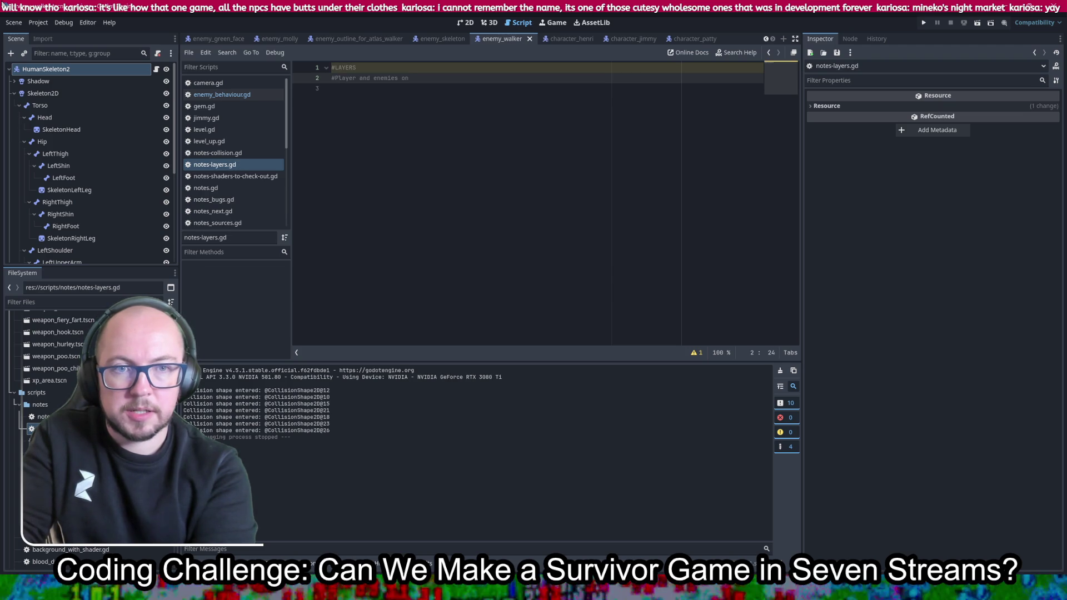
text(layer )
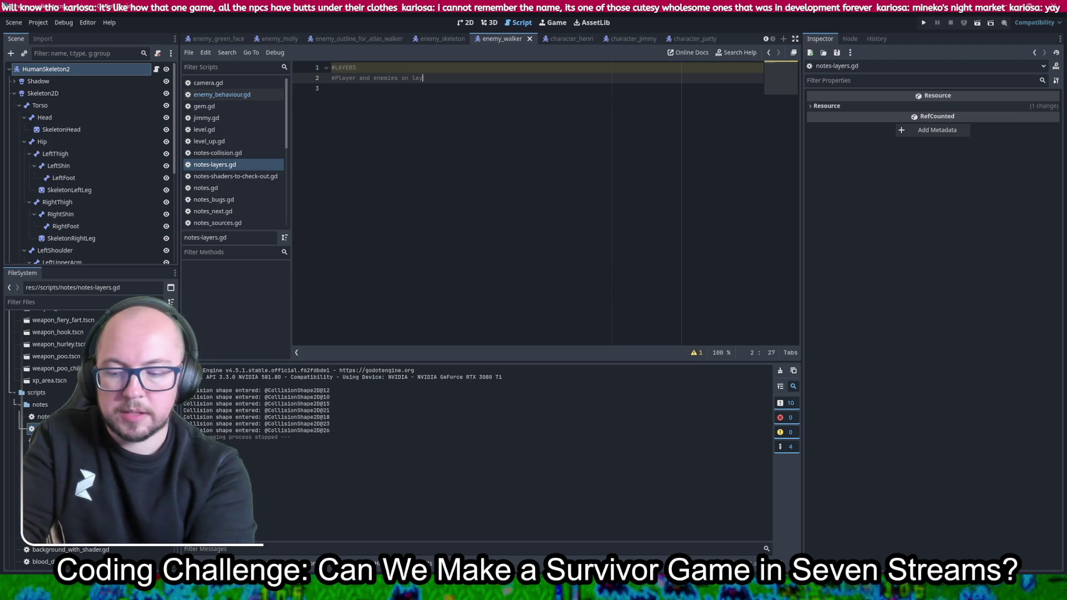
text(5)
key(ctrl+s)
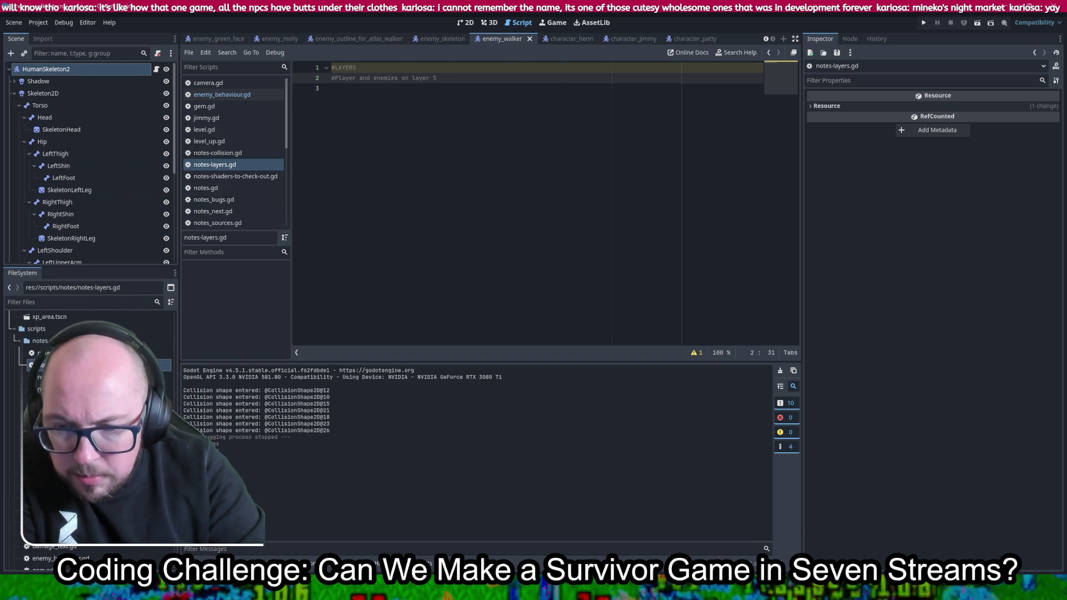
double_click(24, 427)
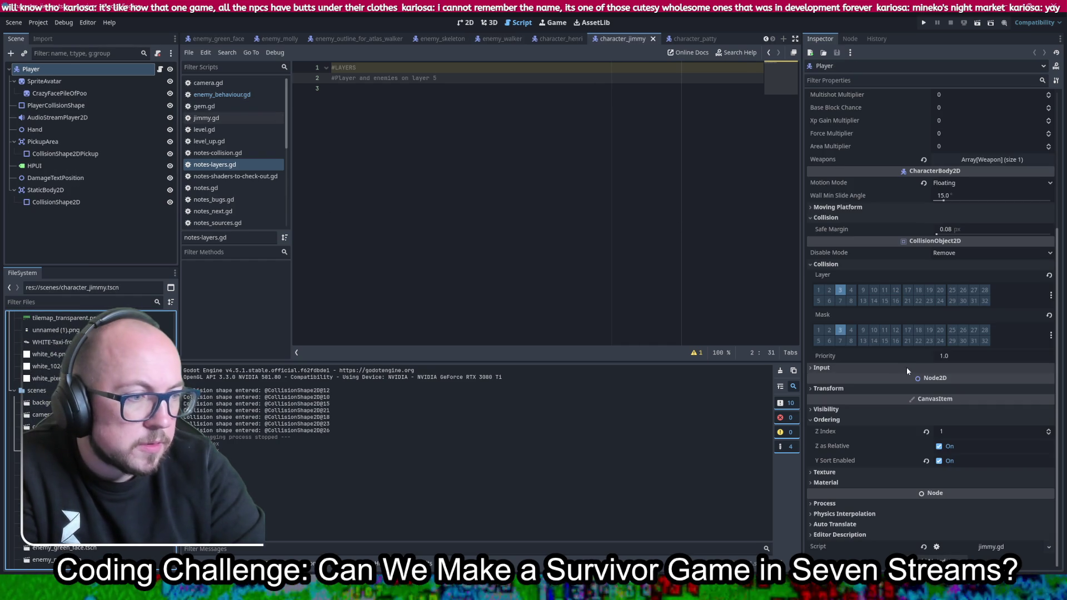
Set the Player's Z Index to 5 and run the project
click(957, 436)
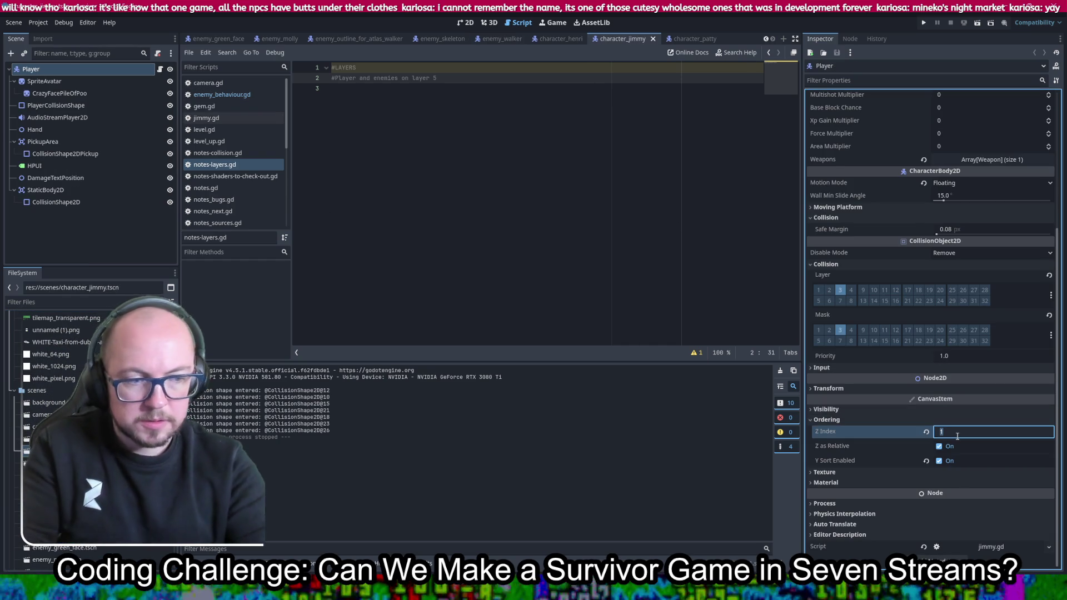
text(5)
key(Return)
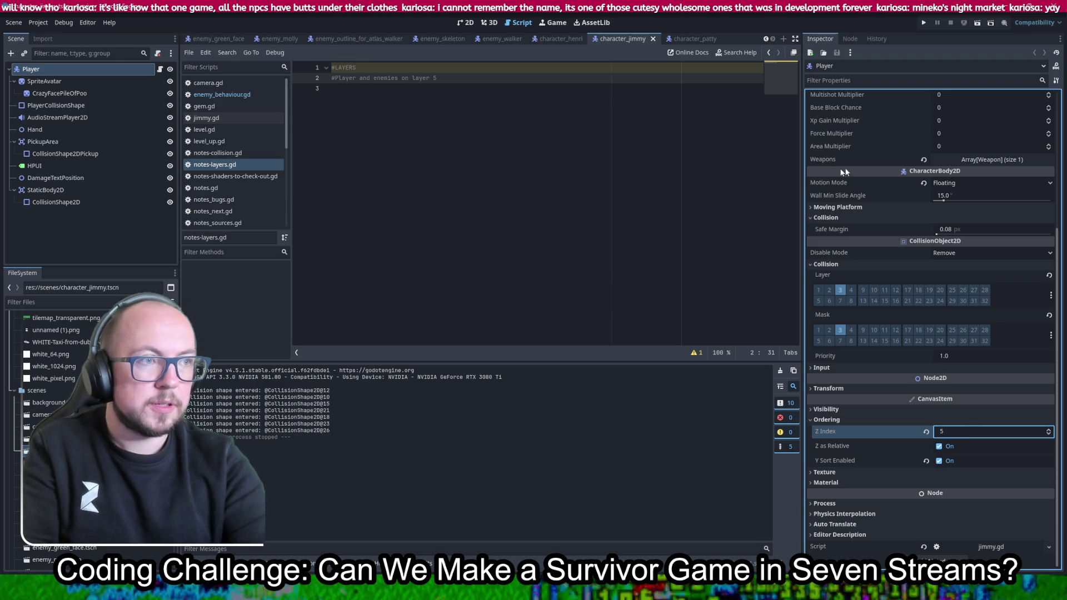
click(925, 22)
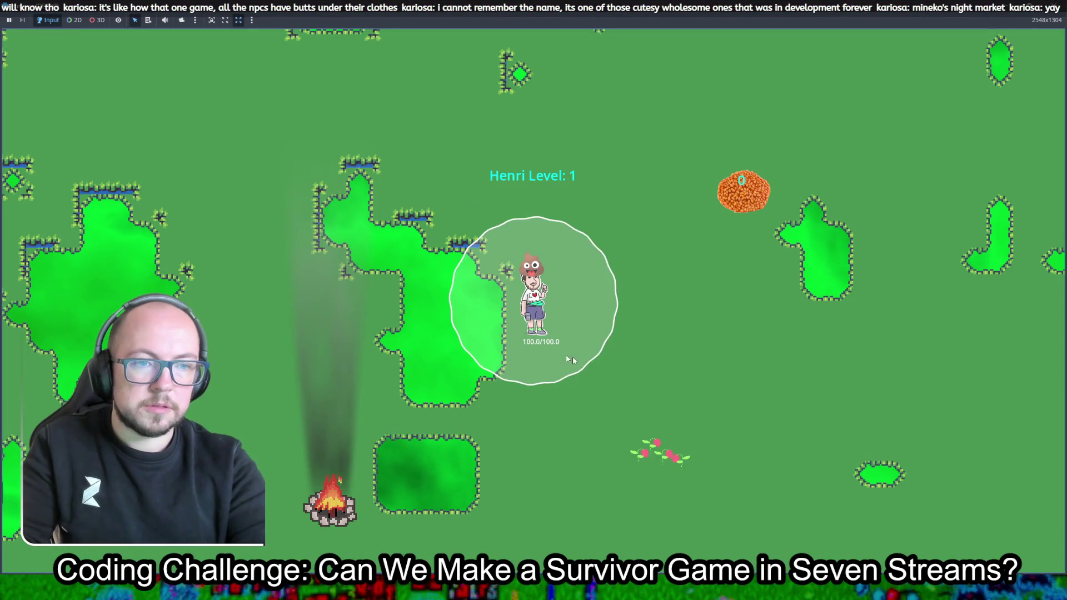
Walk Henri up-right toward the skeletons, then back down-left away from them
key(w)
key(d)
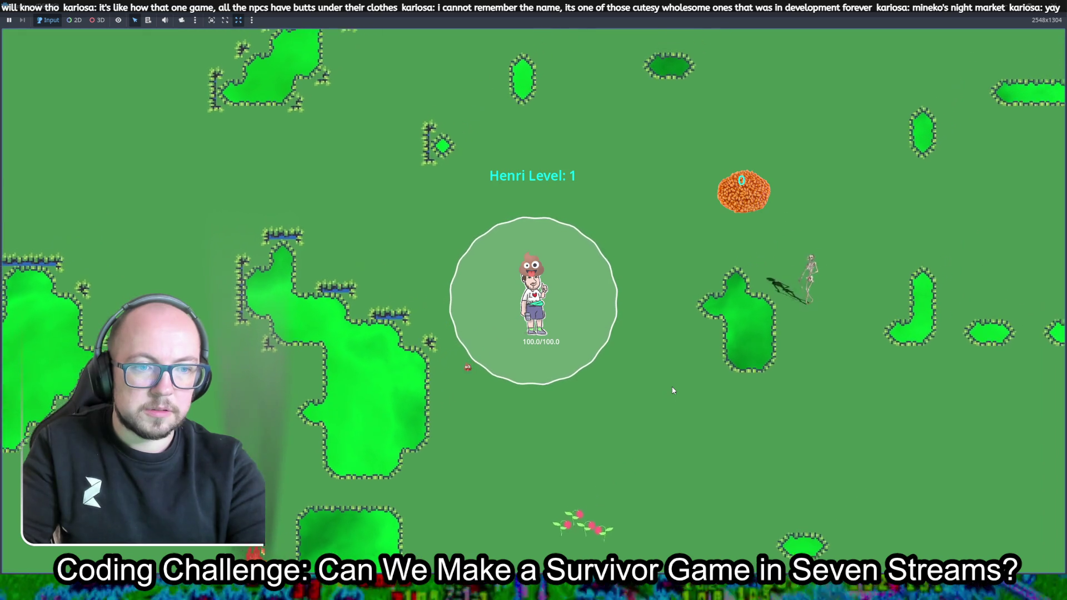
key(w)
key(d)
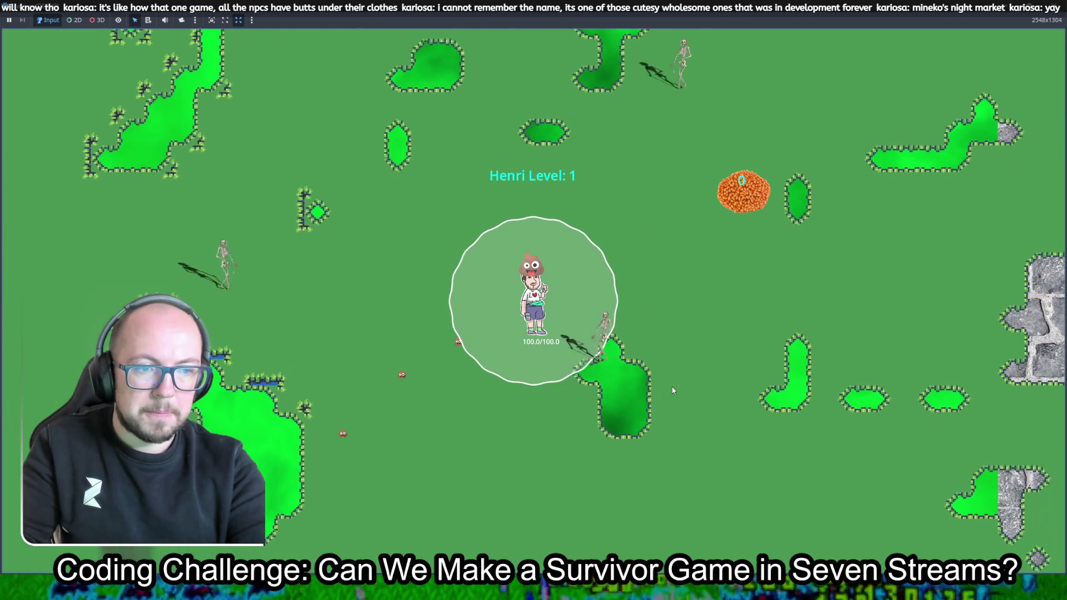
key(w)
key(d)
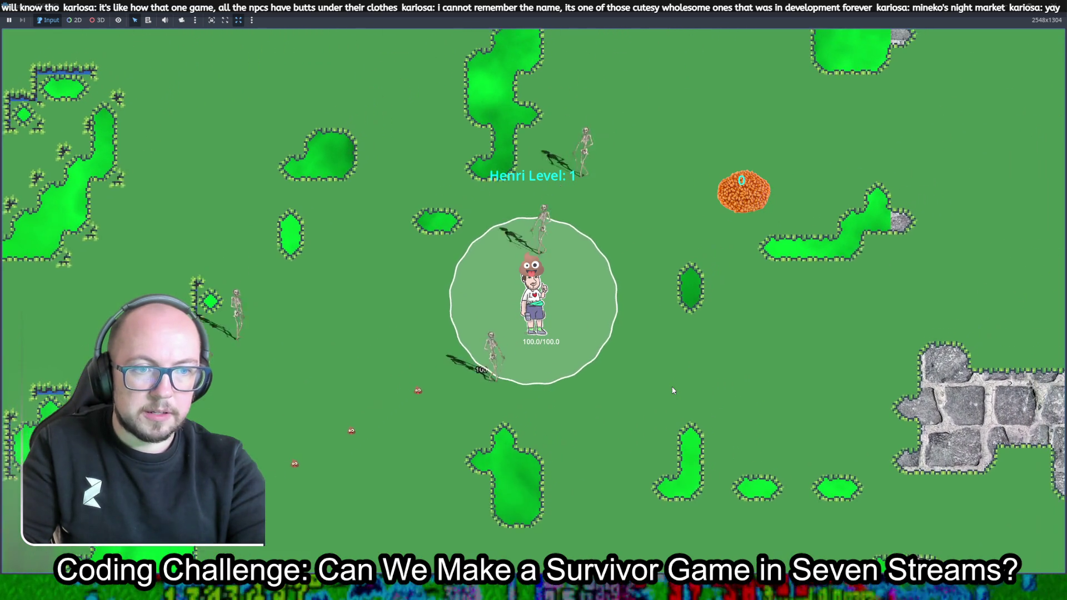
key(w)
key(d)
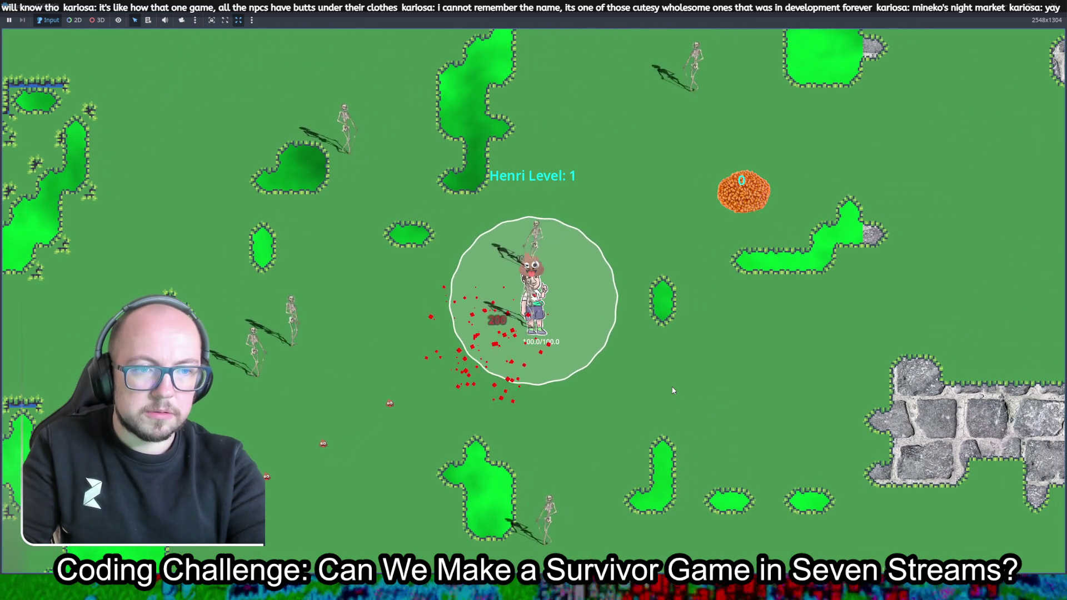
key(a)
key(s)
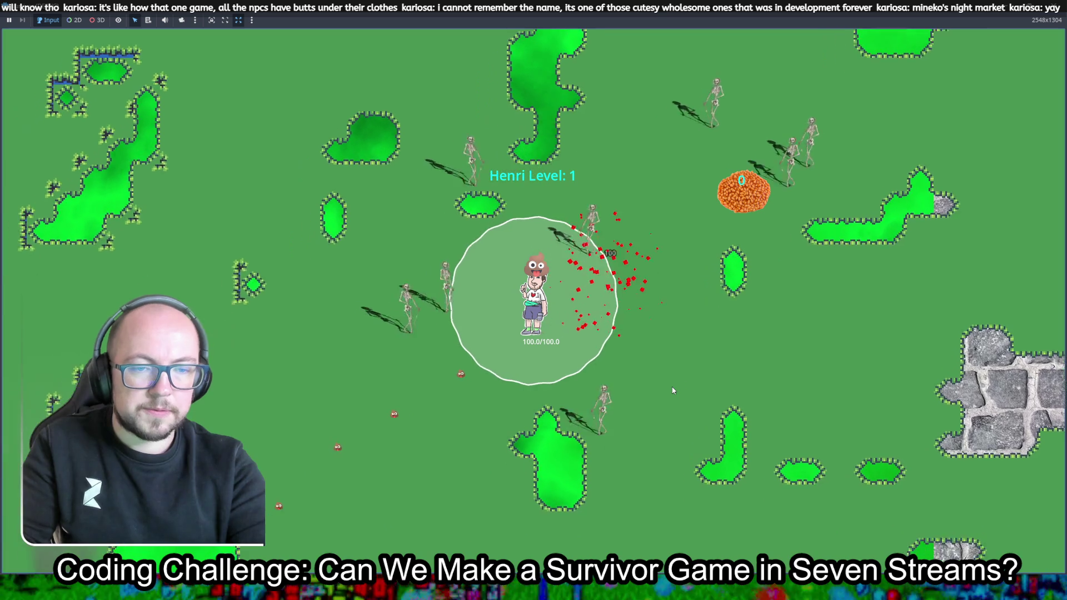
key(a)
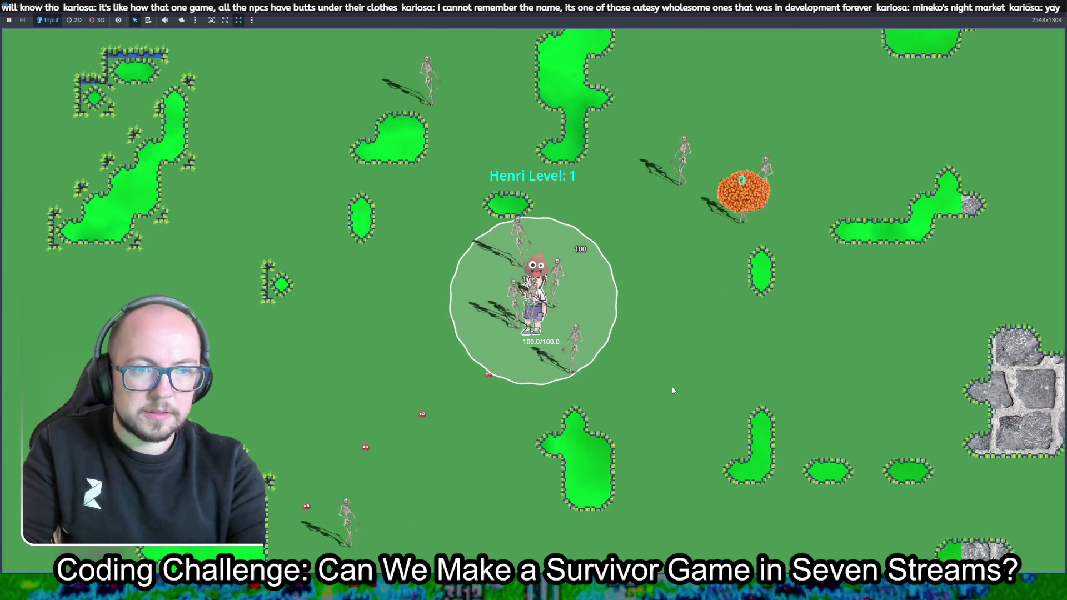
key(a)
key(s)
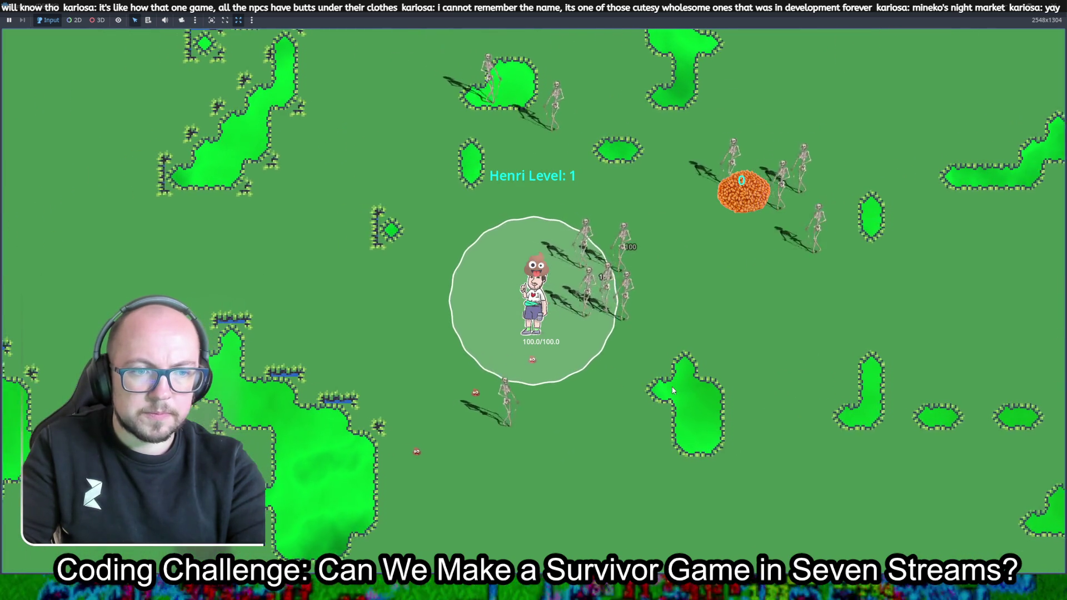
key(a)
key(s)
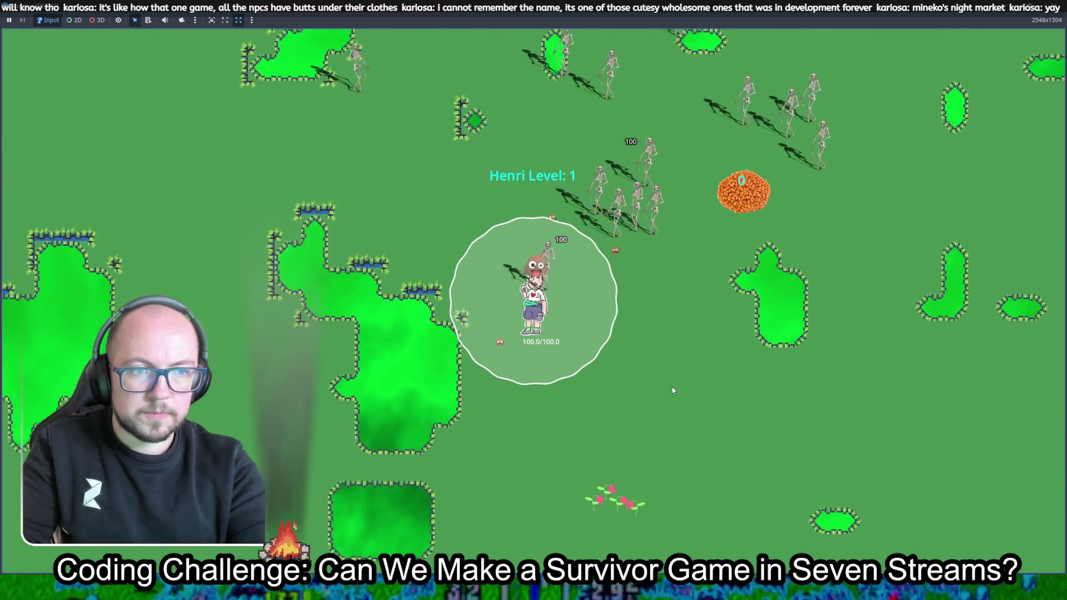
Walk Henri down-right, then down-left through the level, and close the game window
key(d)
key(s)
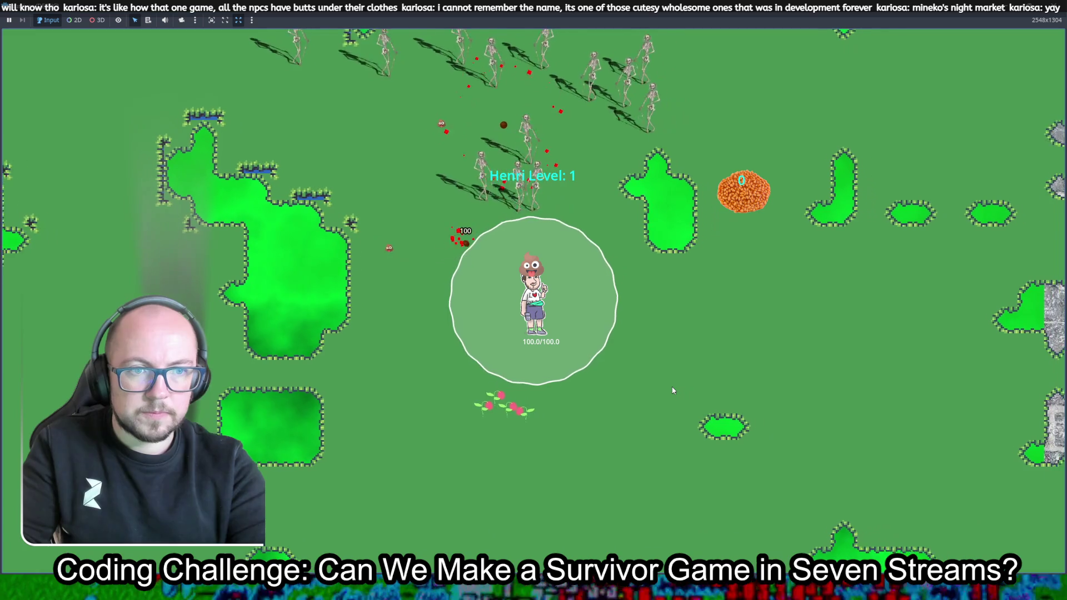
key(d)
key(s)
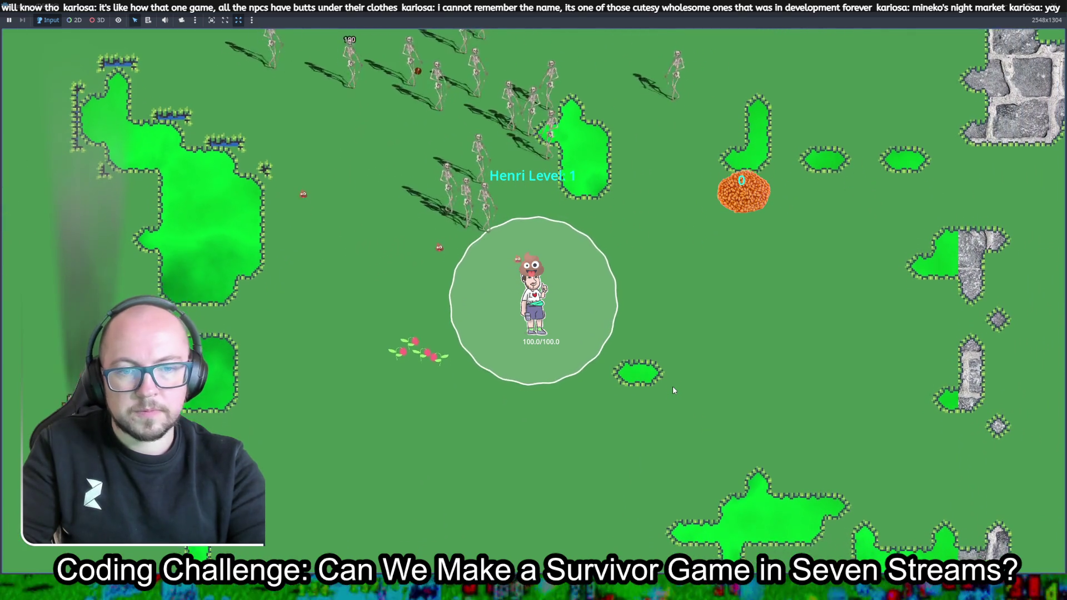
key(s)
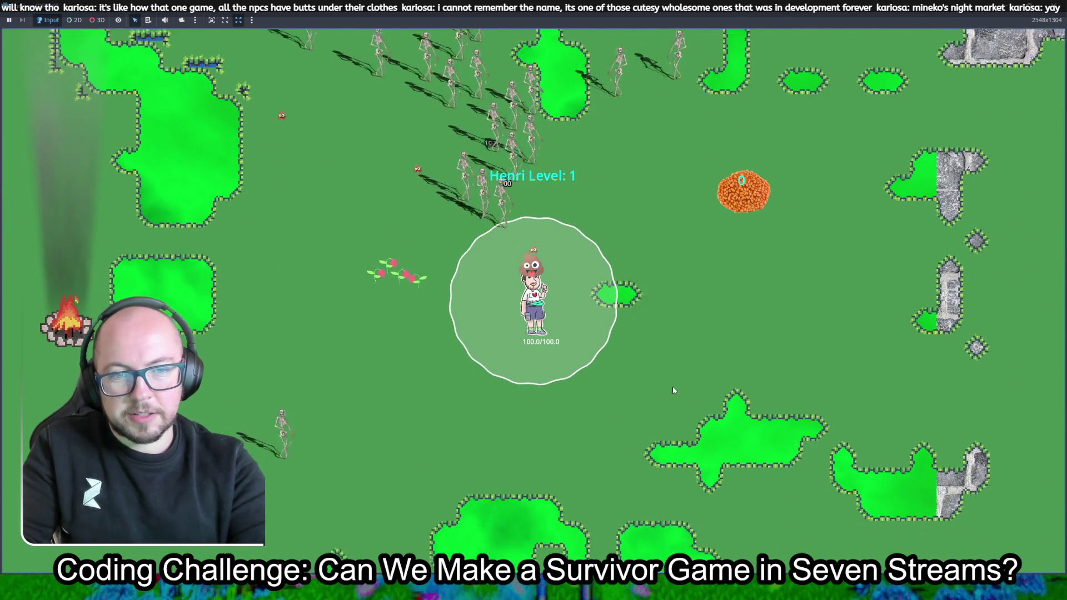
key(s)
key(a)
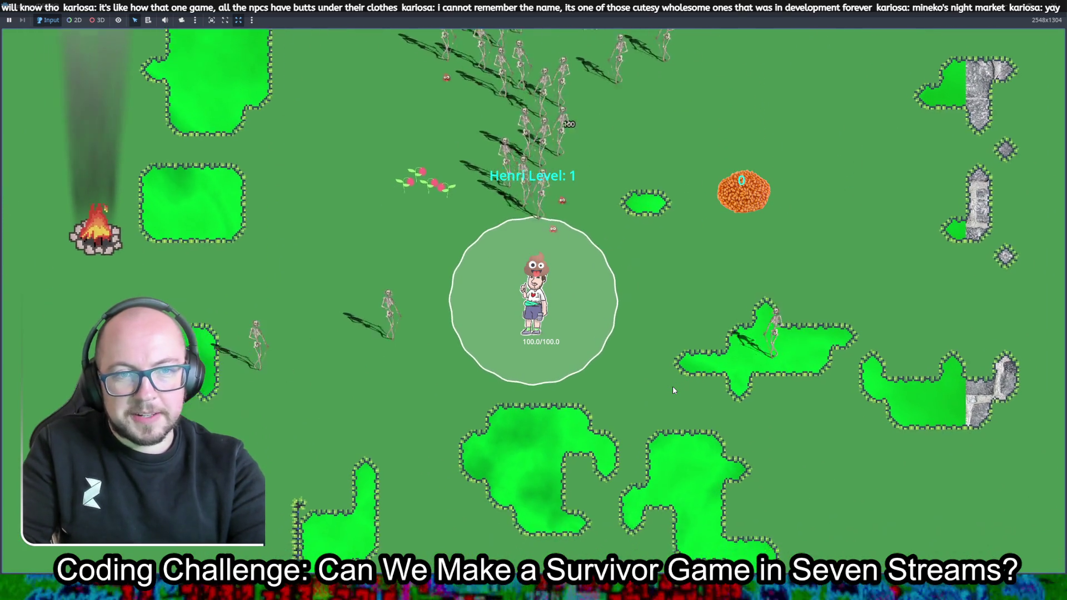
key(s)
key(a)
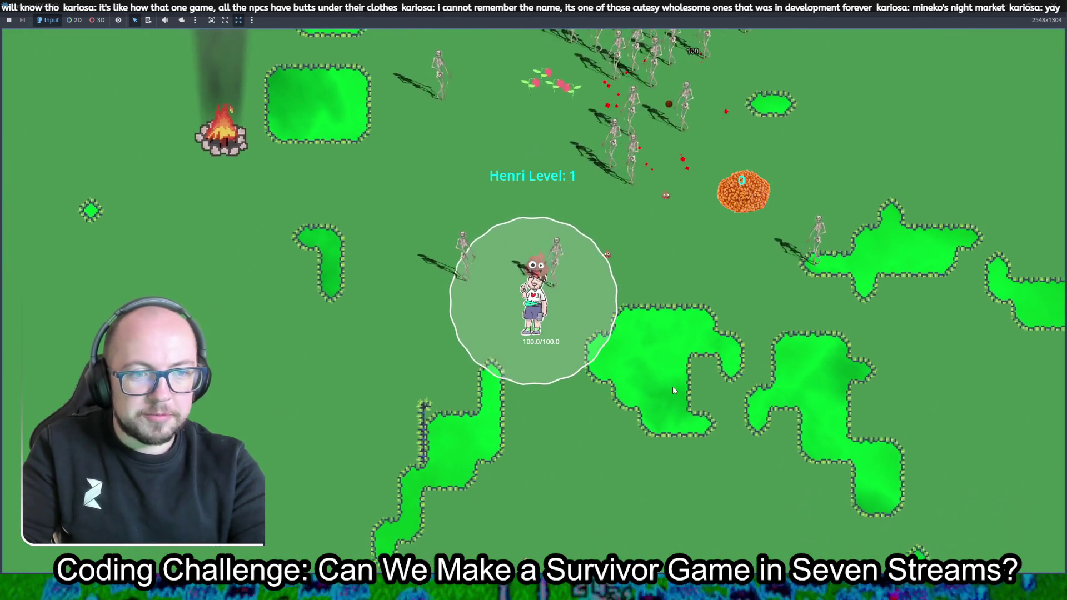
key(s)
key(a)
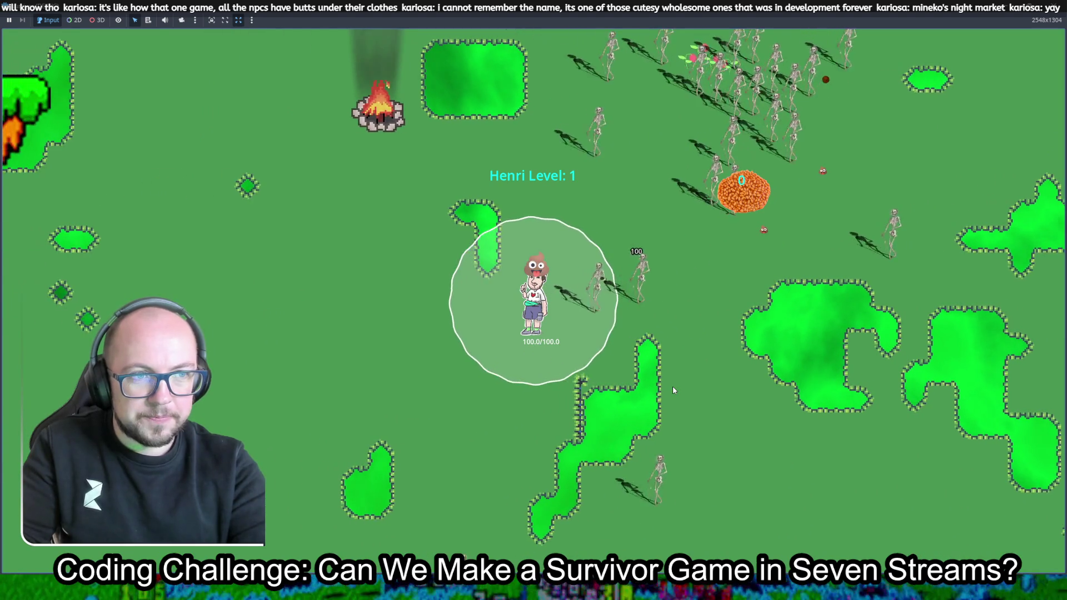
key(a)
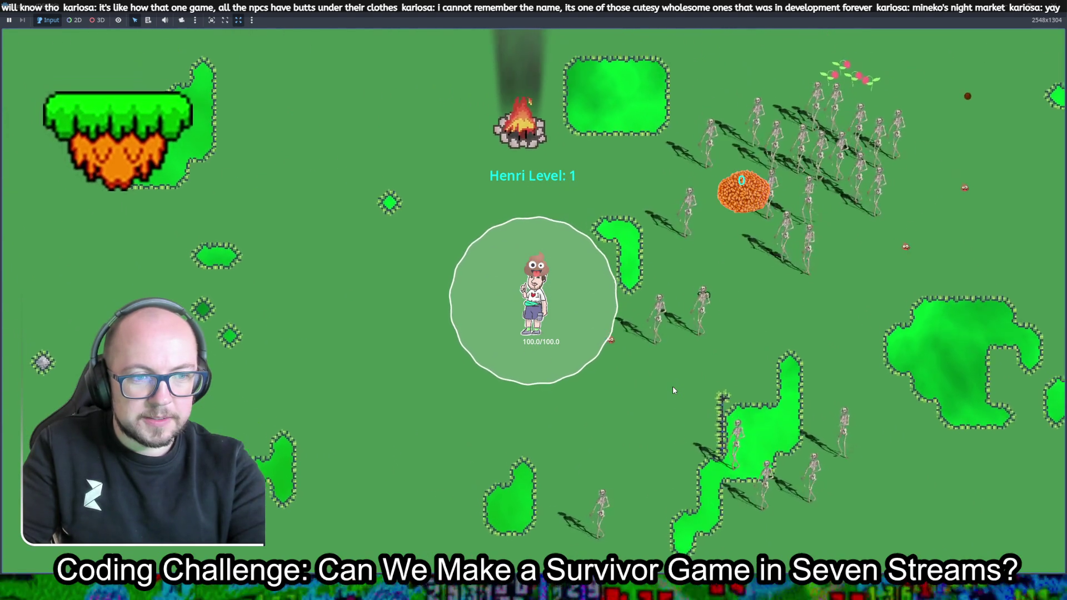
key(s)
key(a)
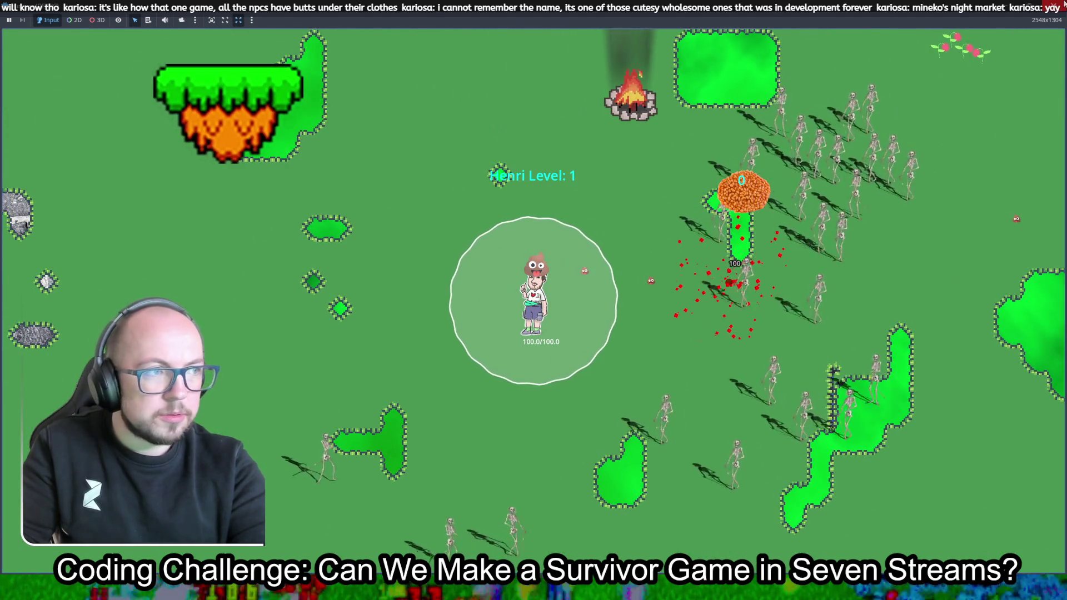
click(1063, 4)
click(474, 86)
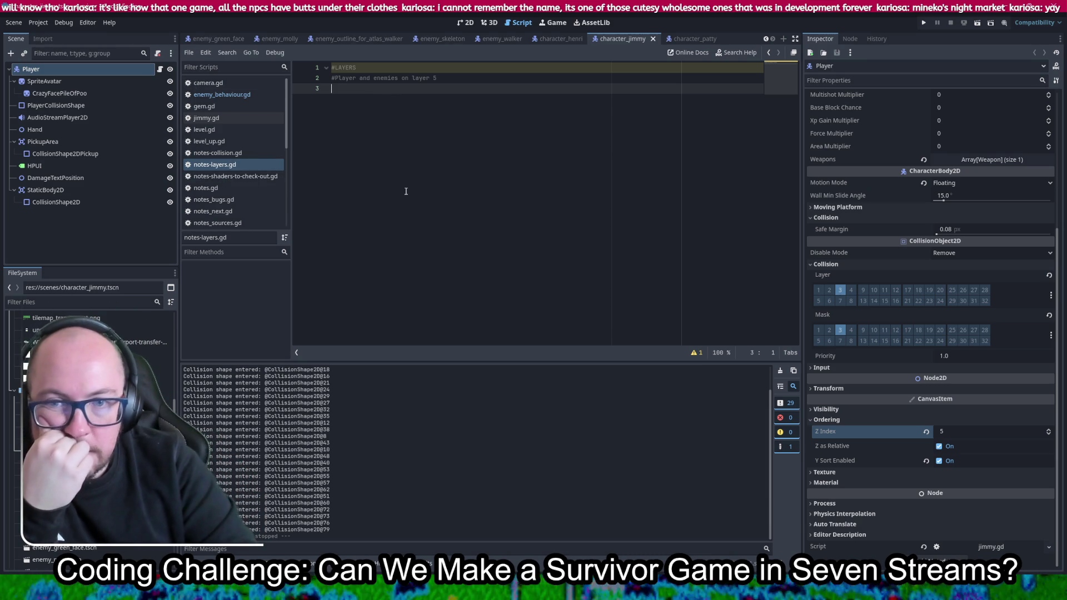
click(77, 85)
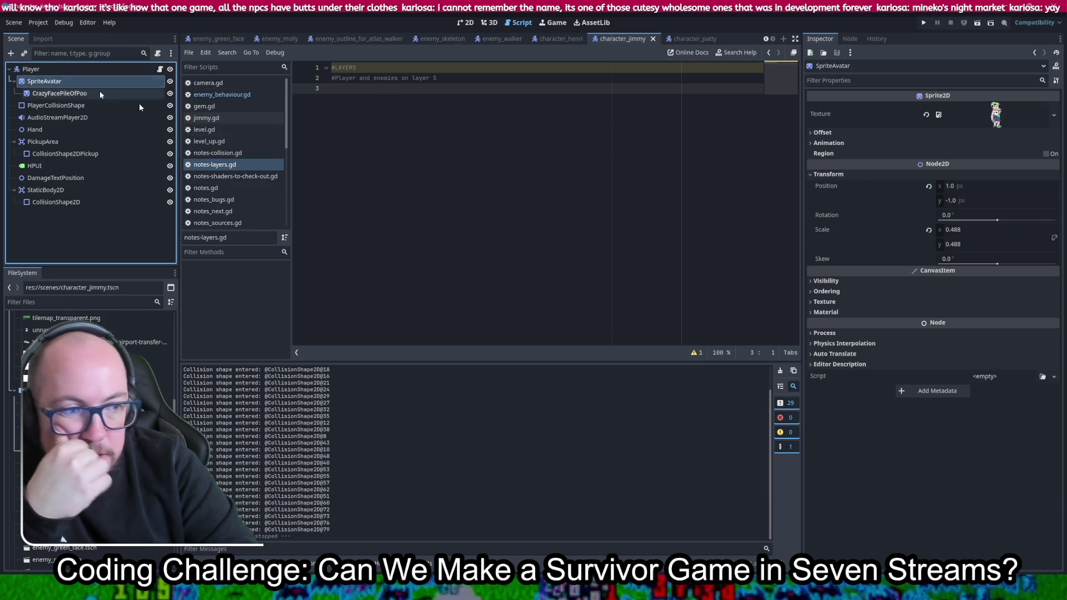
click(832, 292)
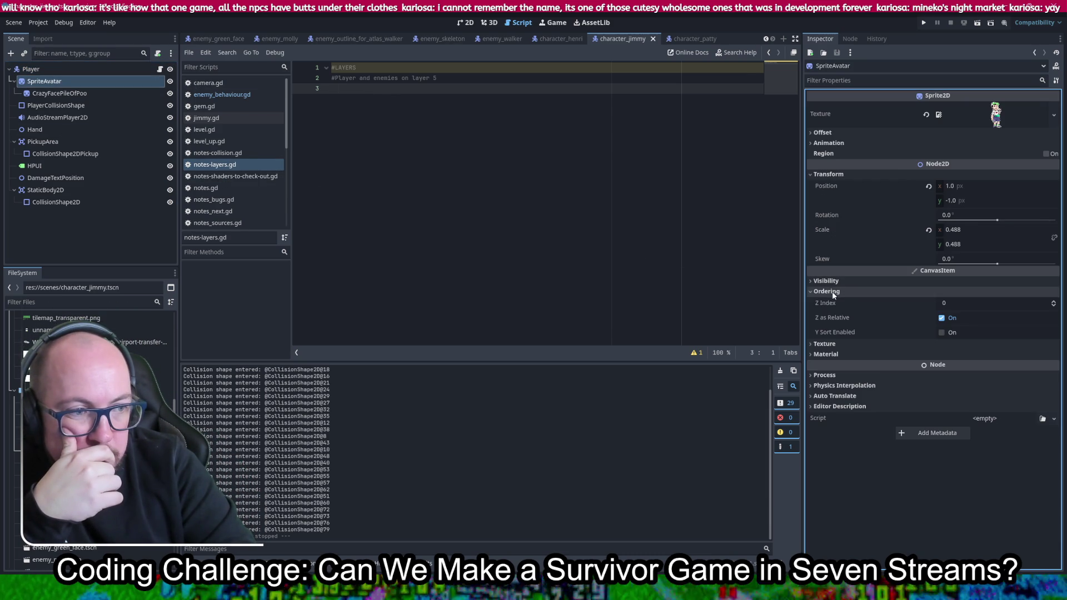
click(111, 94)
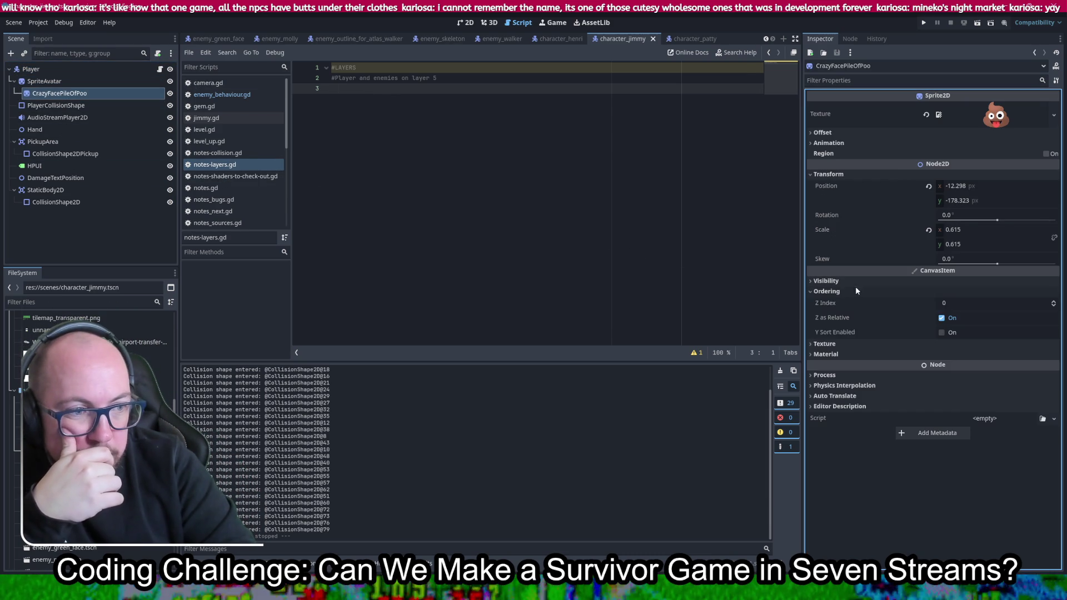
click(31, 69)
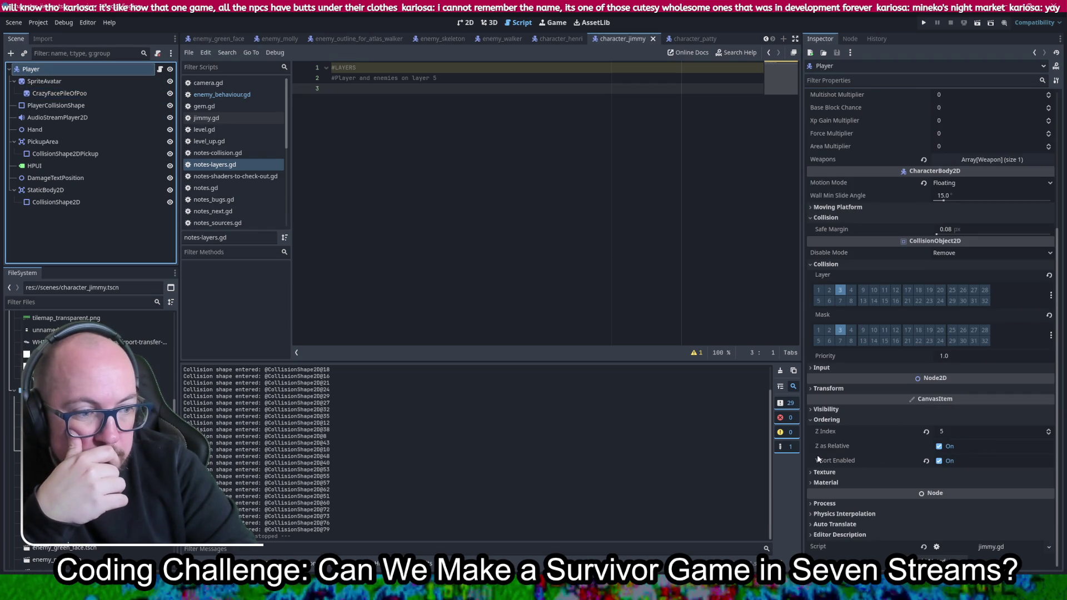
mouse_move(831, 465)
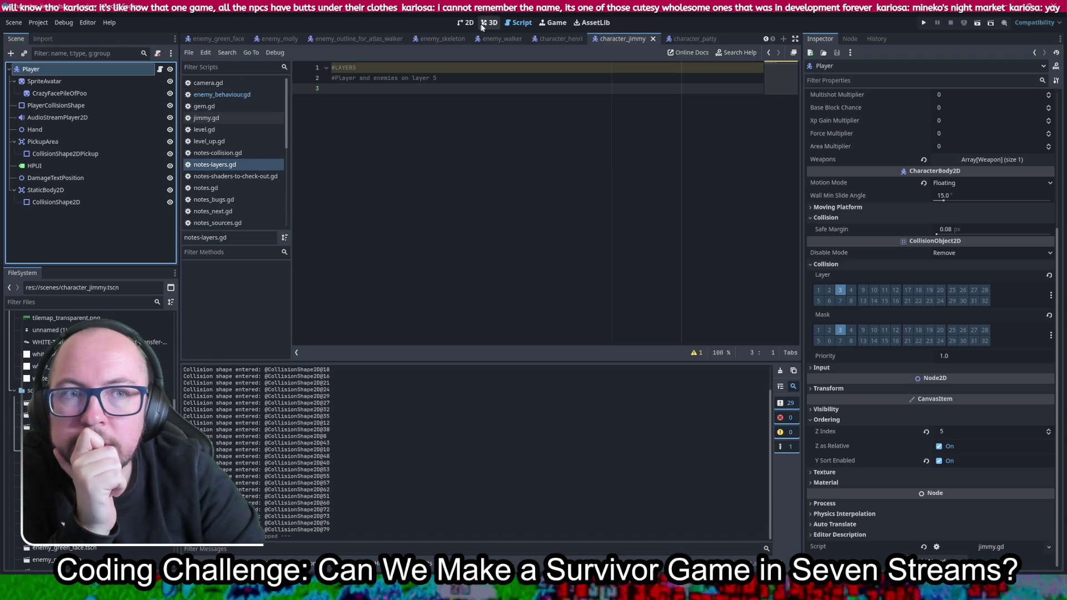
click(463, 23)
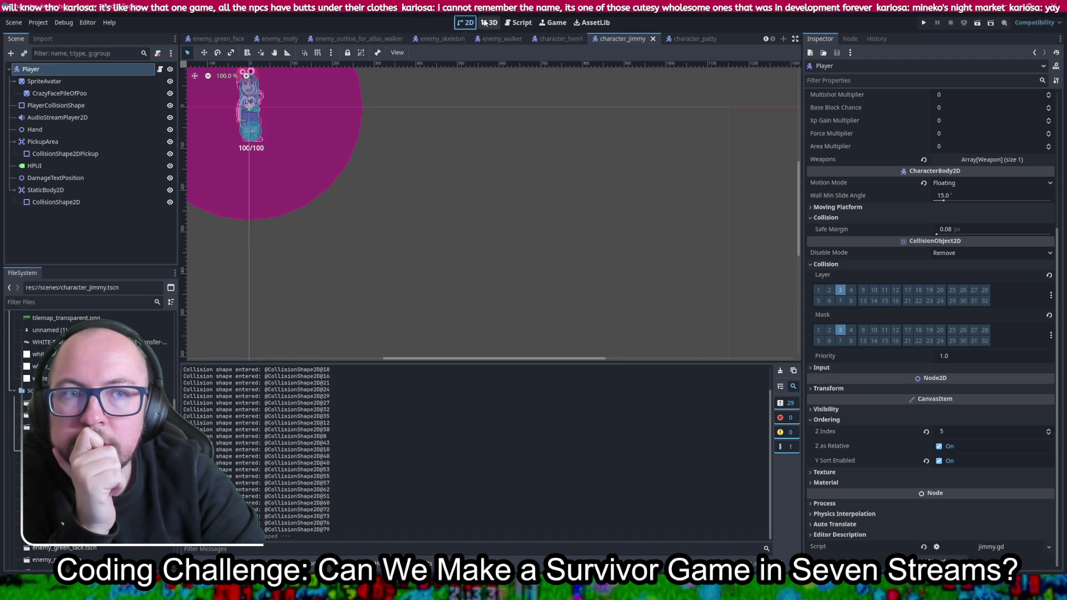
Close all open scene tabs
click(485, 23)
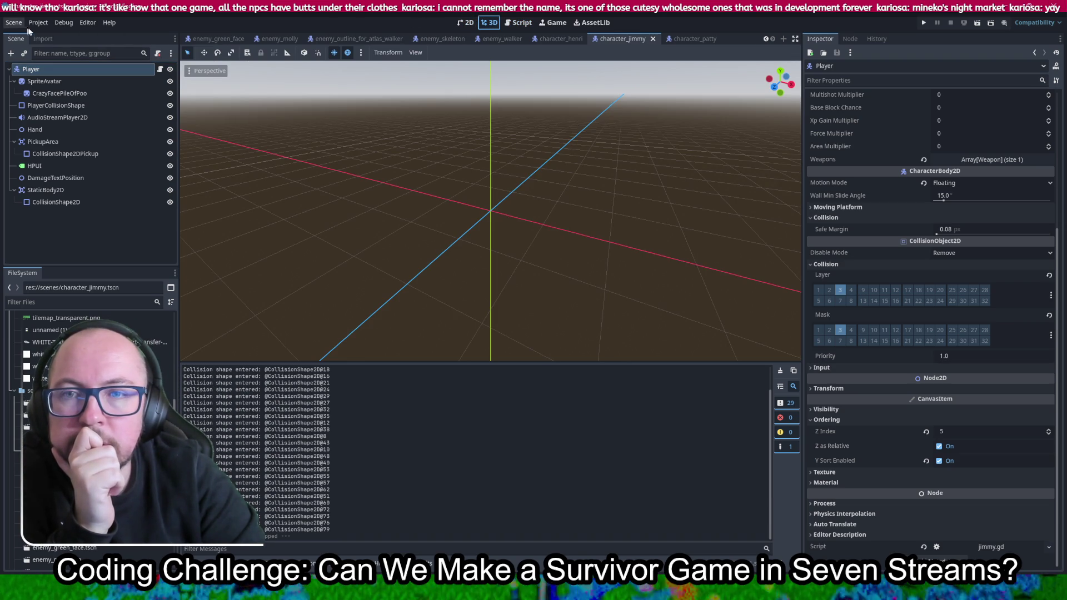
right_click(628, 40)
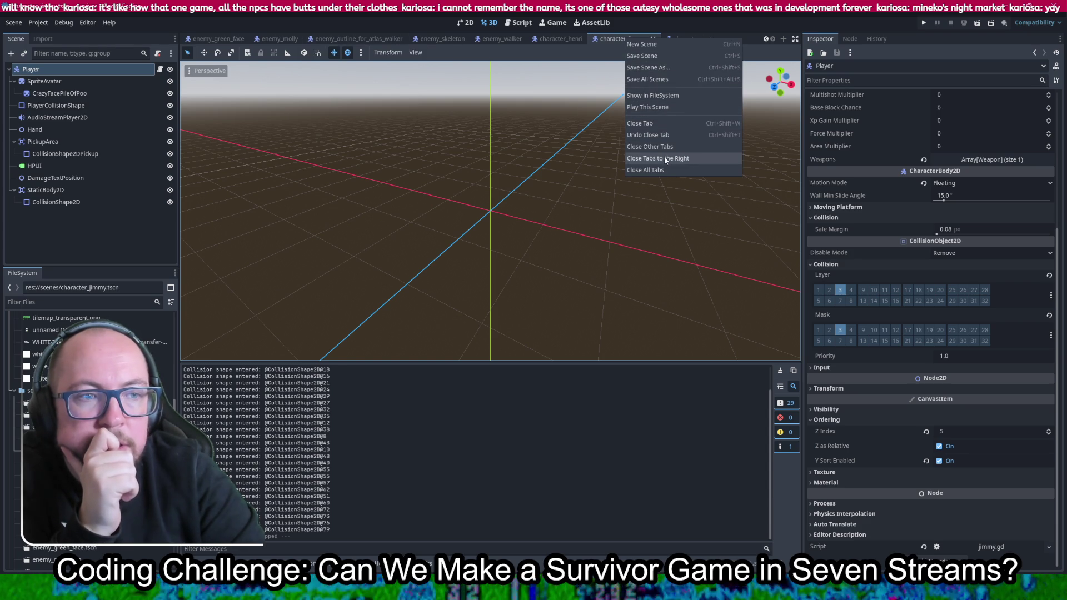
click(648, 170)
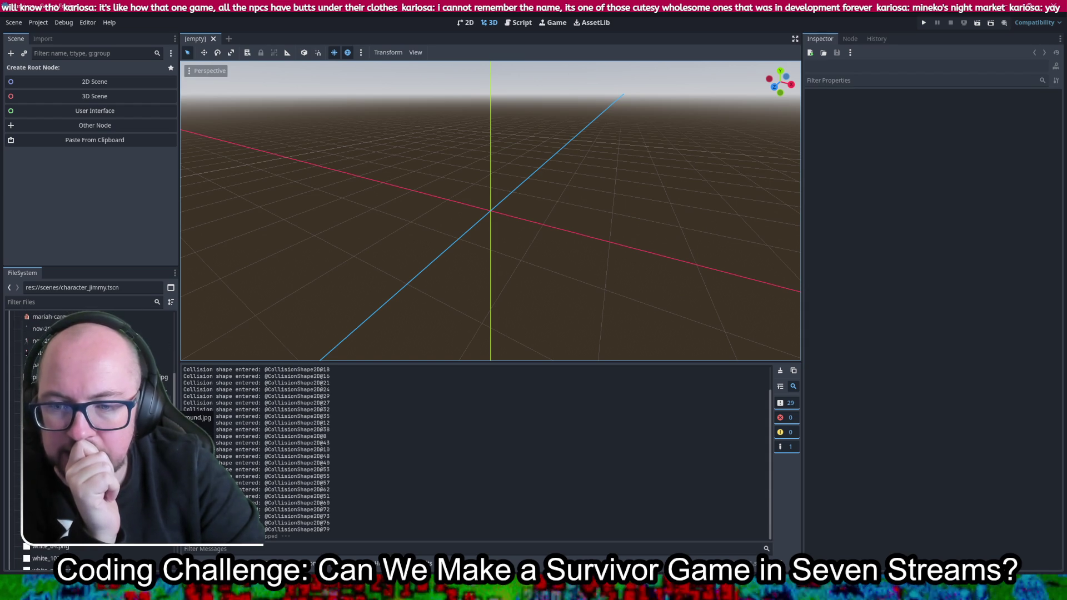
Open level.tscn, enable Y Sort on the Level root, save the scene and run the project
scroll(94, 434, up, 5)
scroll(95, 433, up, 5)
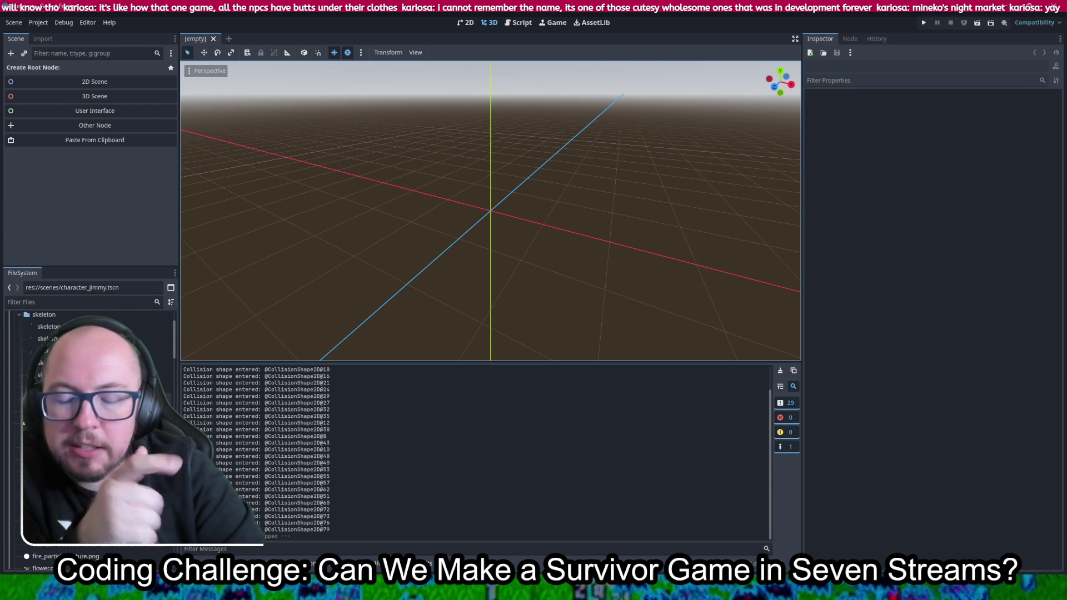
scroll(94, 433, down, 4)
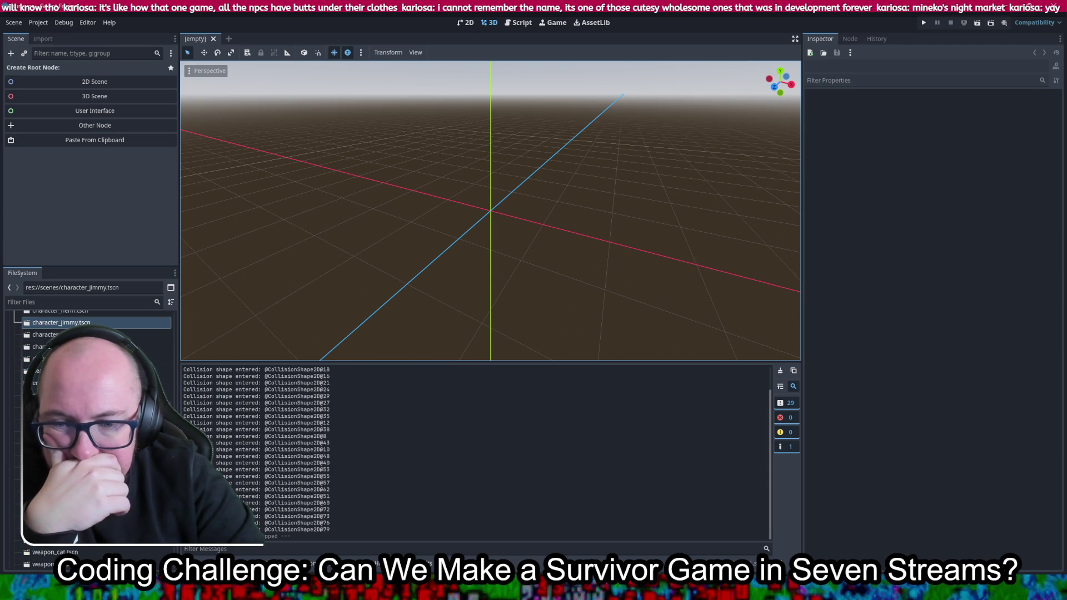
double_click(61, 445)
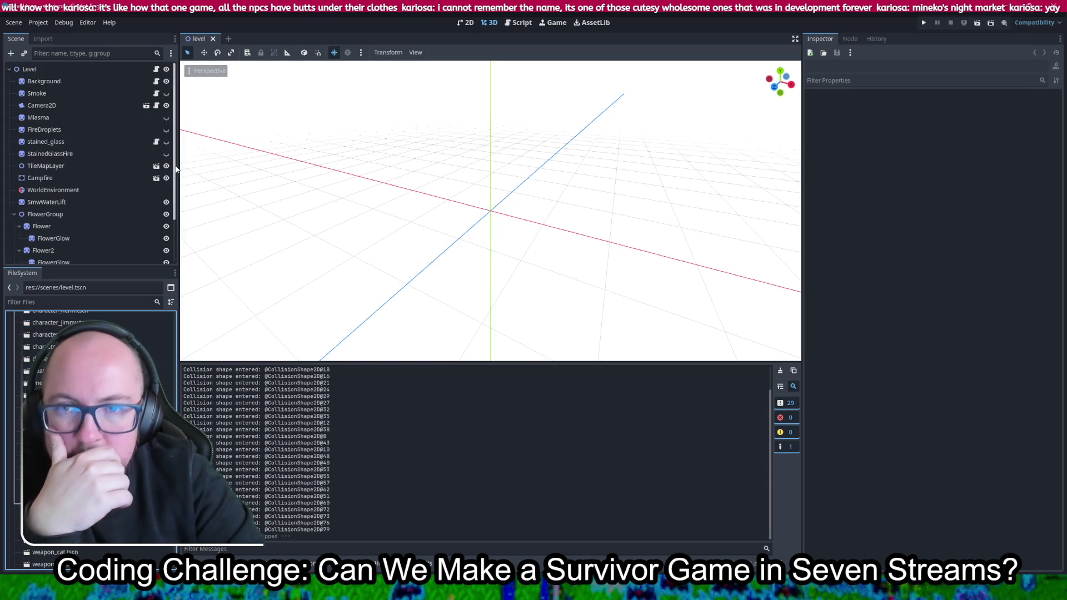
scroll(562, 231, up, 10)
scroll(554, 260, up, 5)
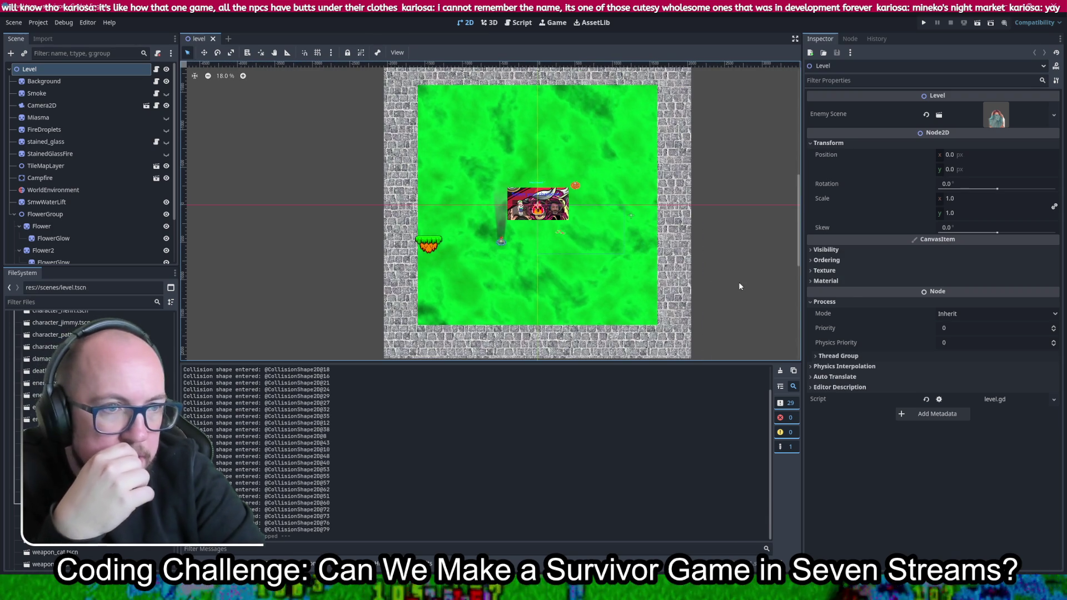
click(849, 260)
click(942, 302)
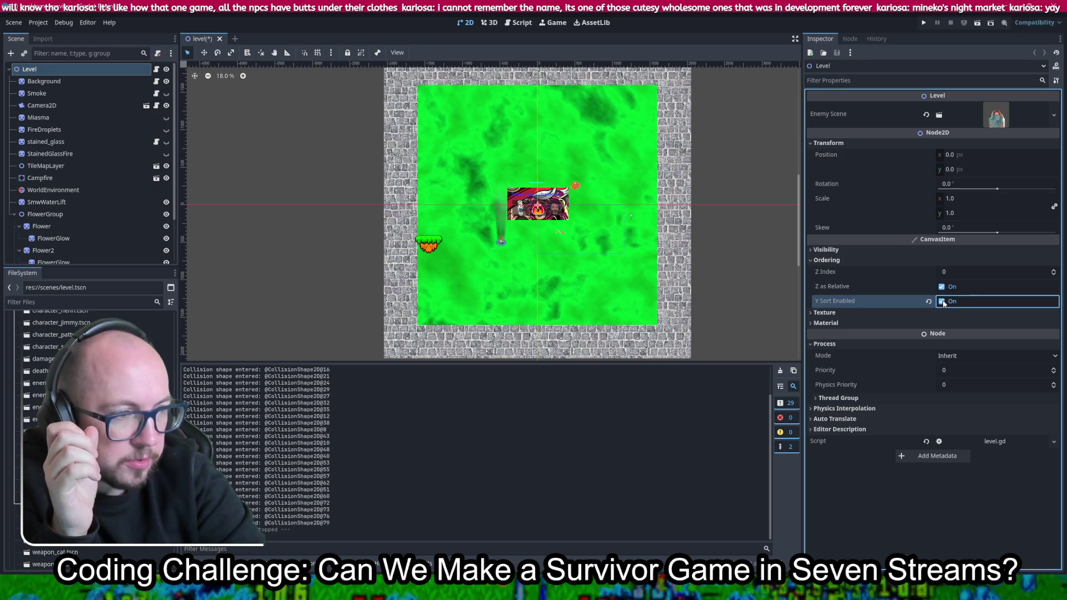
key(ctrl+s)
click(923, 24)
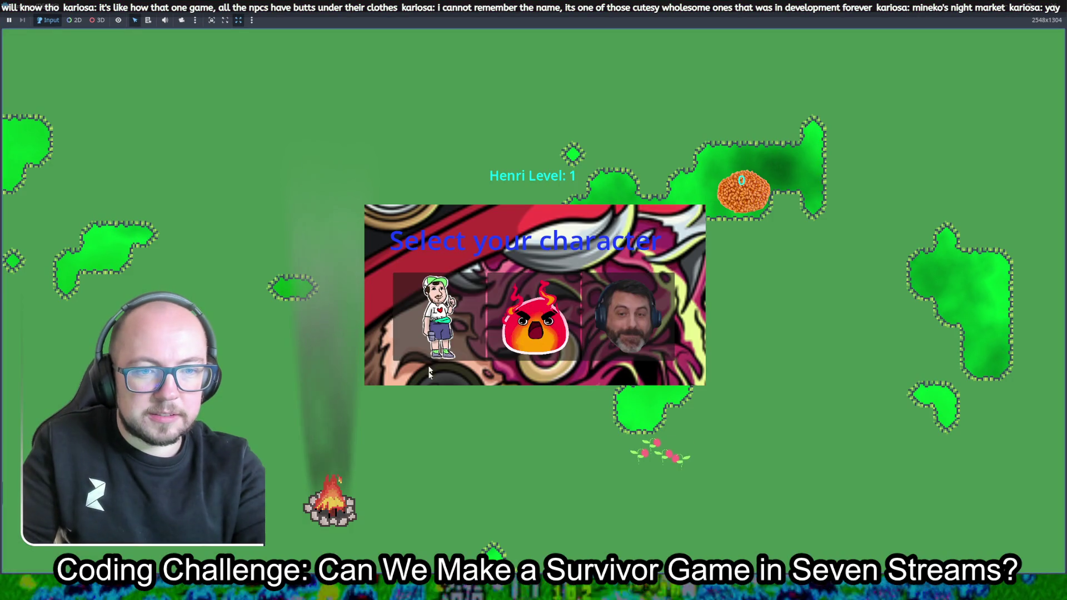
Start a run as Henri and walk him around and down toward the skeletons
click(429, 372)
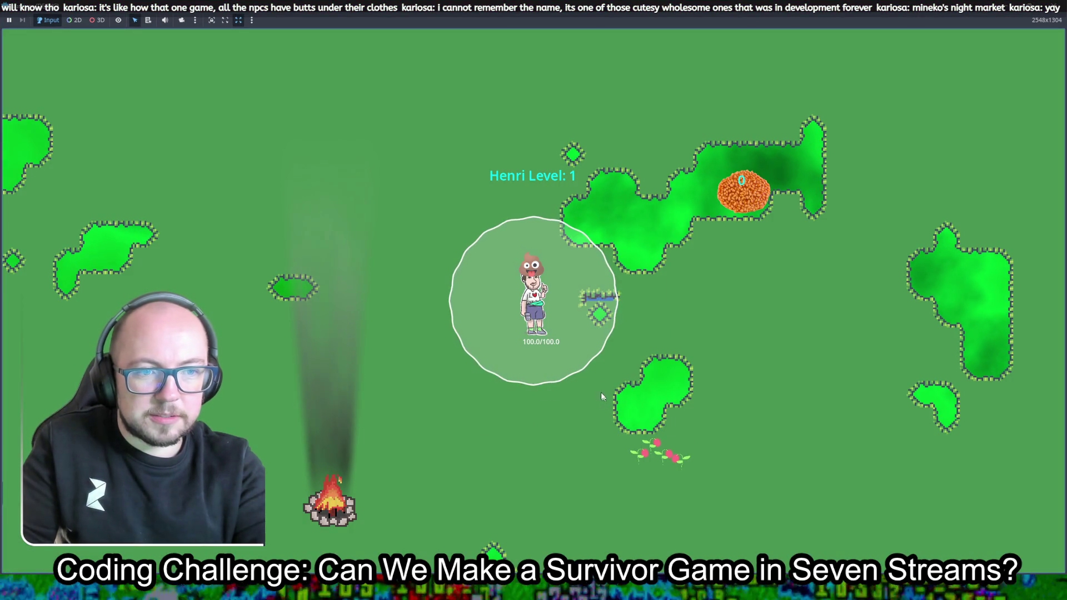
key(a)
key(s)
key(w)
key(w)
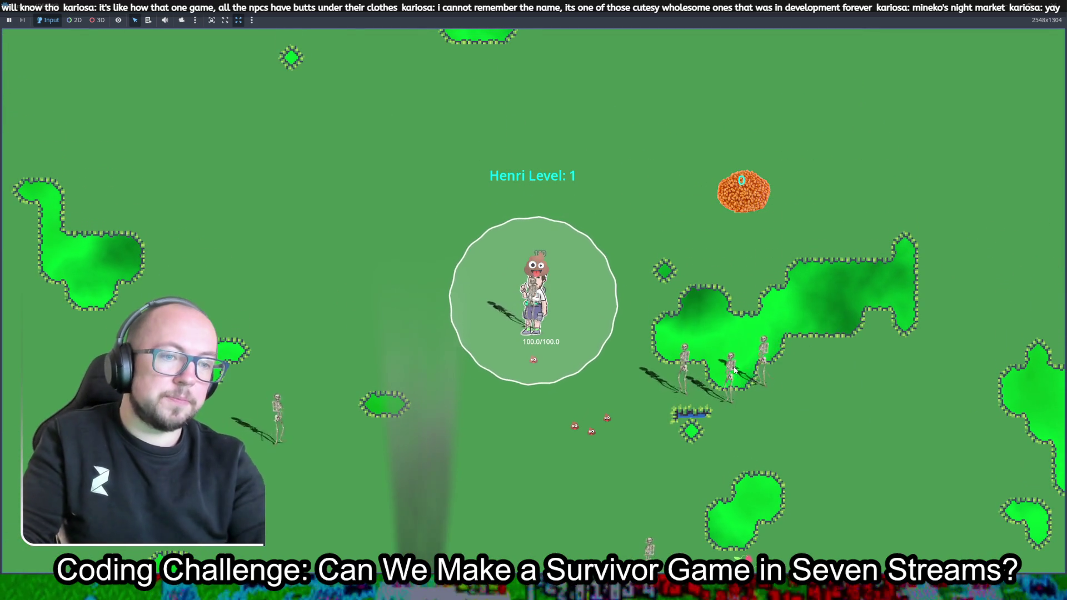
key(s)
key(d)
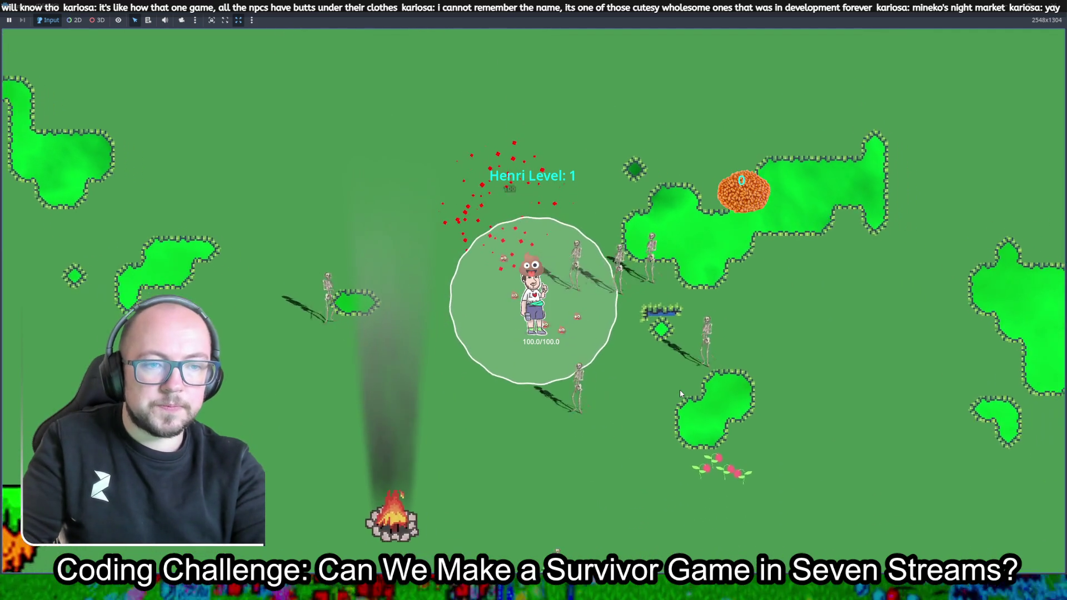
Walk Henri right, then left past the campfire, stop the game with F8 and return to the notes script
key(w)
key(s)
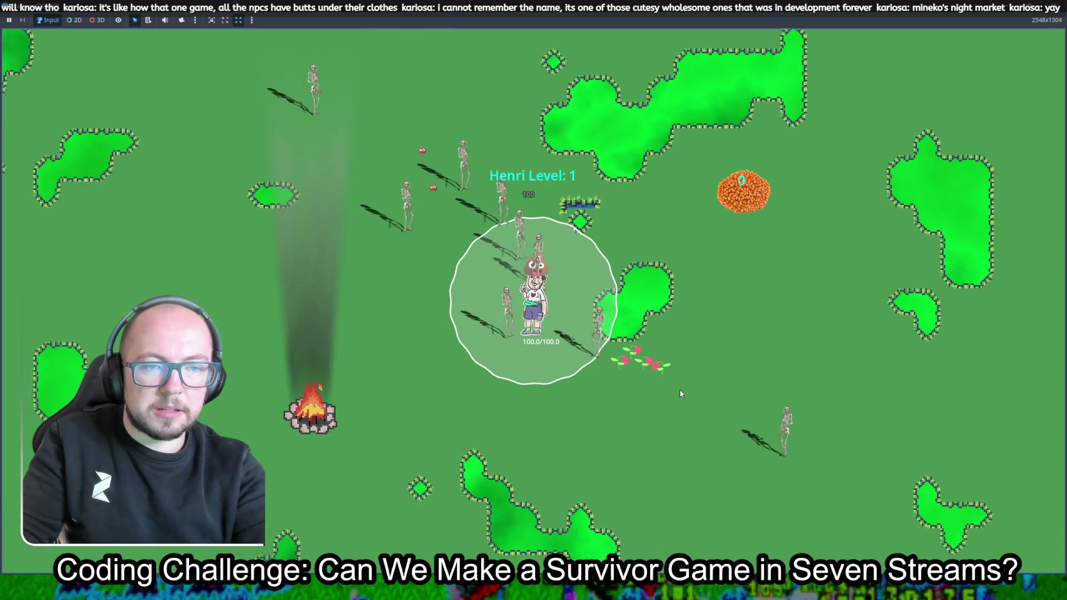
key(a)
key(a)
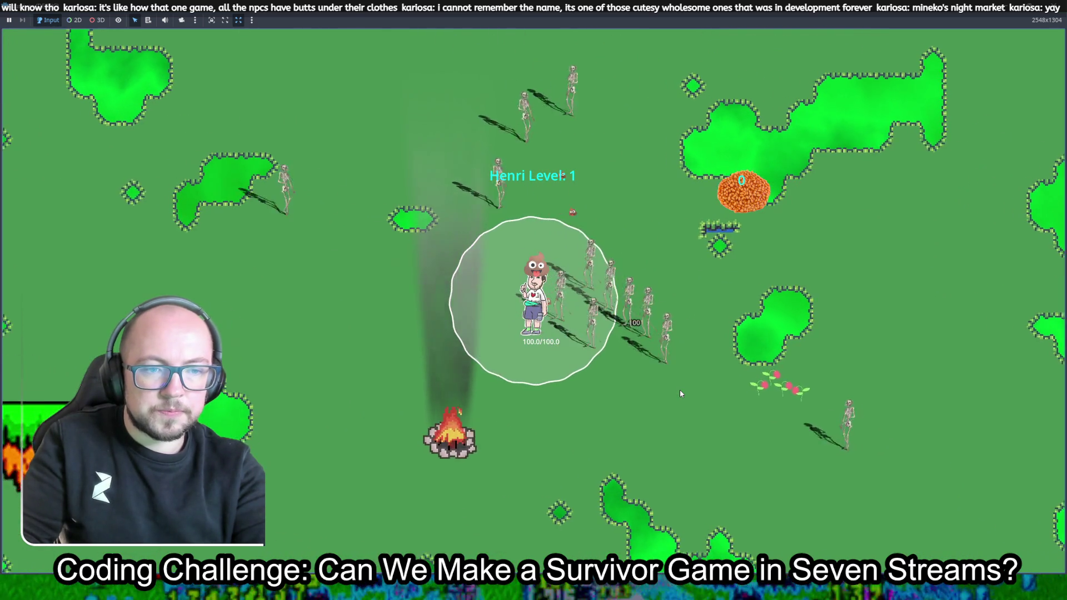
key(a)
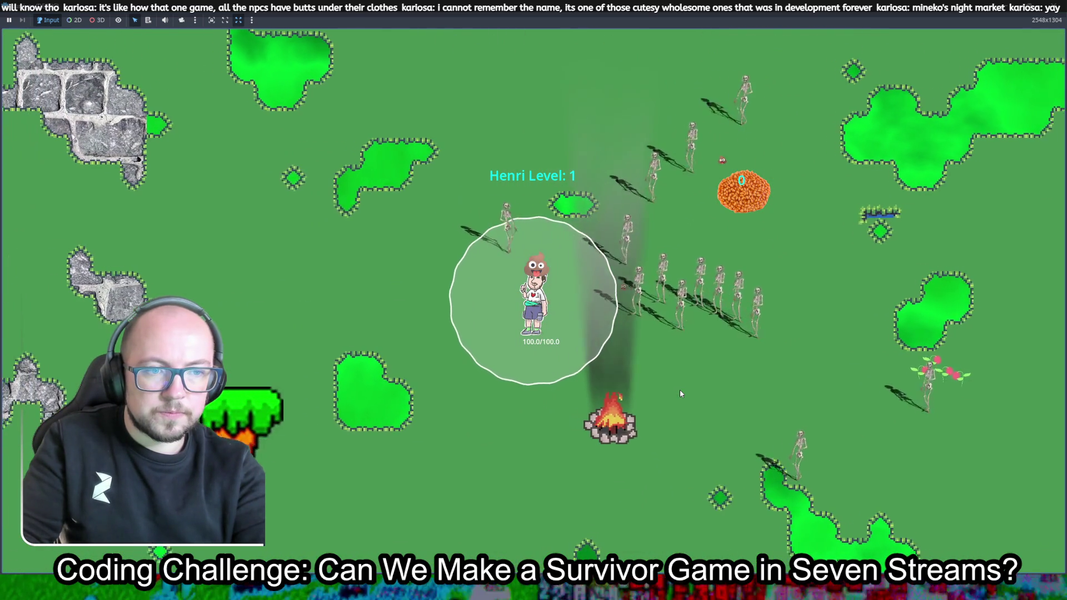
key(a)
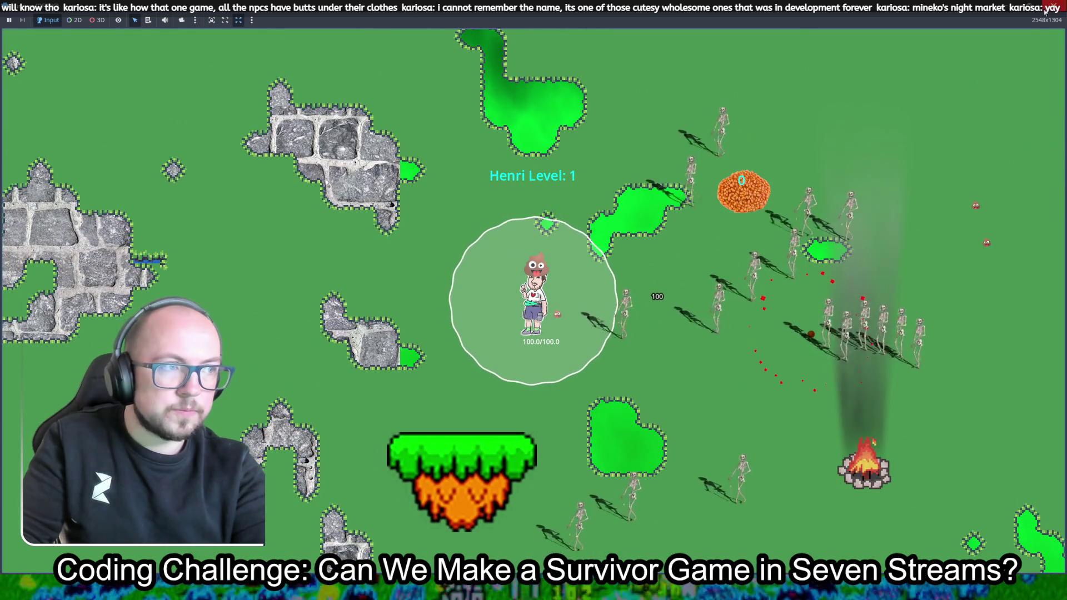
key(F8)
click(510, 25)
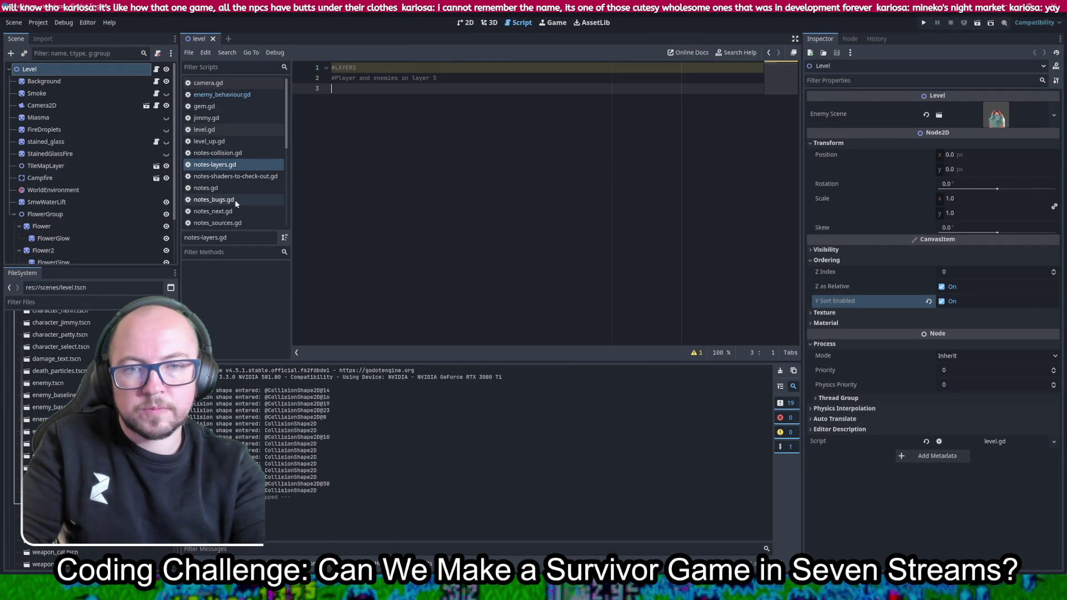
Add '#poo exploding' and '#fix y-sorting' note lines to notes_next.gd
click(212, 211)
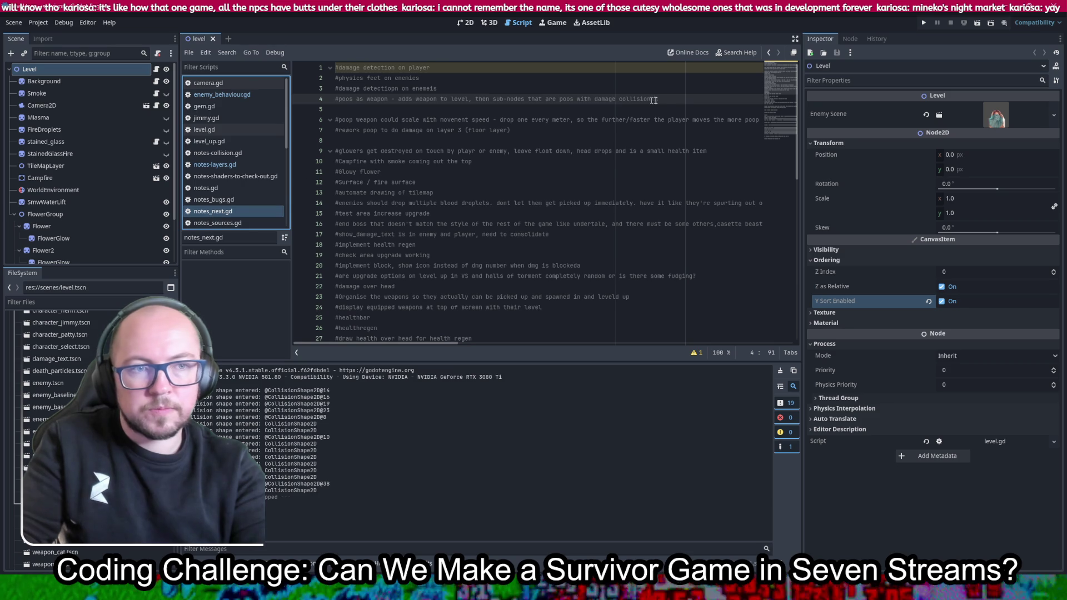
key(Return)
text(#poo explodi)
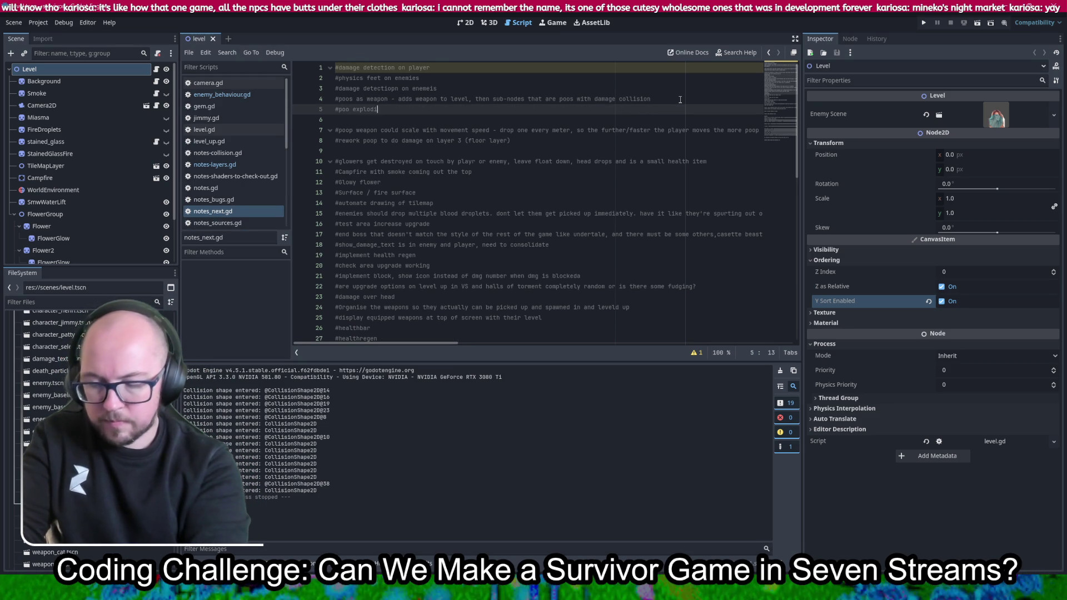
text(ng)
key(Return)
text(#)
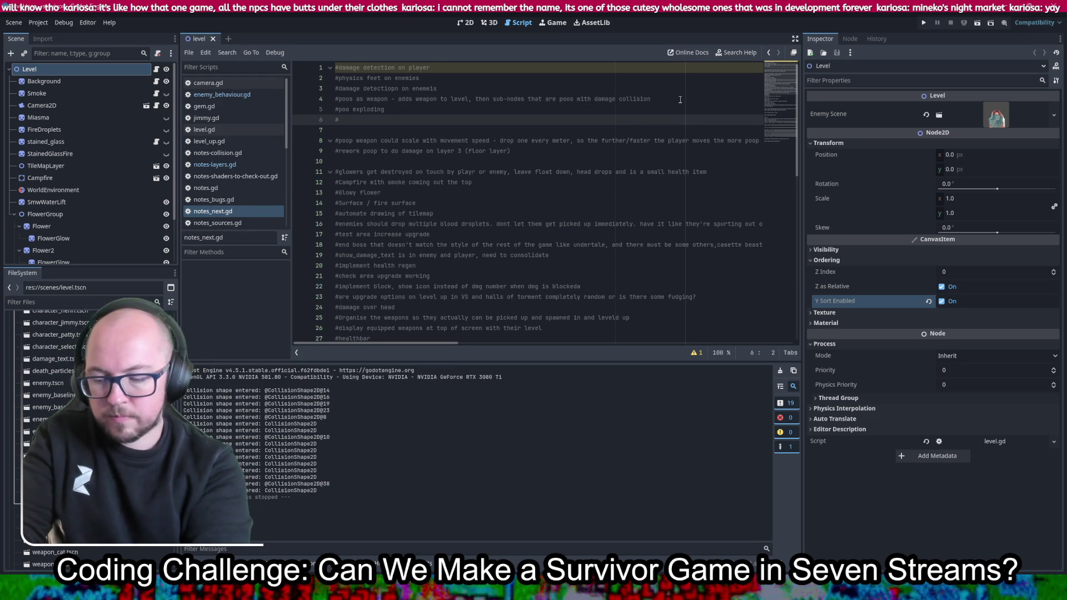
text(fl)
text(y-sorting)
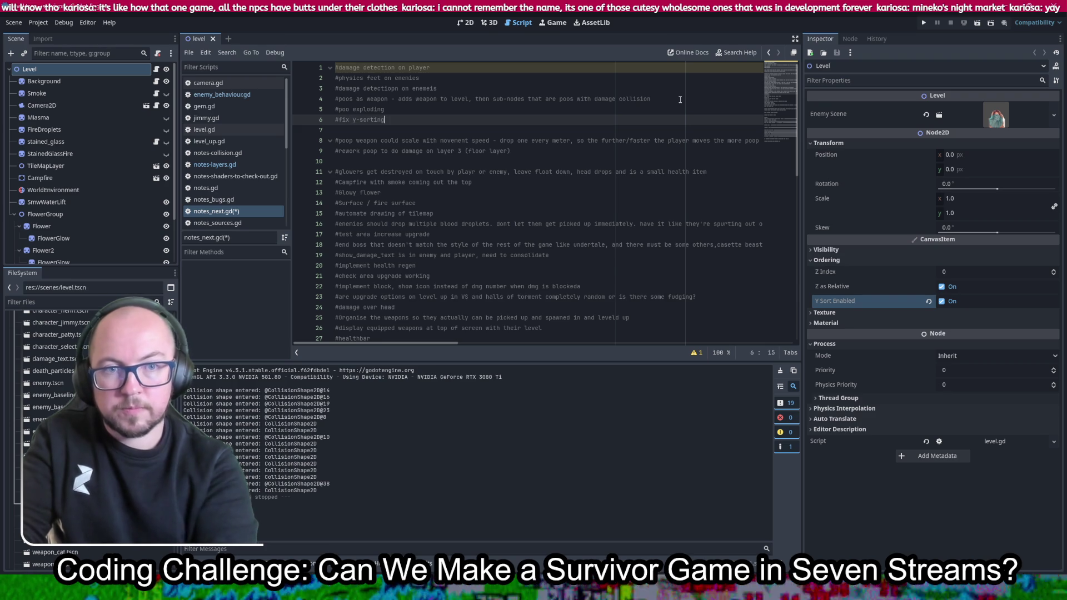
Save notes_next.gd and switch to Chat Guess Games, opening its settings menu
key(ctrl+s)
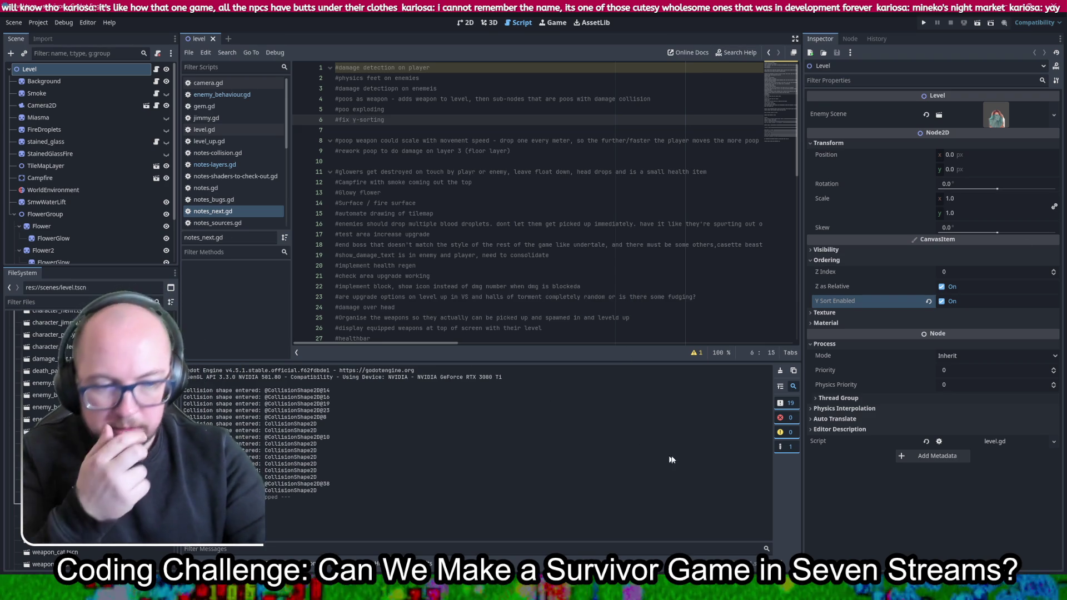
key(alt+Tab)
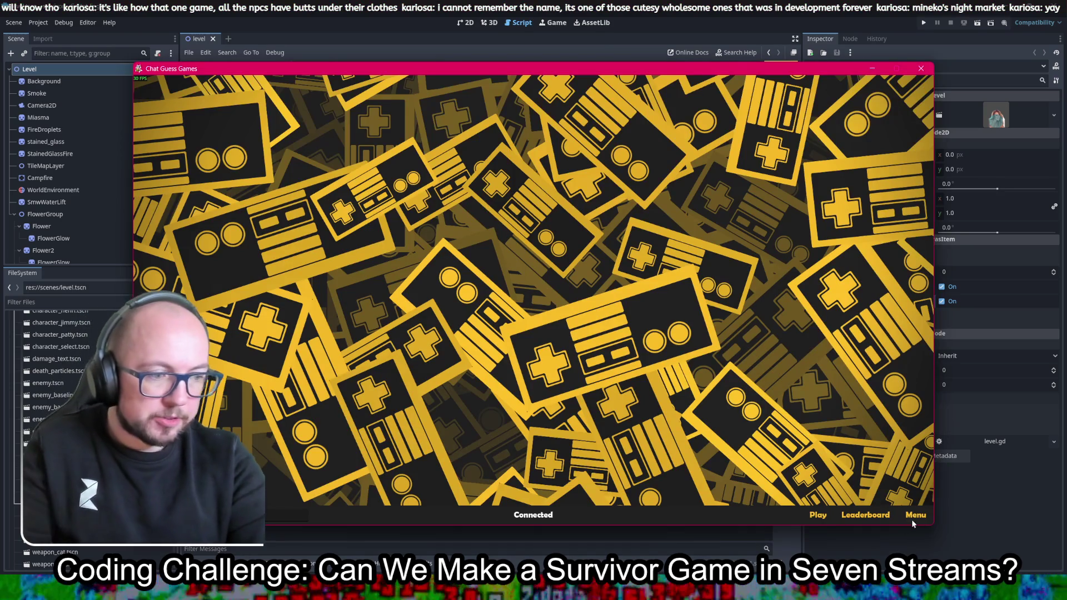
click(827, 516)
Set the game window to borderless, later to windowed, then close the game and the Microsoft Store window
click(915, 515)
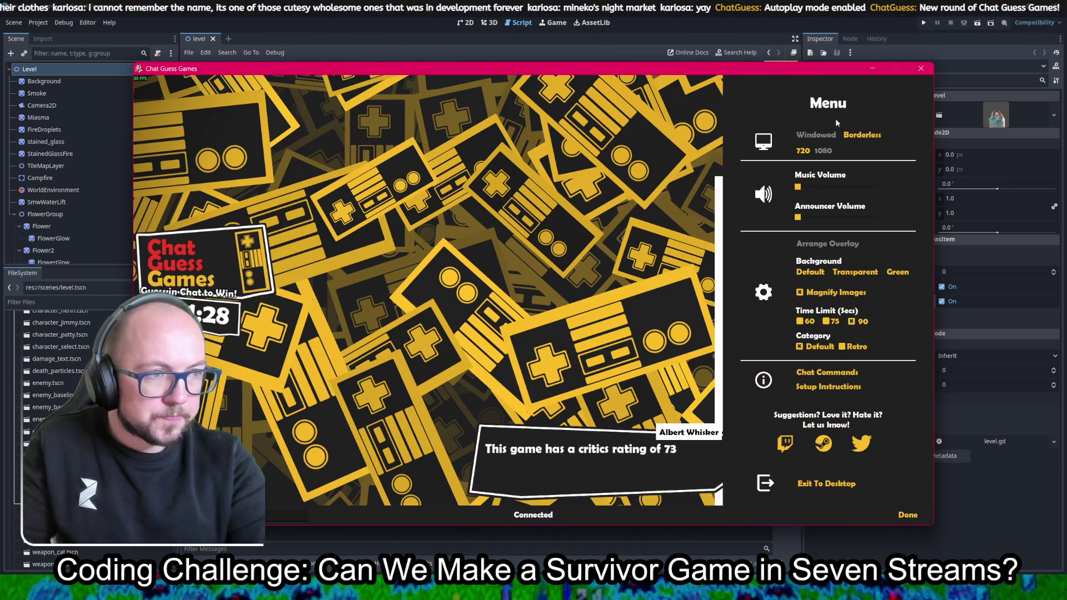
click(862, 135)
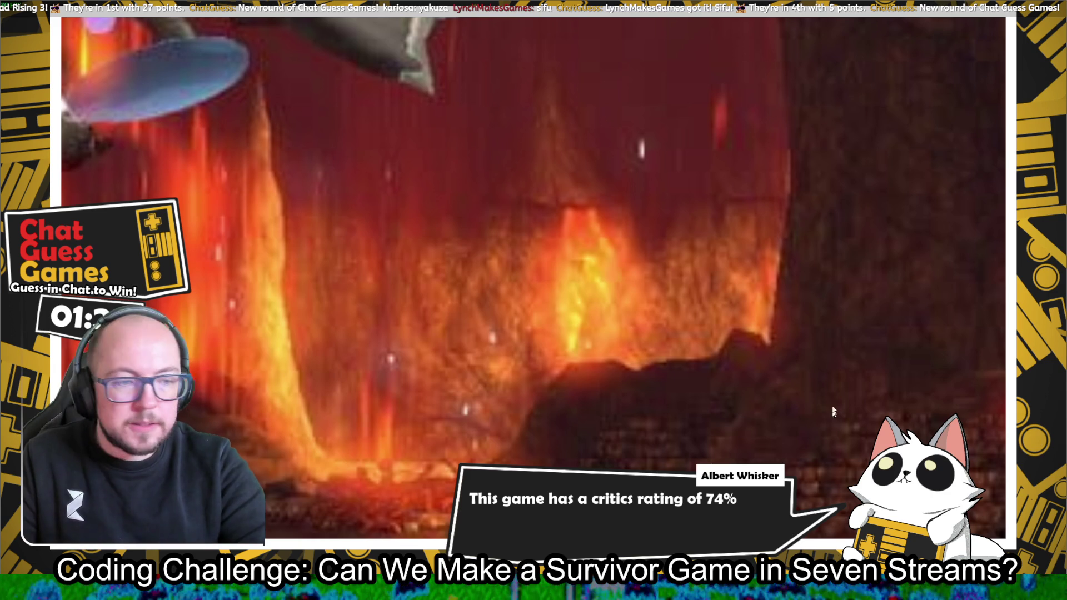
key(Escape)
click(845, 83)
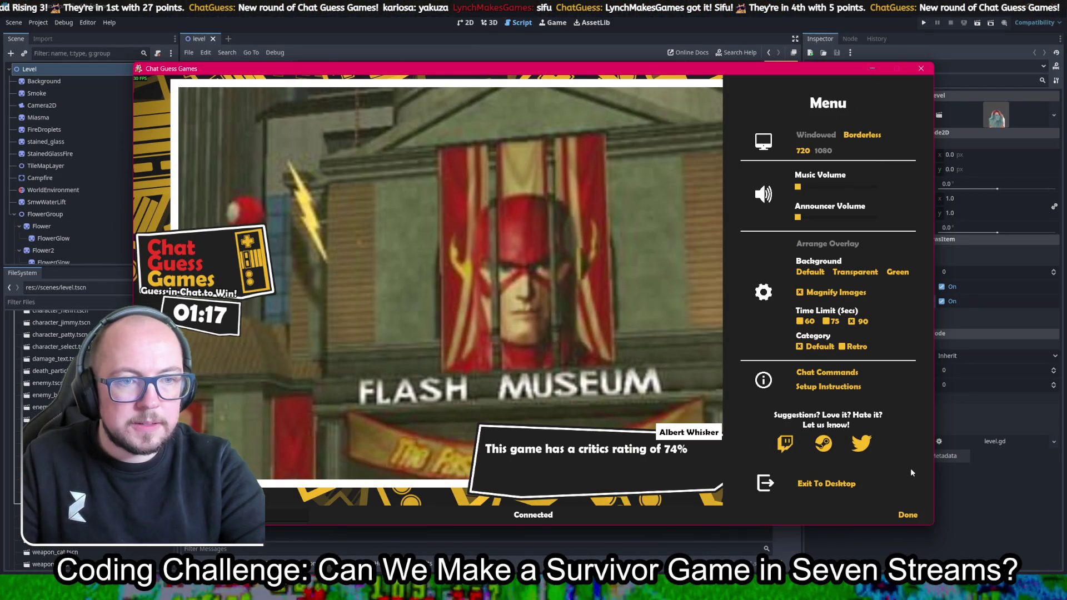
key(Escape)
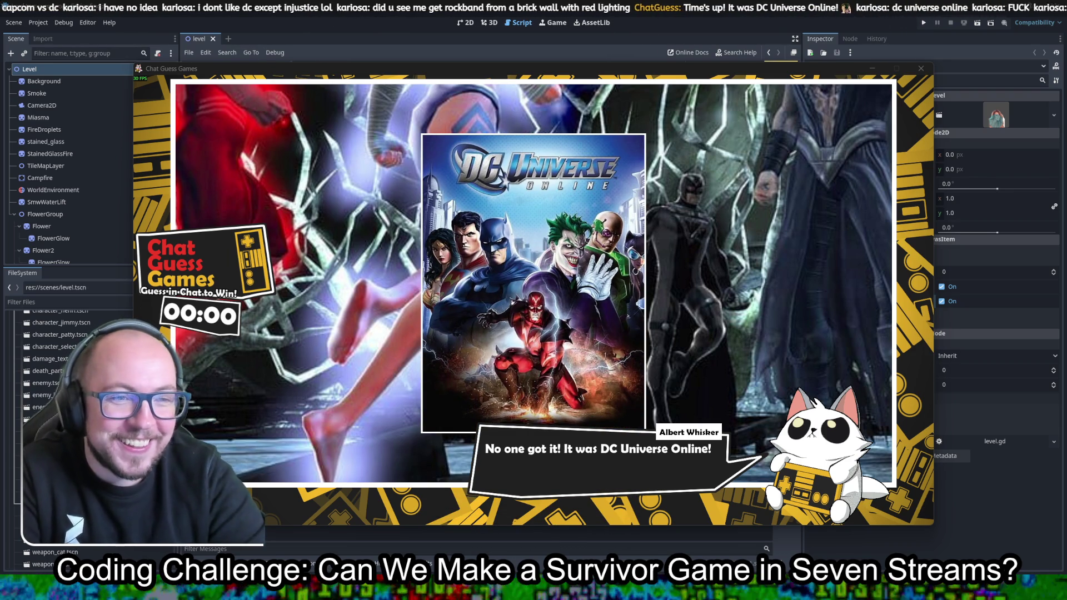
click(921, 70)
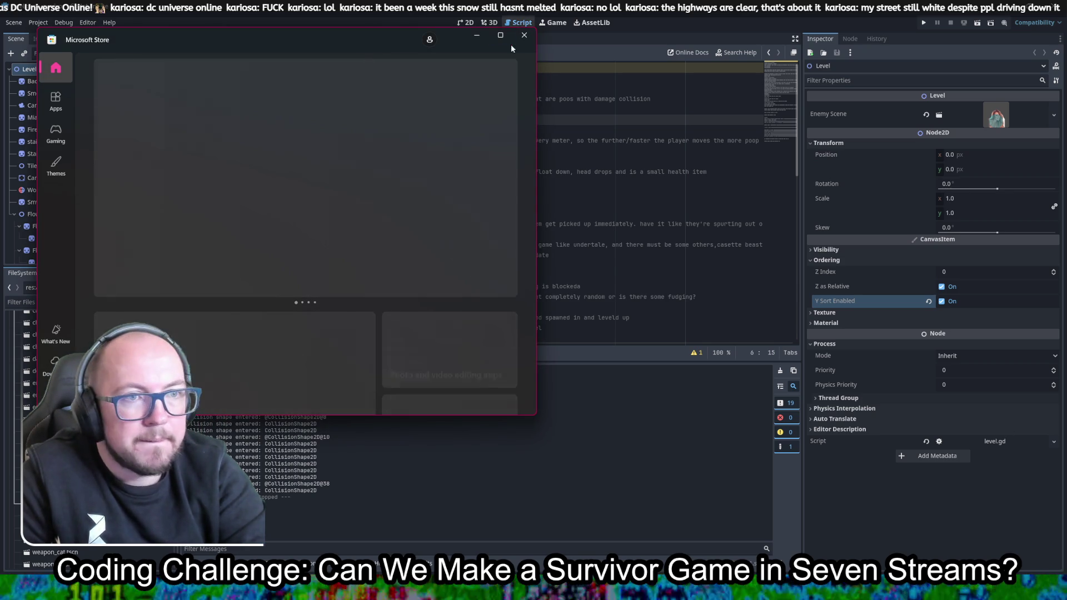
click(524, 36)
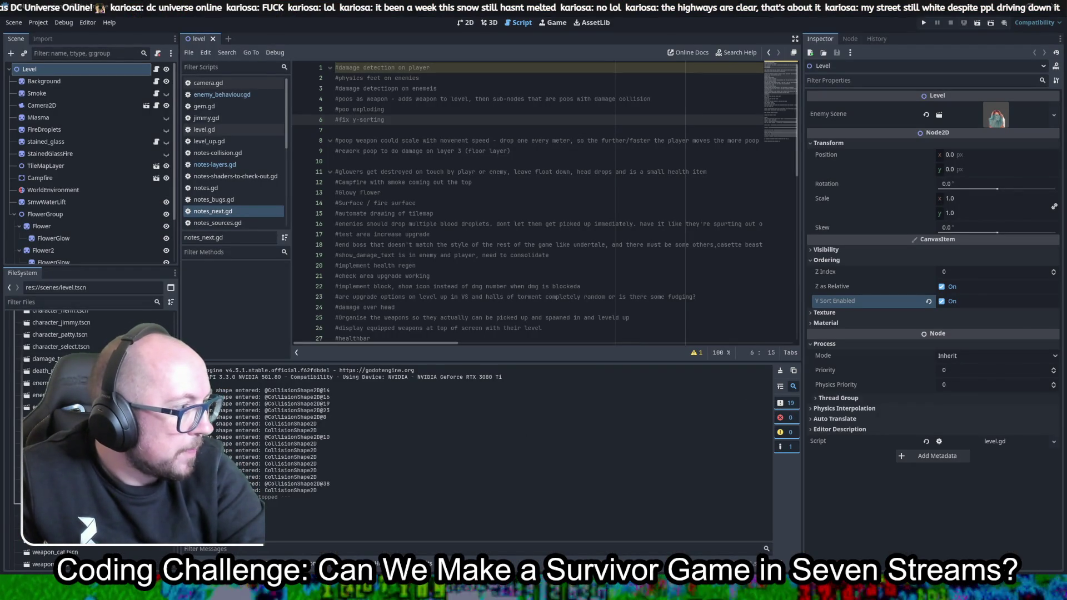
Scroll through the FileSystem dock and switch to the 2D view of the level scene
scroll(89, 433, down, 5)
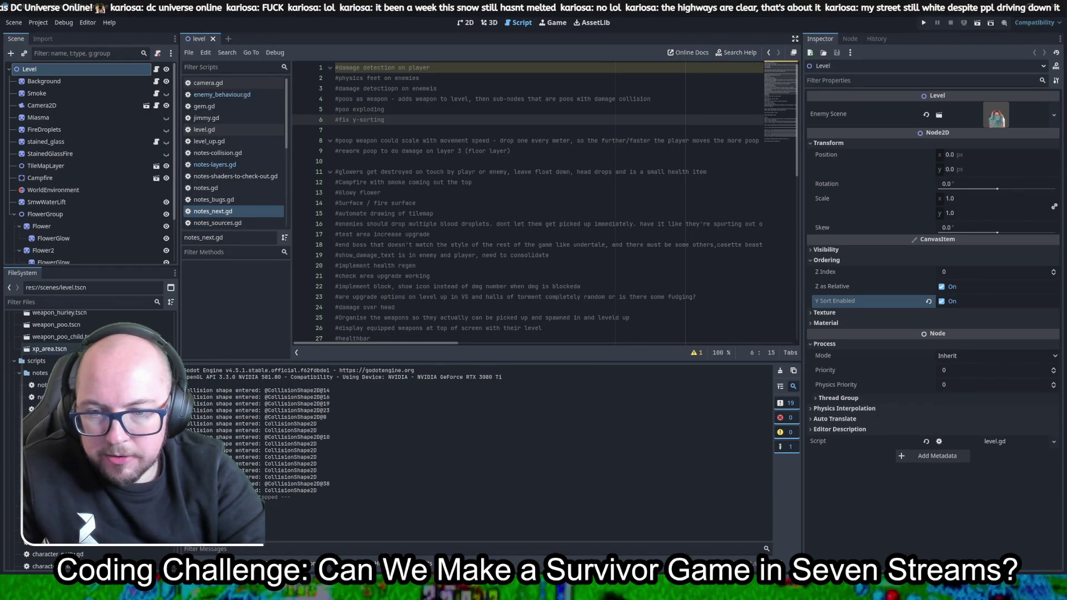
scroll(89, 433, down, 10)
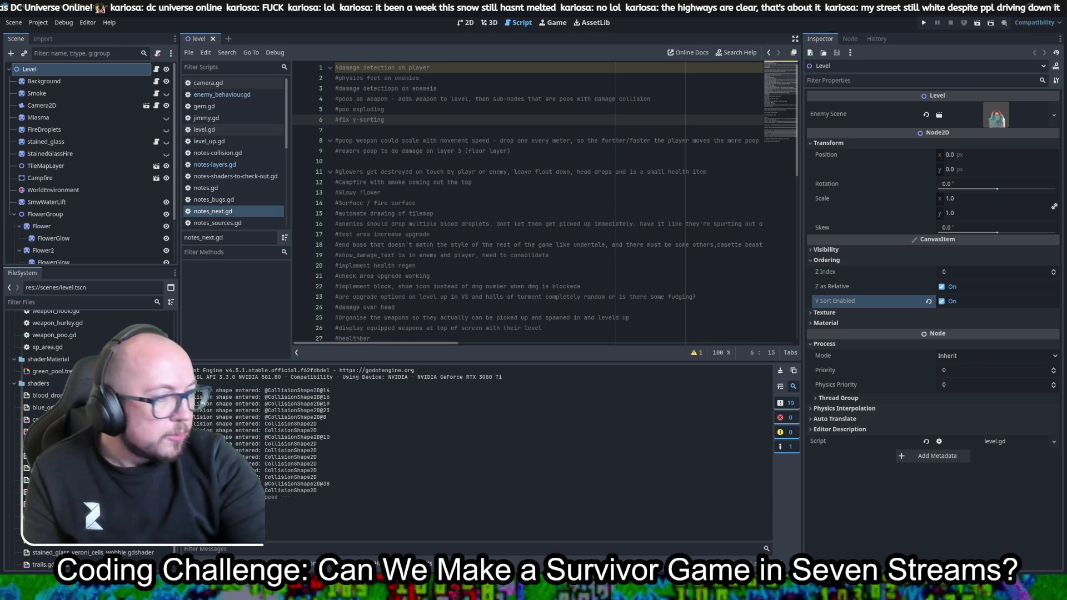
scroll(89, 401, up, 8)
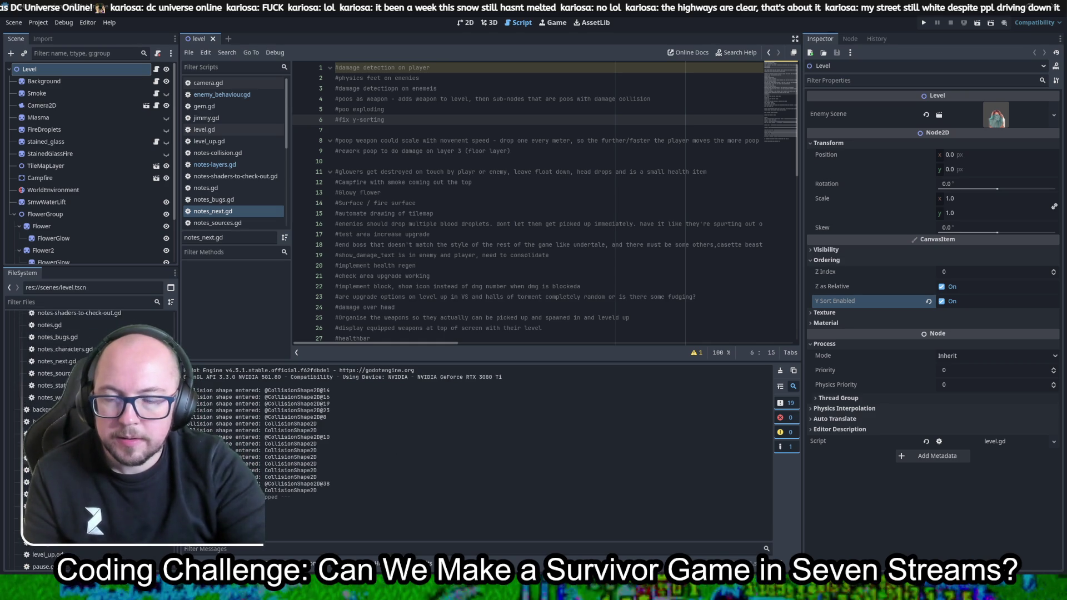
scroll(89, 400, up, 8)
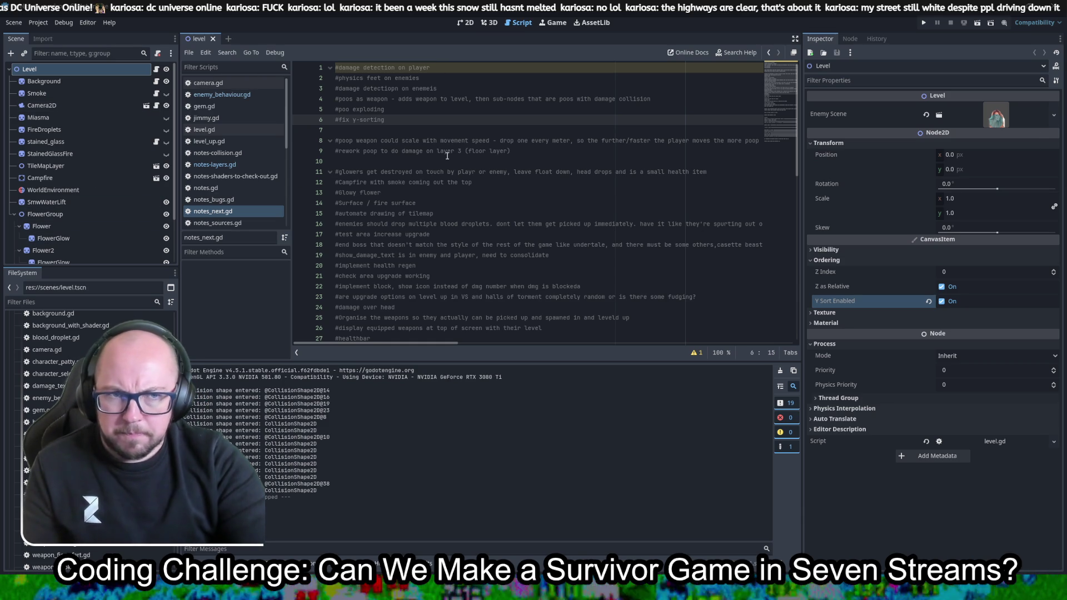
click(463, 23)
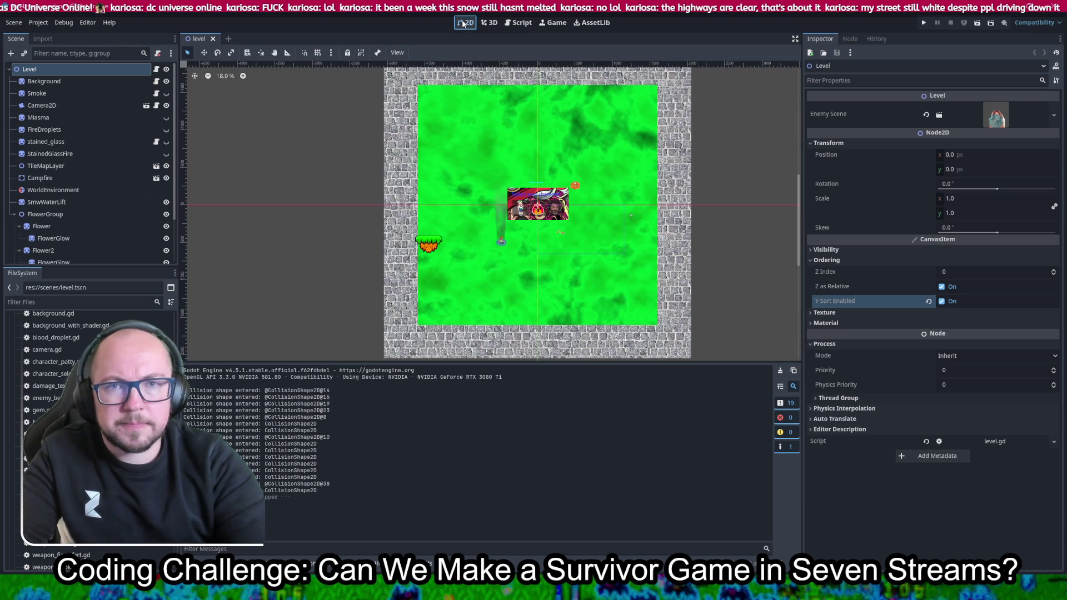
Start a new 2D scene and turn its root into a Sprite2D textured with white_64.png
click(229, 39)
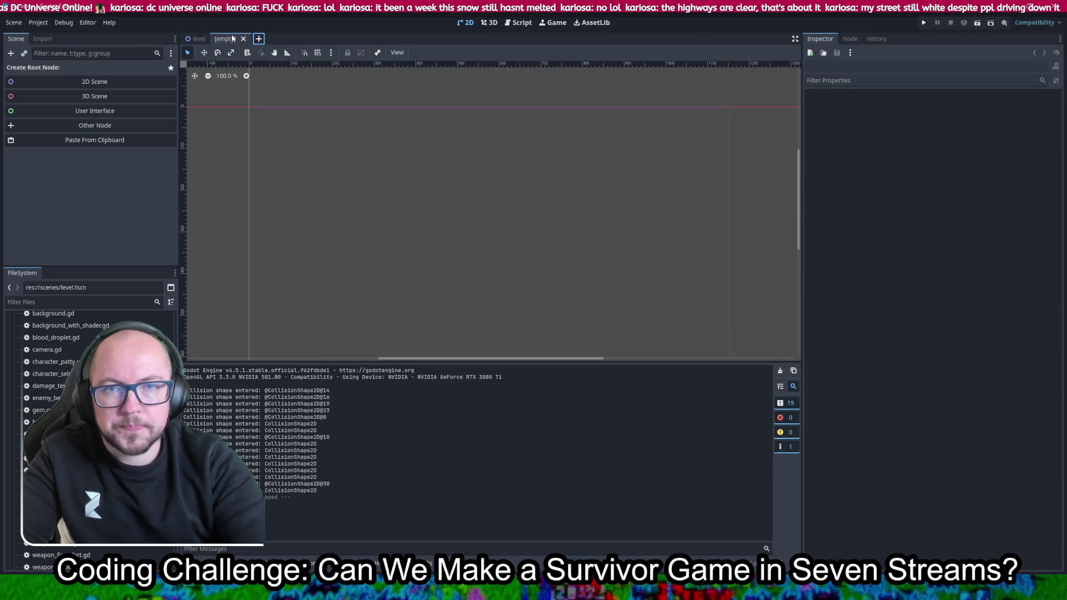
click(139, 79)
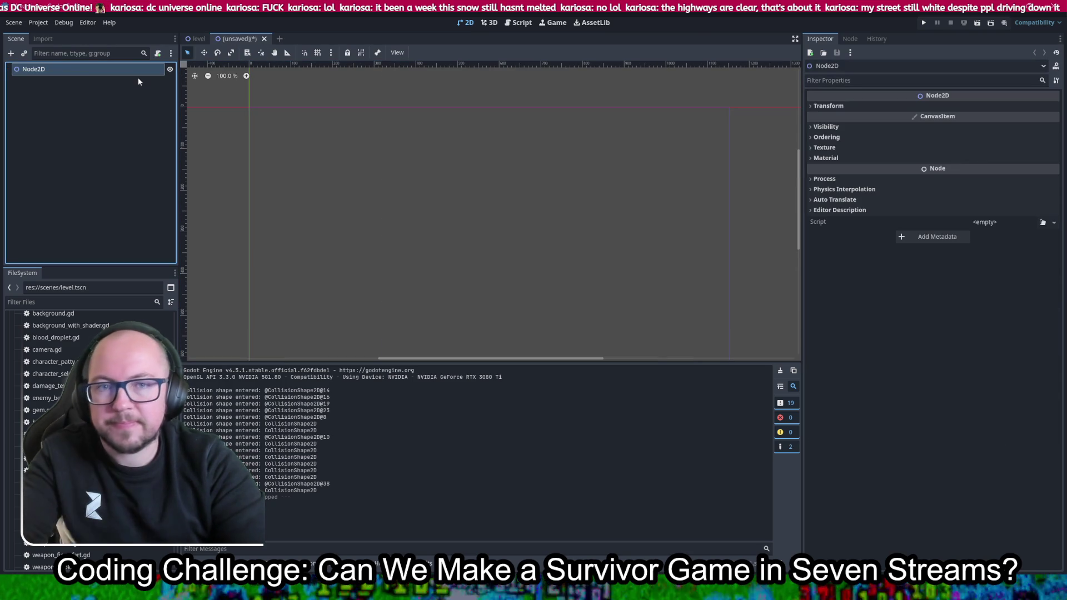
right_click(29, 68)
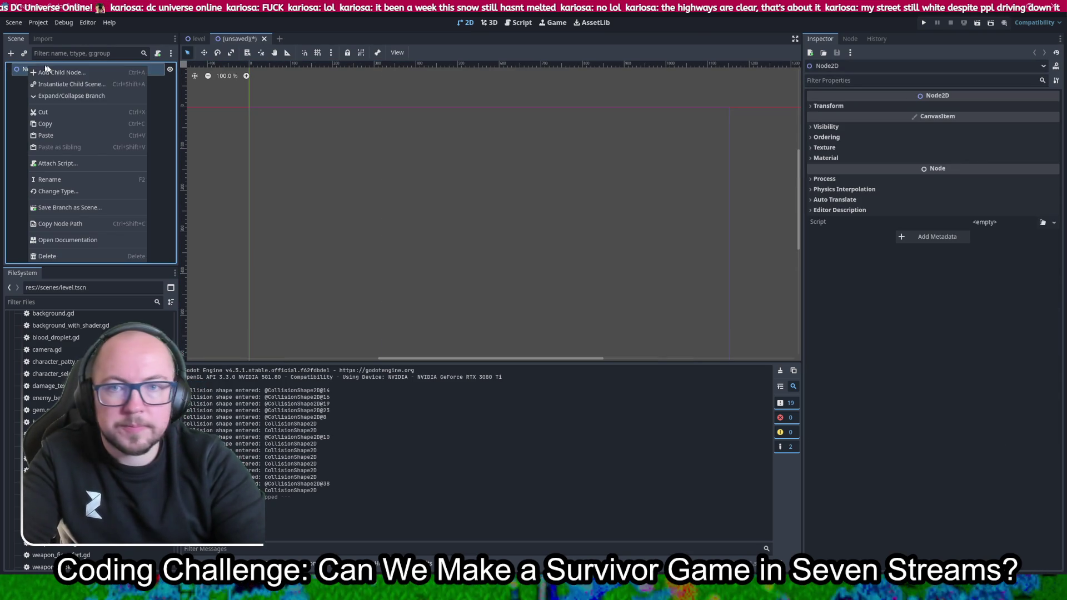
click(76, 192)
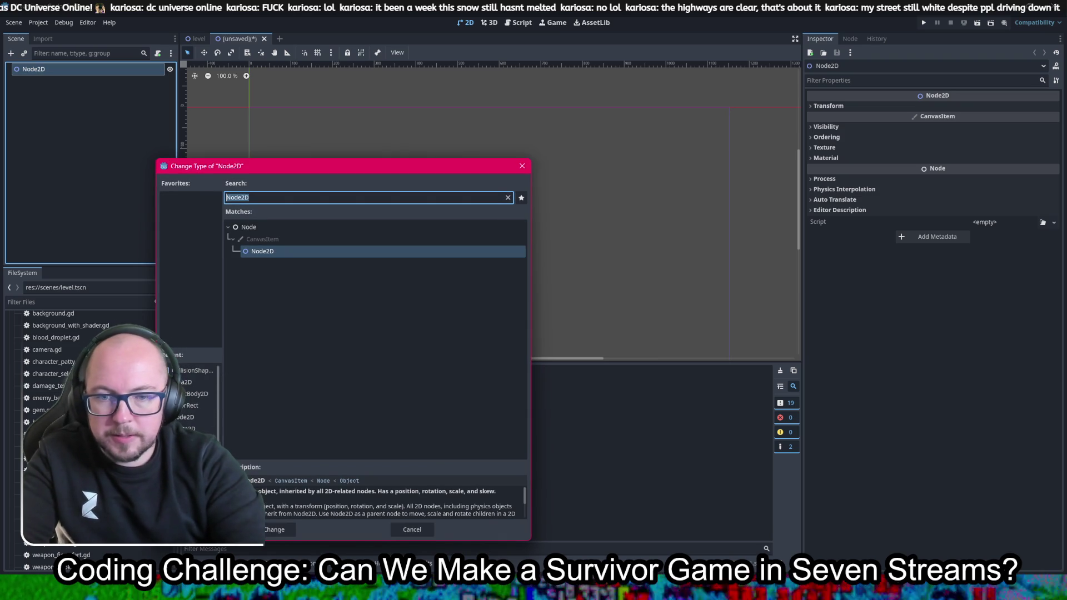
double_click(188, 428)
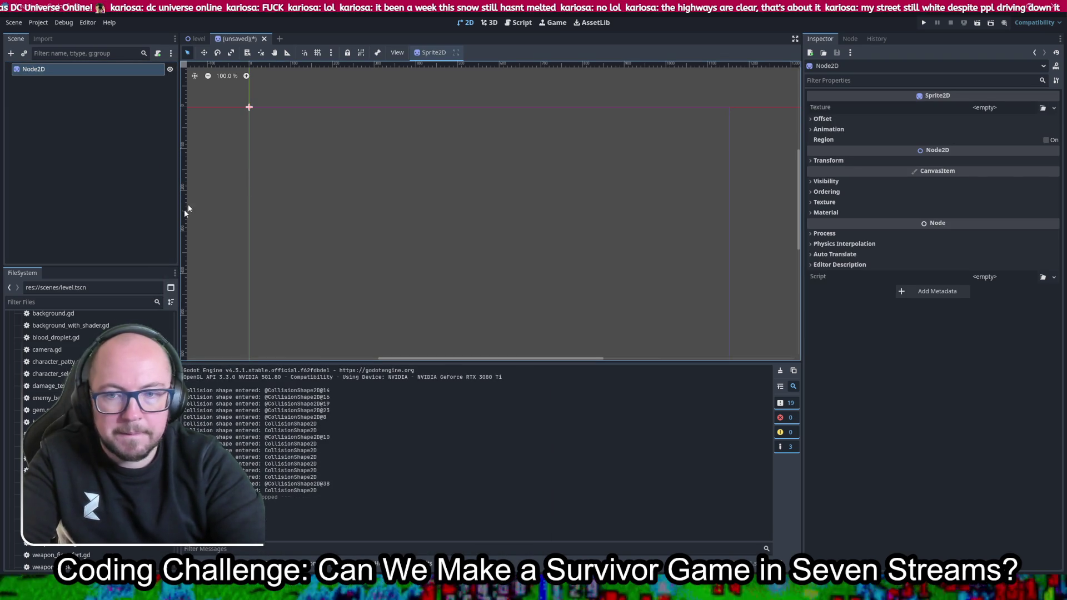
scroll(89, 433, down, 10)
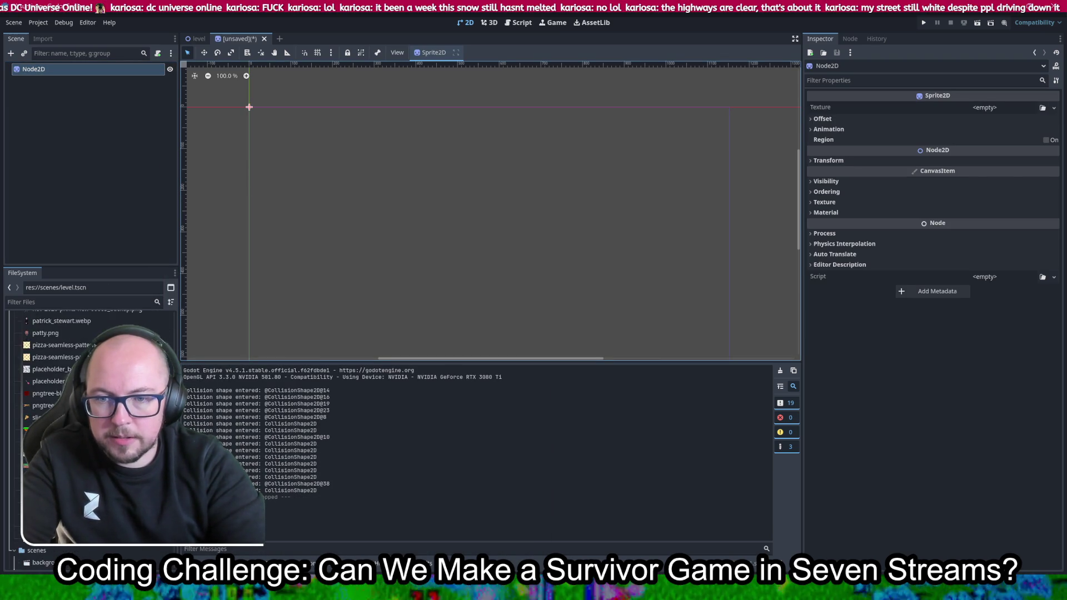
mouse_move(72, 439)
mouse_down()
mouse_move(500, 250)
mouse_move(998, 114)
mouse_up()
scroll(222, 100, up, 8)
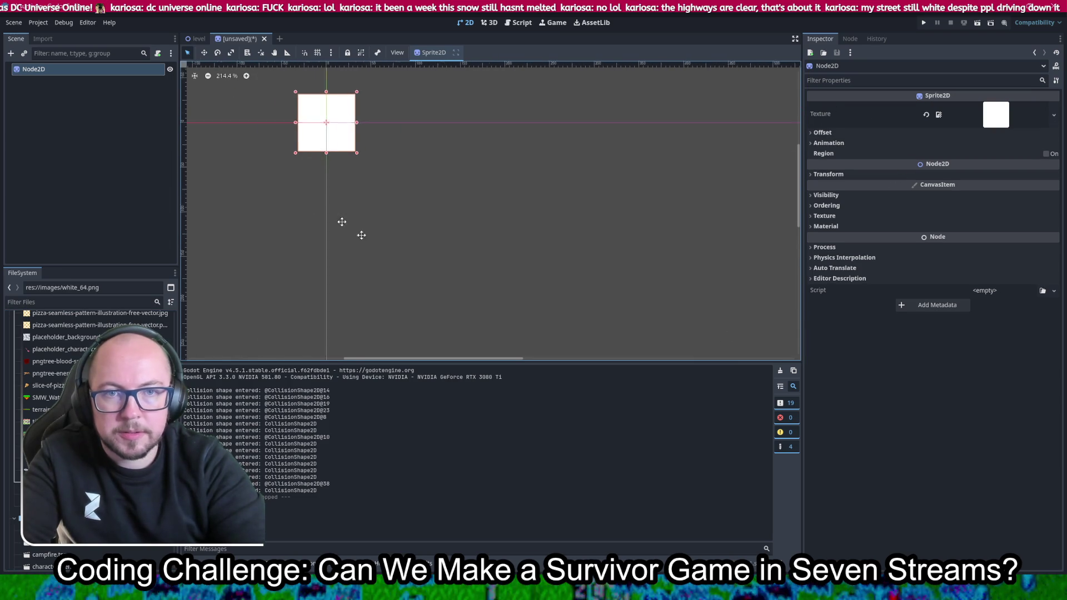
Save the new scene as explosion.tscn
key(ctrl+s)
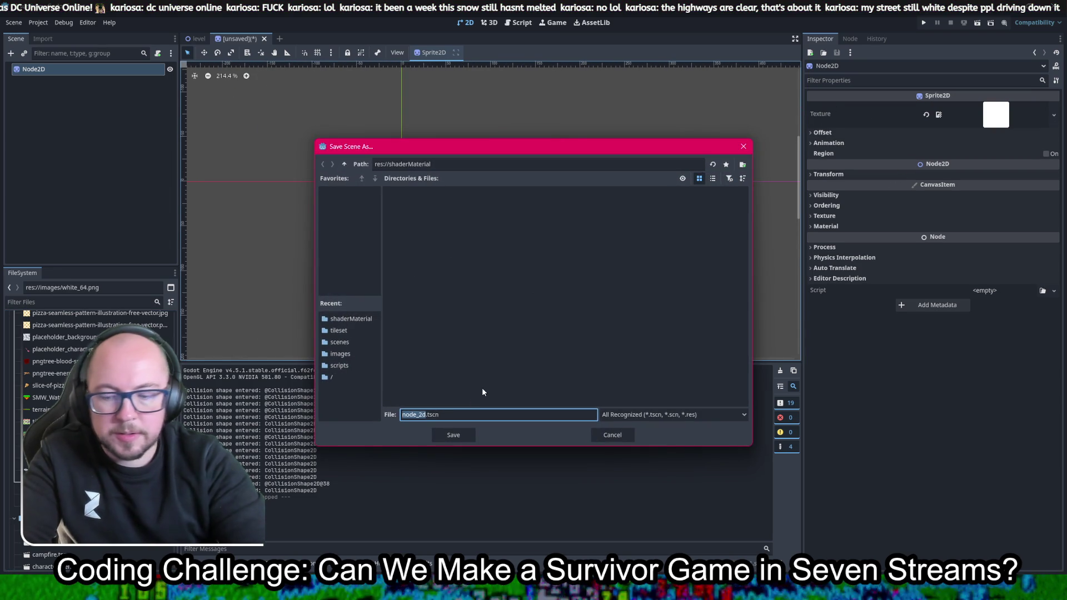
text(explosion)
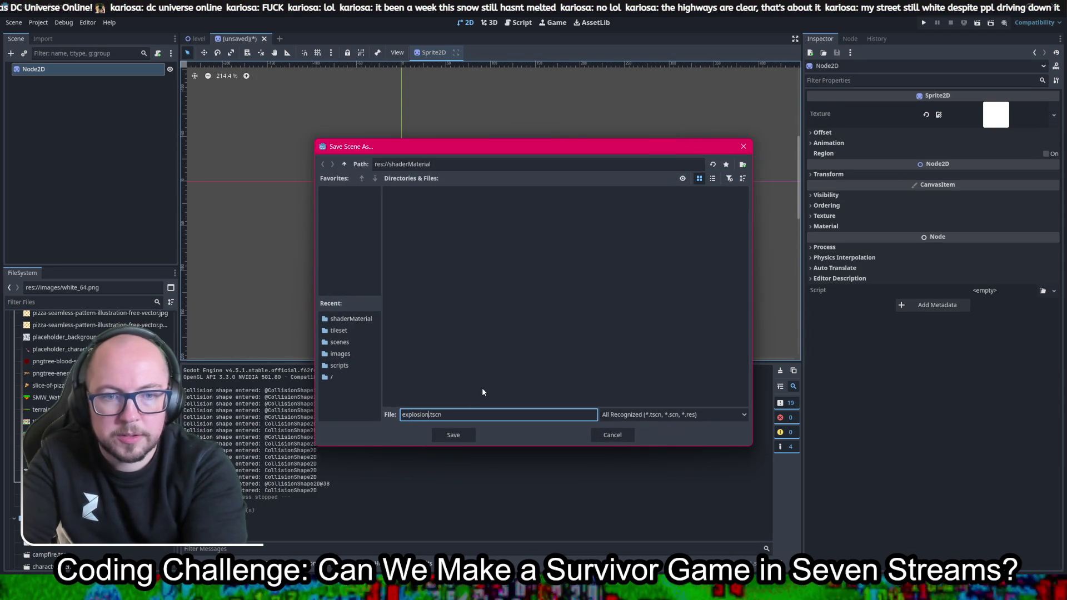
key(Return)
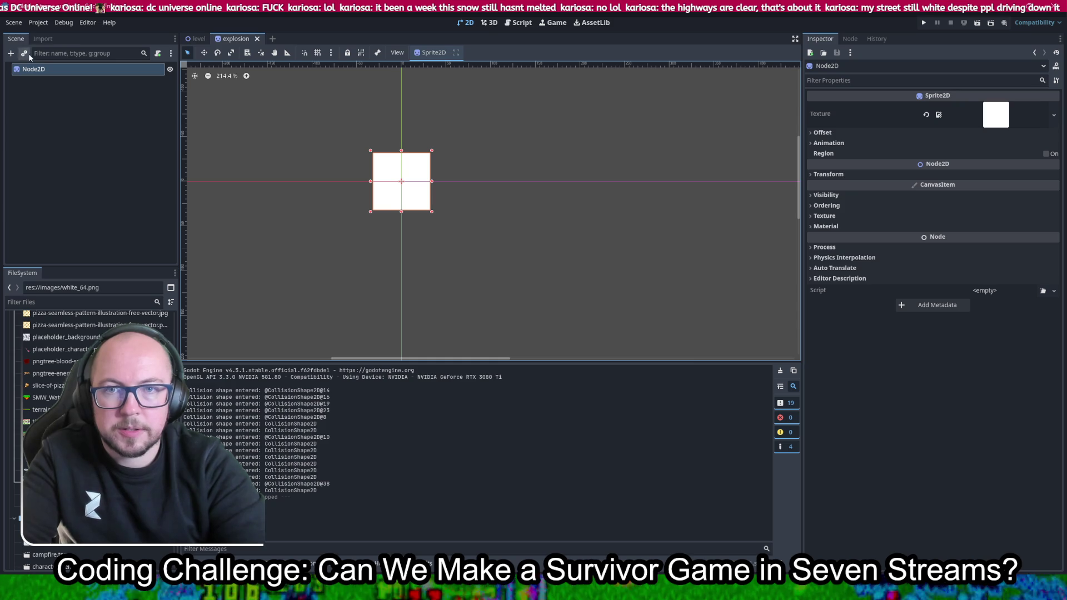
Rename the root node to 'esplosion' and save the scene
right_click(32, 72)
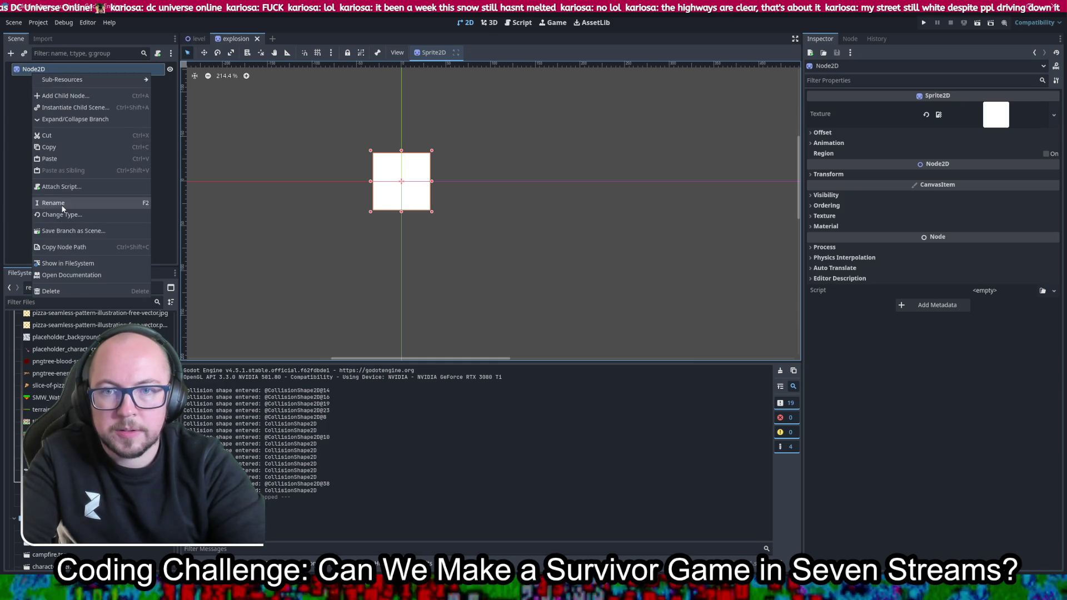
click(81, 183)
text(esplosion)
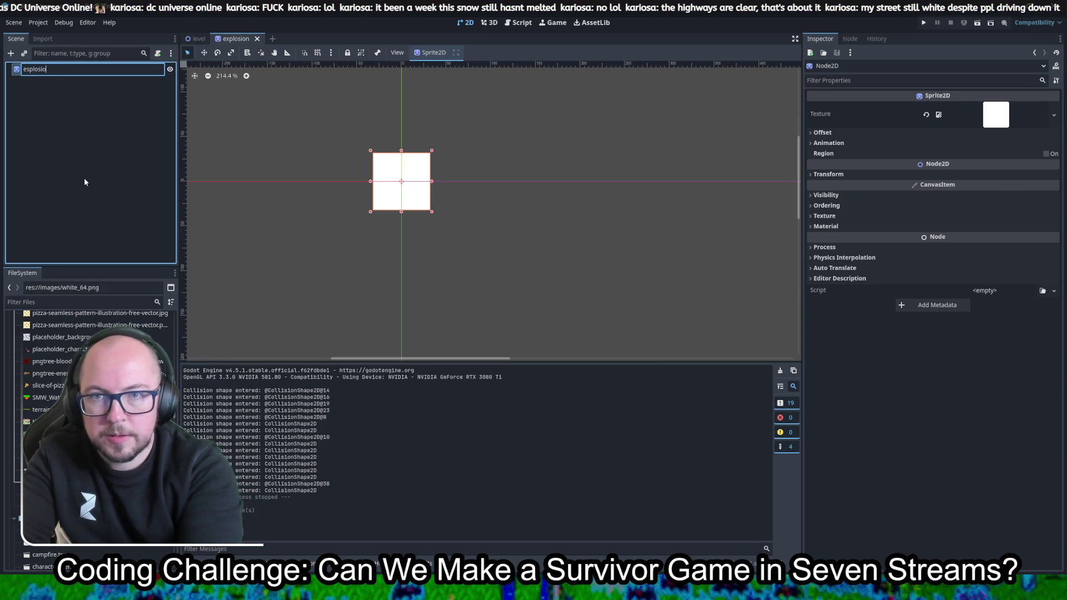
key(Return)
key(ctrl+s)
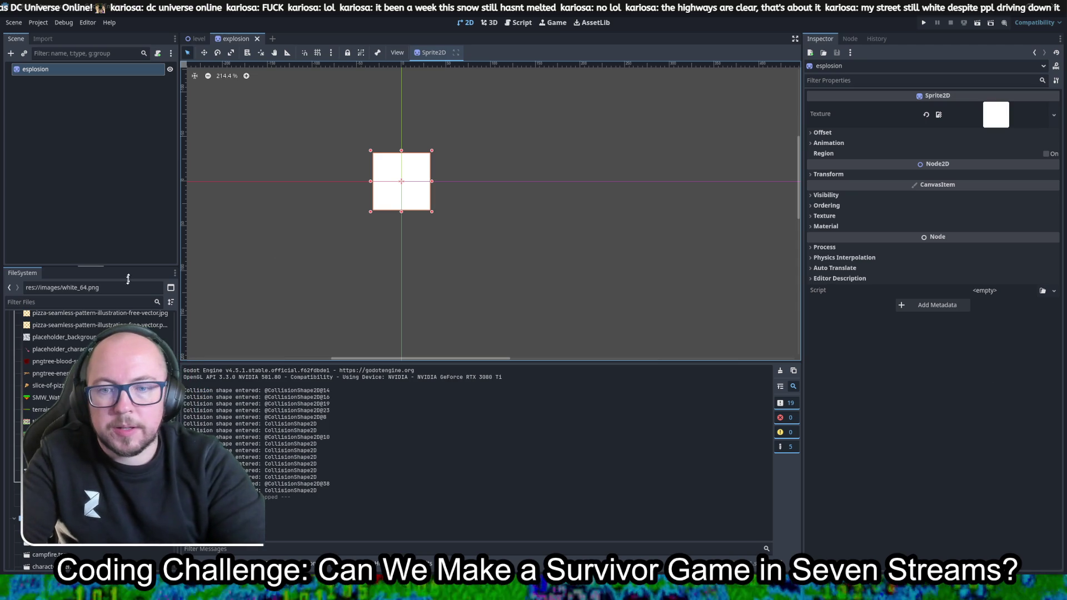
Expand the sprite's Material setting and drop explosion.gdshader onto it
scroll(89, 422, down, 5)
scroll(89, 433, down, 10)
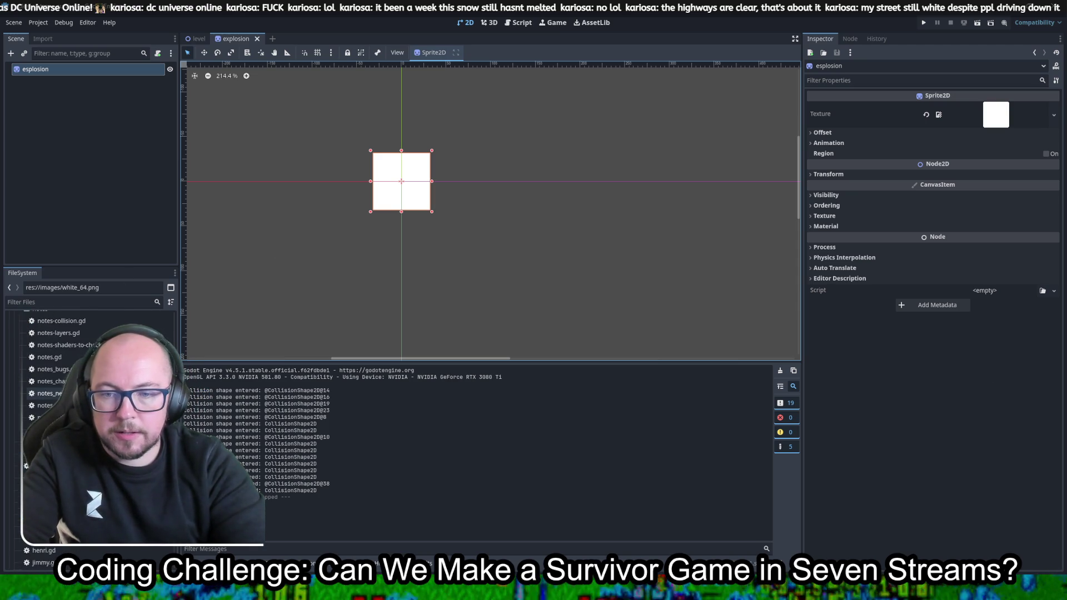
scroll(89, 433, down, 4)
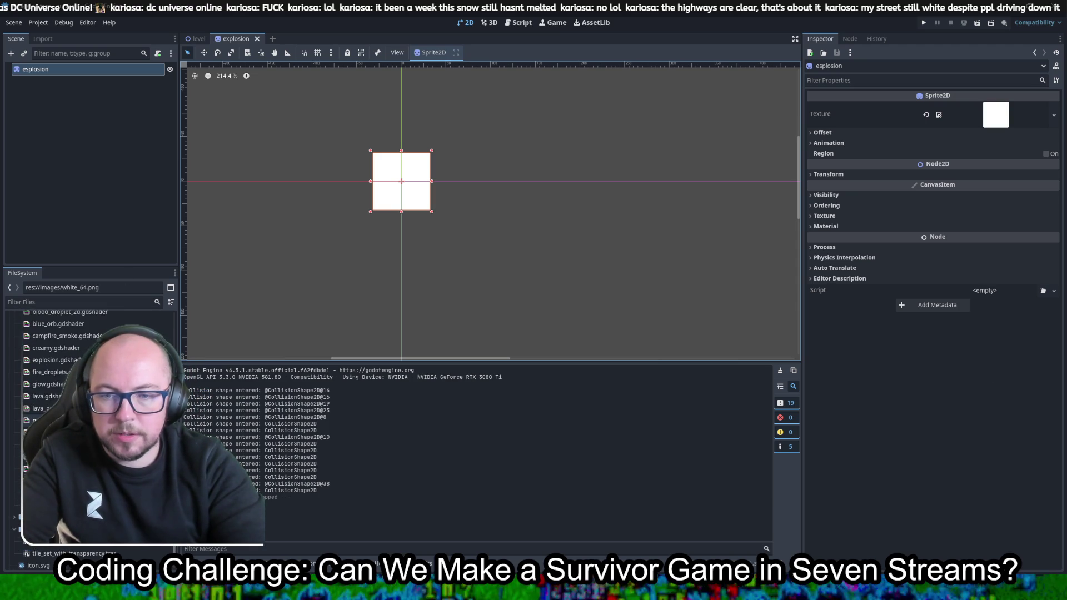
scroll(89, 434, up, 1)
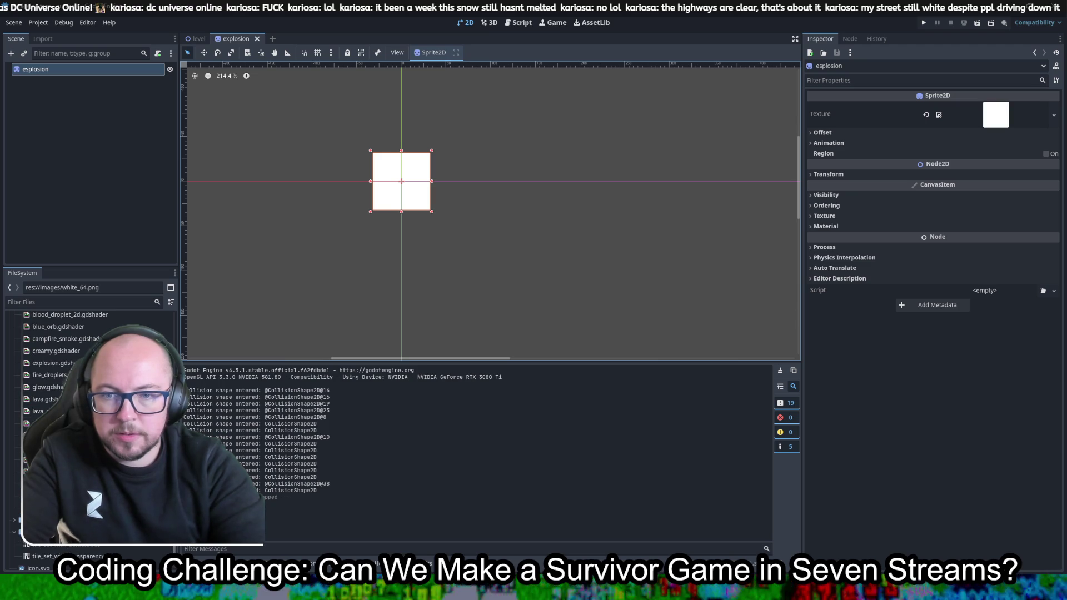
click(826, 226)
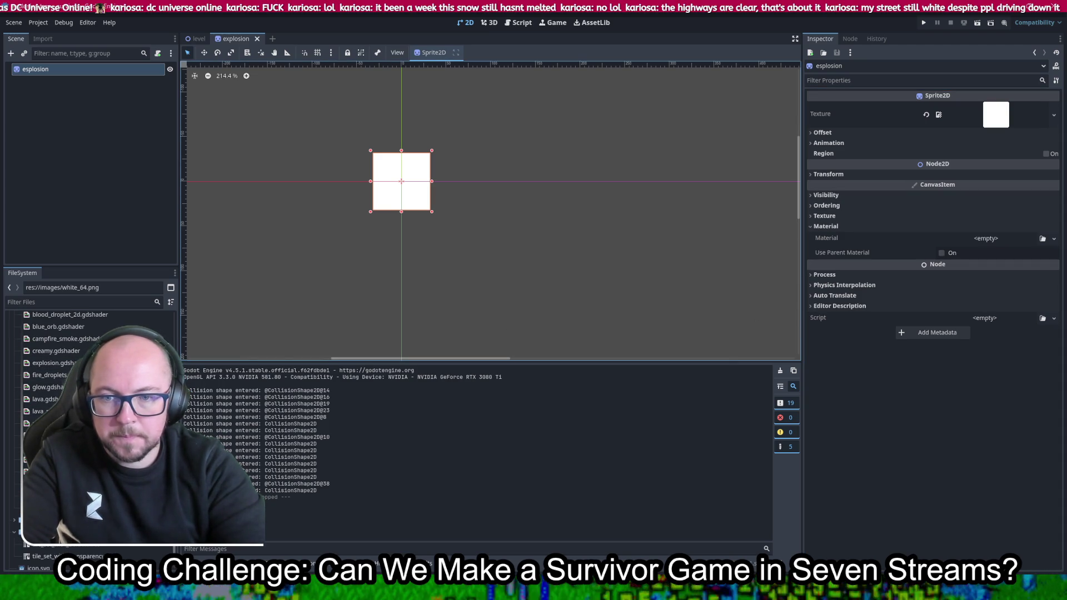
scroll(89, 433, up, 2)
drag(44, 396, 986, 238)
Save the scene and expand the ShaderMaterial to reveal its Shader Parameters
key(ctrl+s)
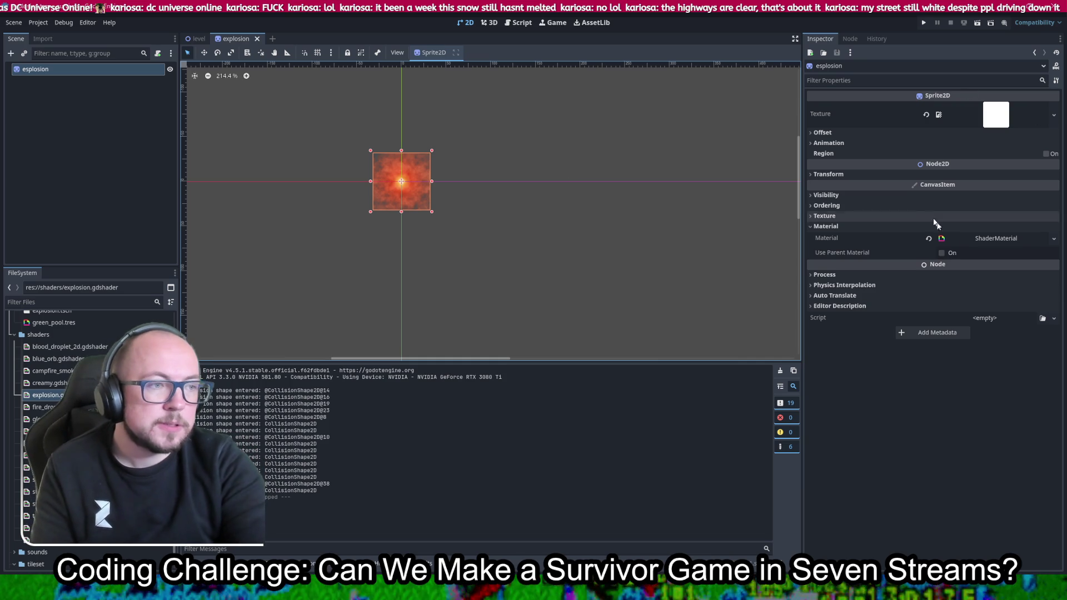
click(967, 239)
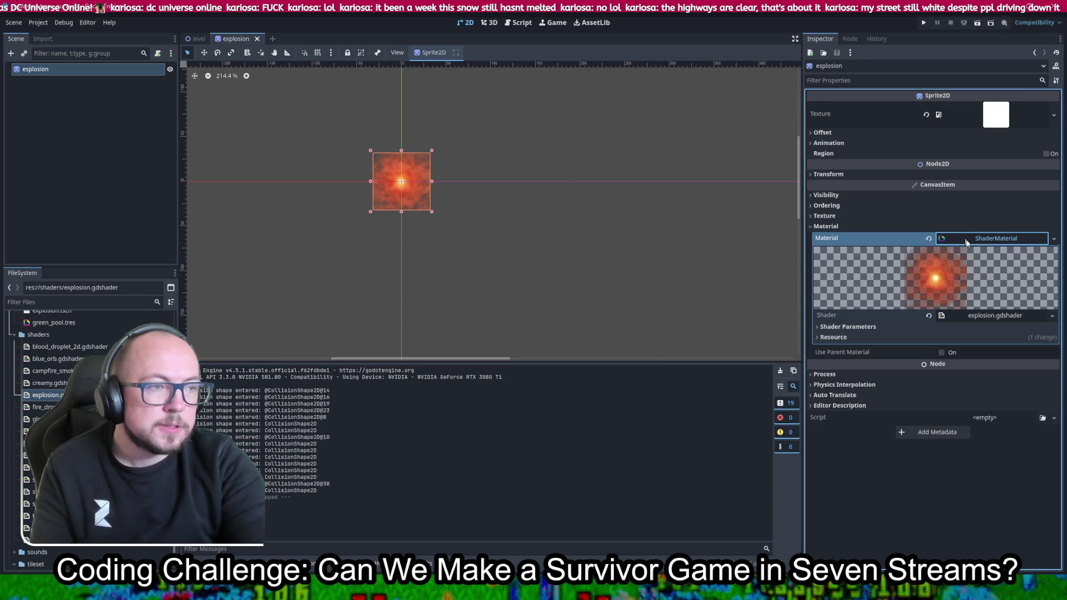
click(871, 327)
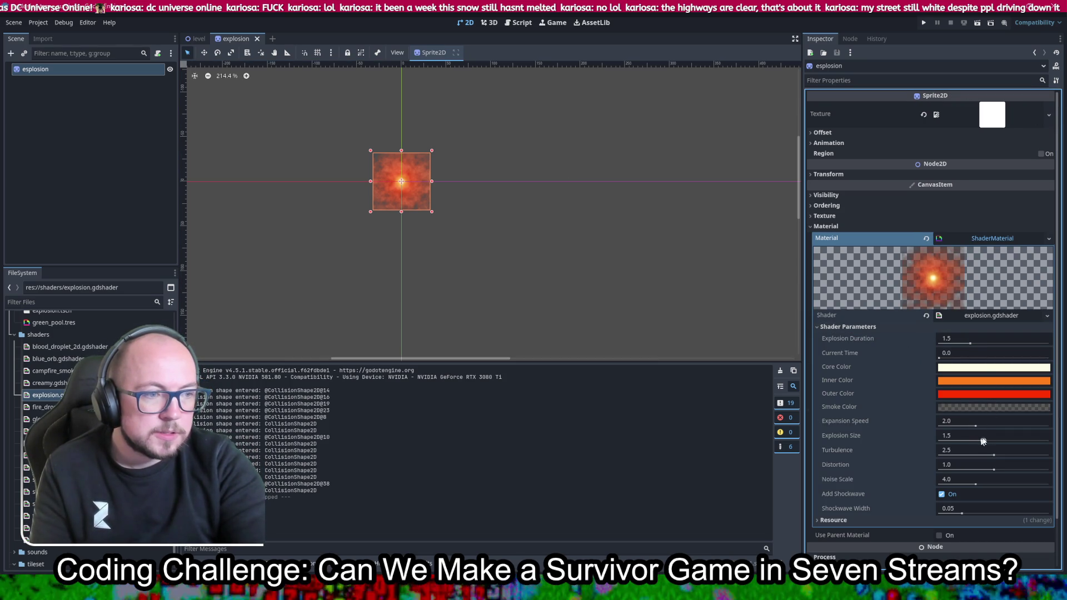
Try a smaller Explosion Size, then revert it to 1.5
drag(983, 441, 981, 441)
key(Escape)
key(ctrl+z)
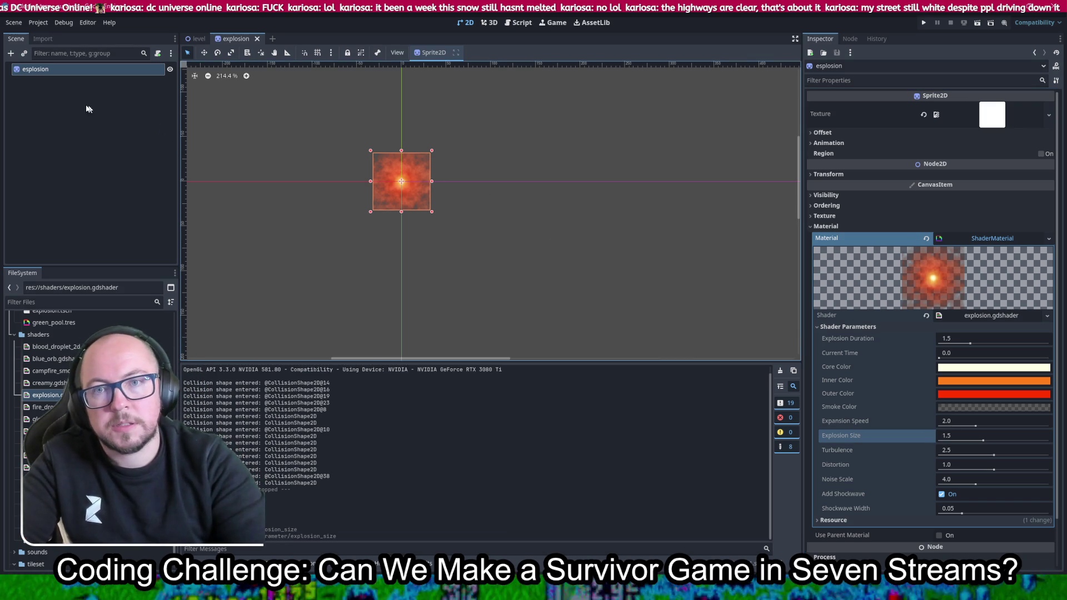
right_click(41, 72)
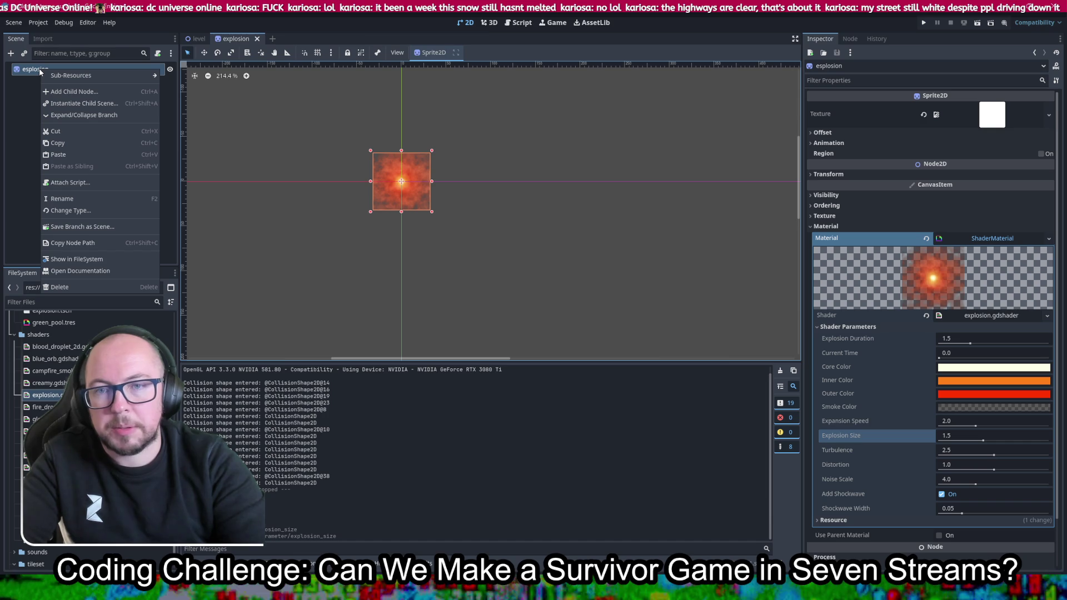
Rename the root node to 'explosion' and save the scene
click(94, 198)
text(explosion)
key(Return)
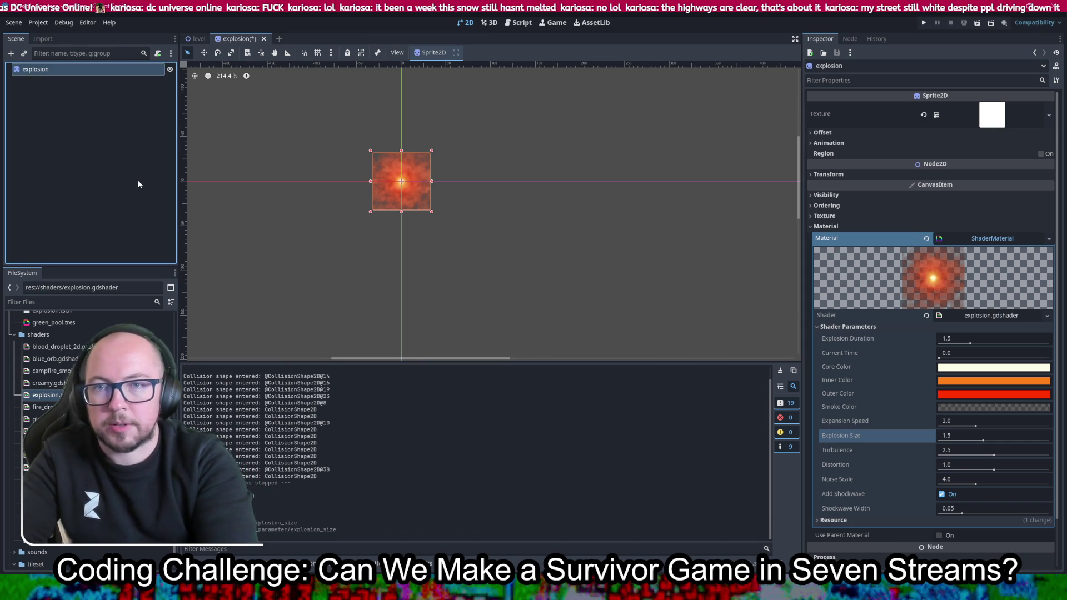
key(ctrl+s)
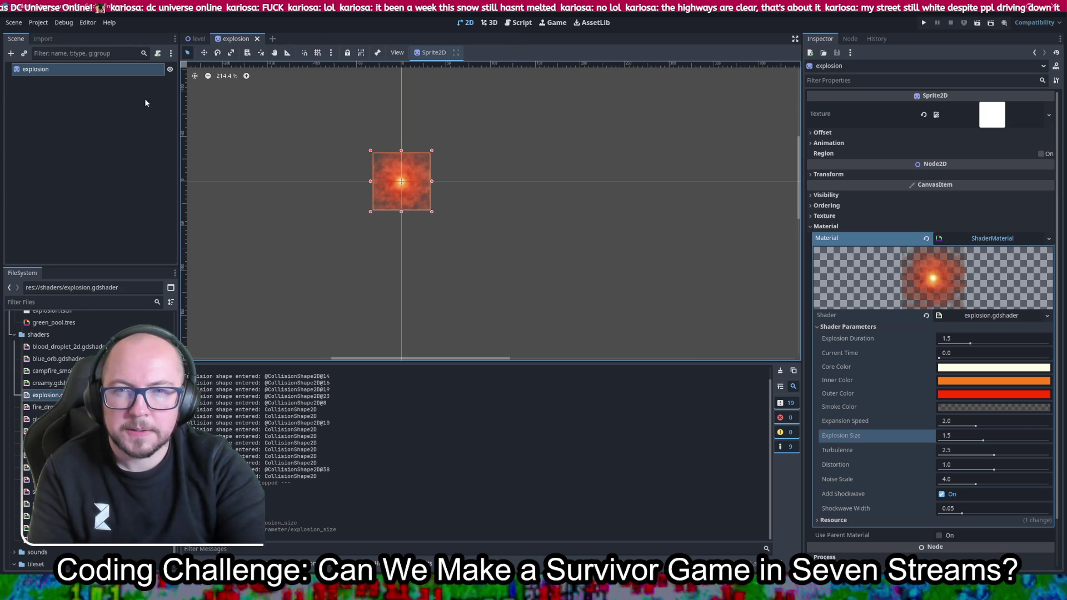
Bring up the Attach Node Script dialog for the explosion node
scroll(89, 434, up, 5)
scroll(89, 433, up, 10)
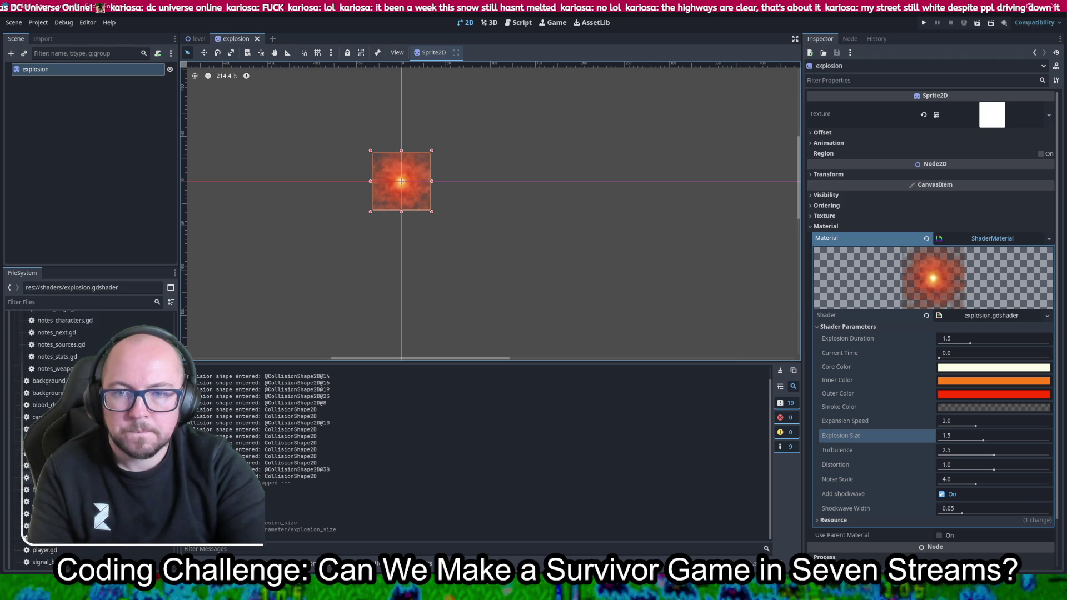
scroll(89, 433, up, 5)
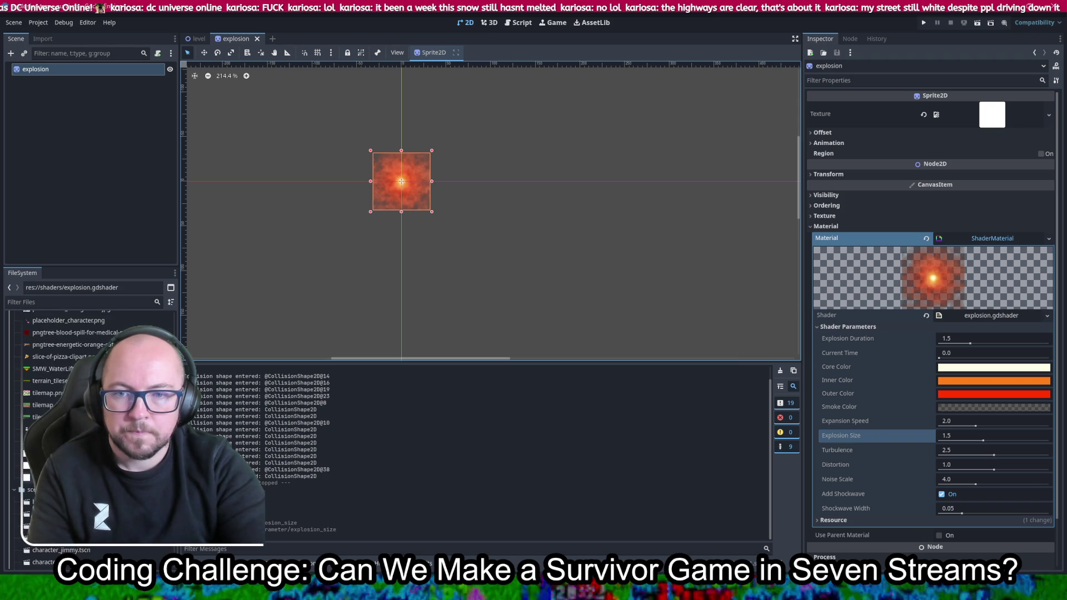
scroll(89, 433, down, 10)
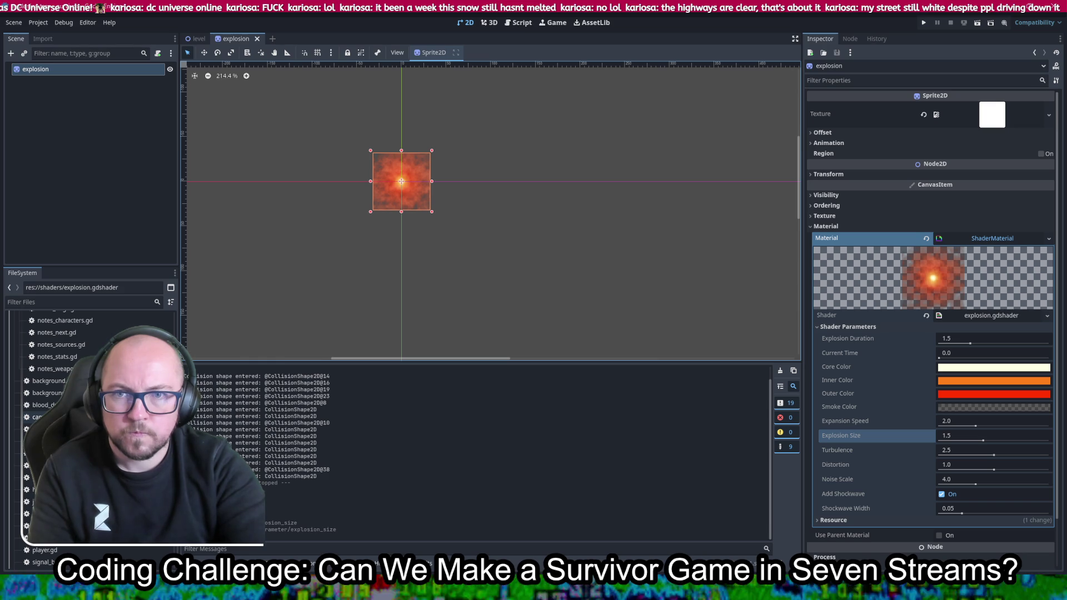
right_click(58, 72)
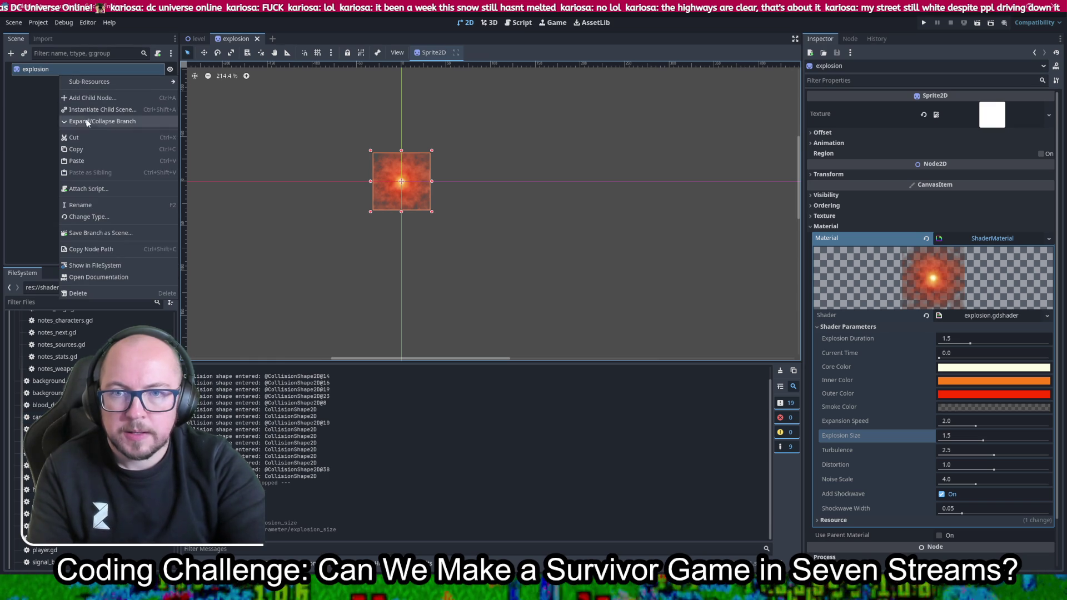
click(91, 190)
Create explosion.gd in the scripts folder, attached to the explosion node
double_click(520, 284)
text(scripts)
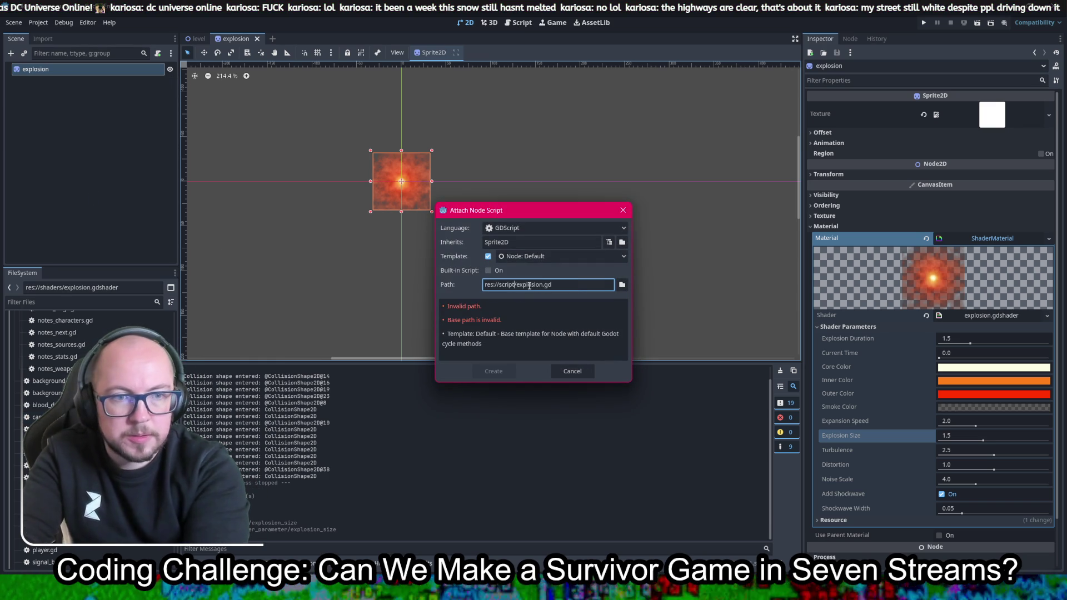
click(493, 372)
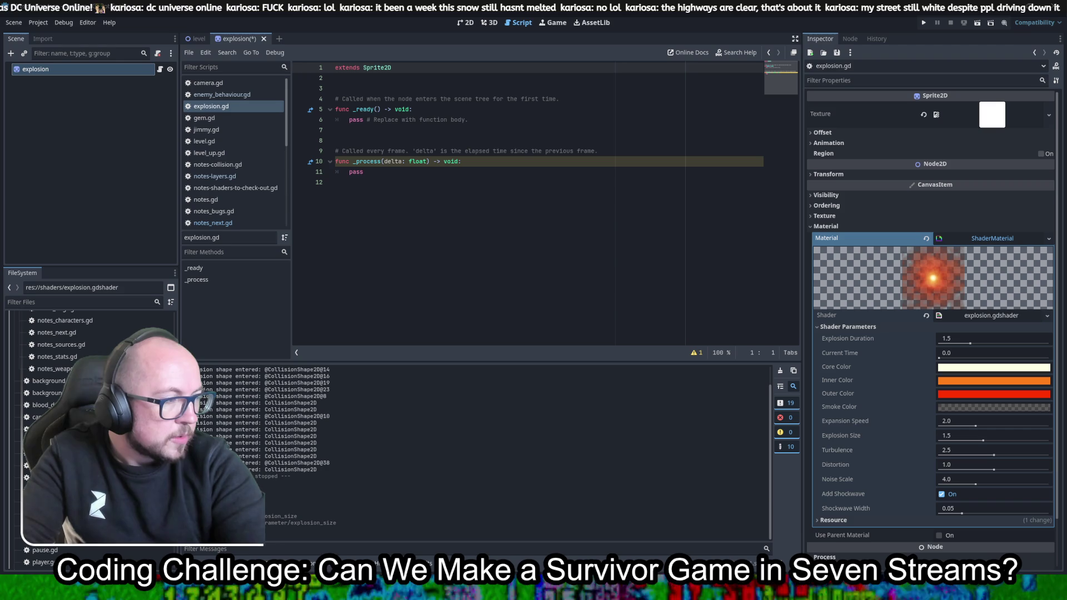
Replace the template code with the pasted explosion script and save it
key(ctrl+a)
key(ctrl+v)
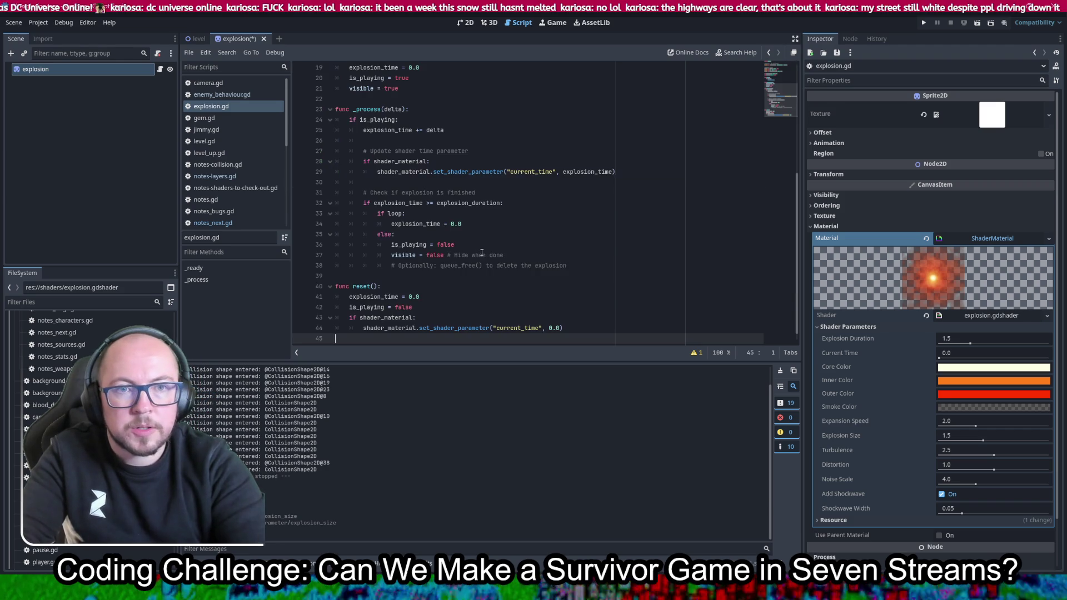
key(ctrl+s)
scroll(570, 205, up, 3)
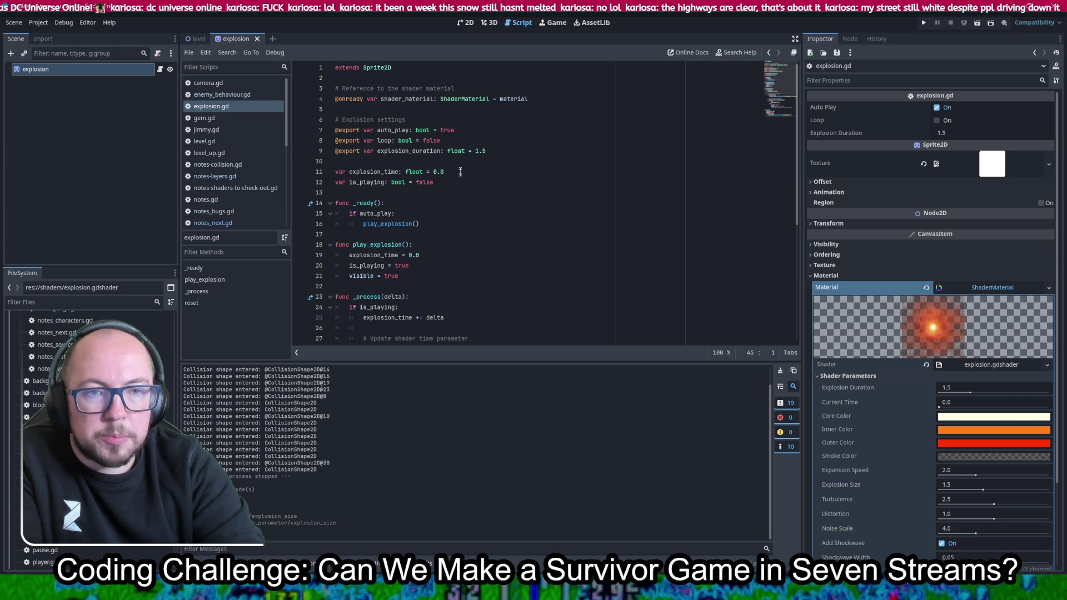
Change auto_play's default value from true to false and save
double_click(447, 130)
text(flase)
key(BackSpace)
key(BackSpace)
key(BackSpace)
text(alse)
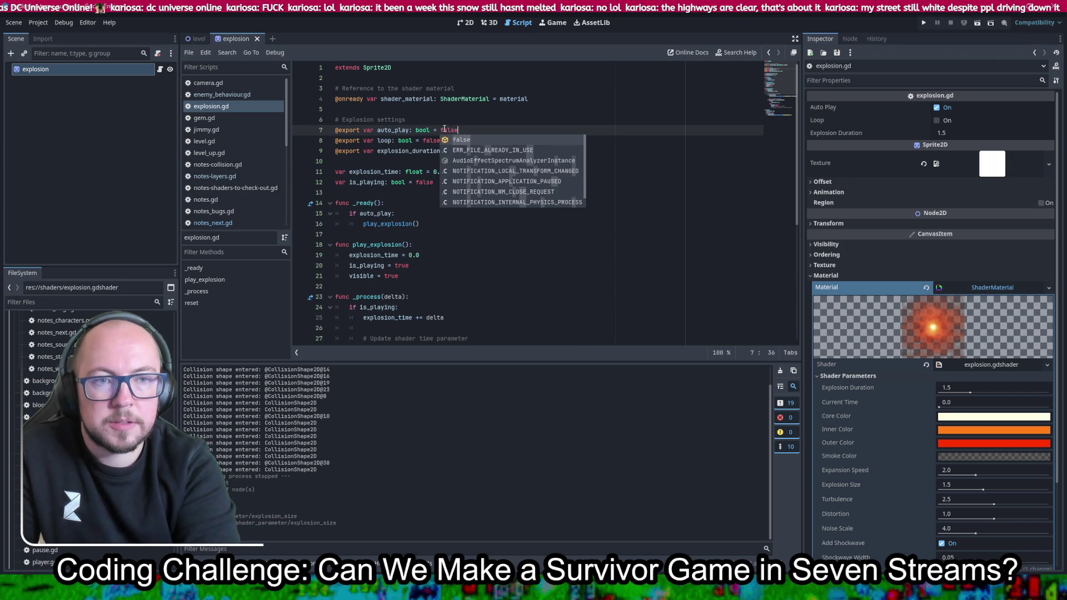
key(ctrl+s)
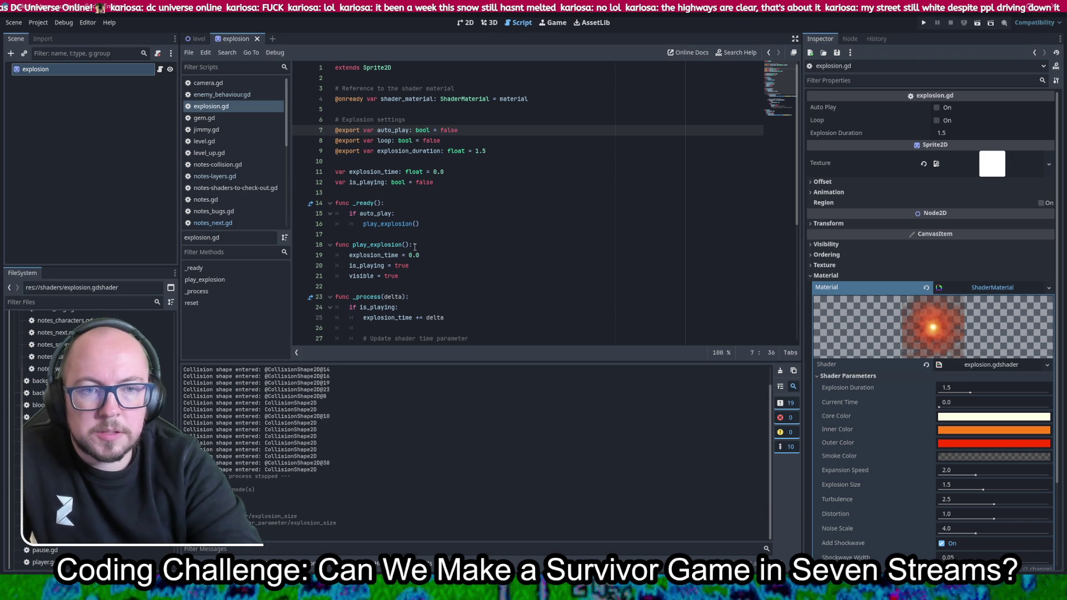
Select the play_explosion function name and filter project files for 'poo'
drag(411, 244, 352, 245)
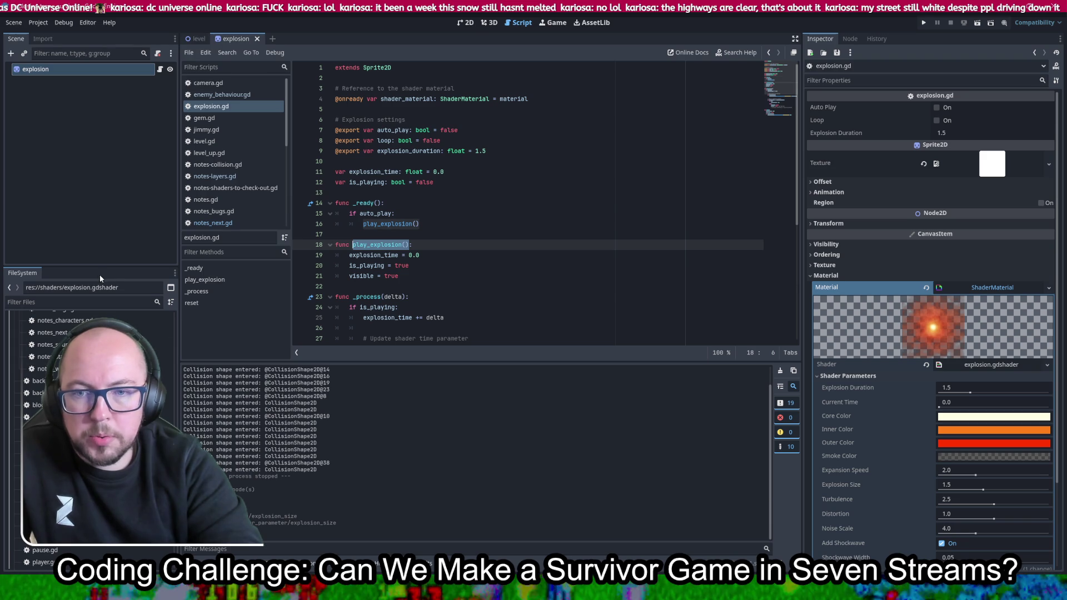
click(104, 300)
text(poo)
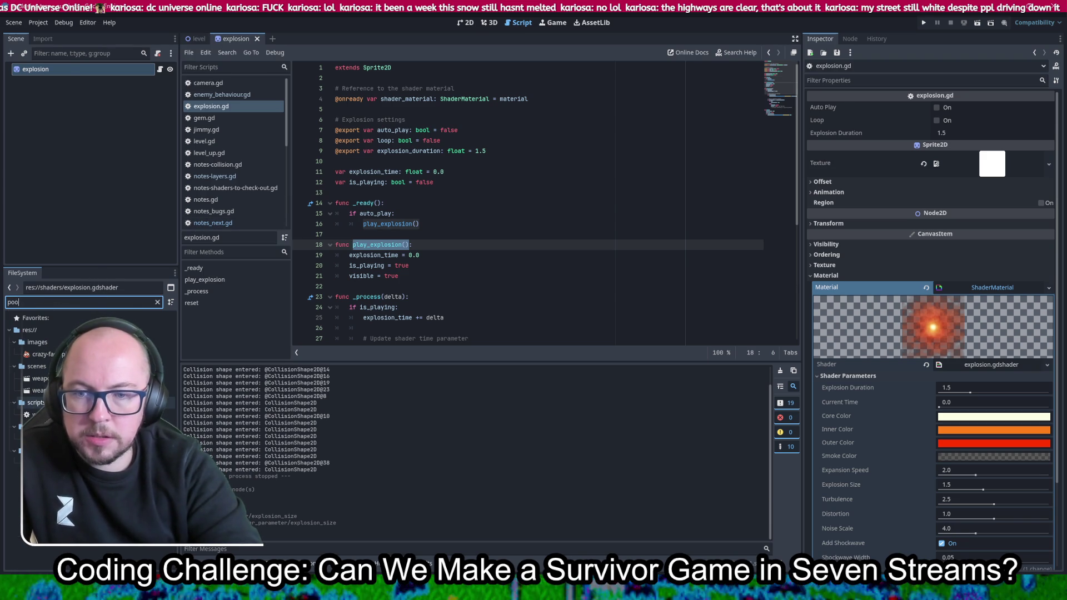
Open weapon_poo_child.tscn and drag an explosion.tscn instance into its scene tree
double_click(40, 390)
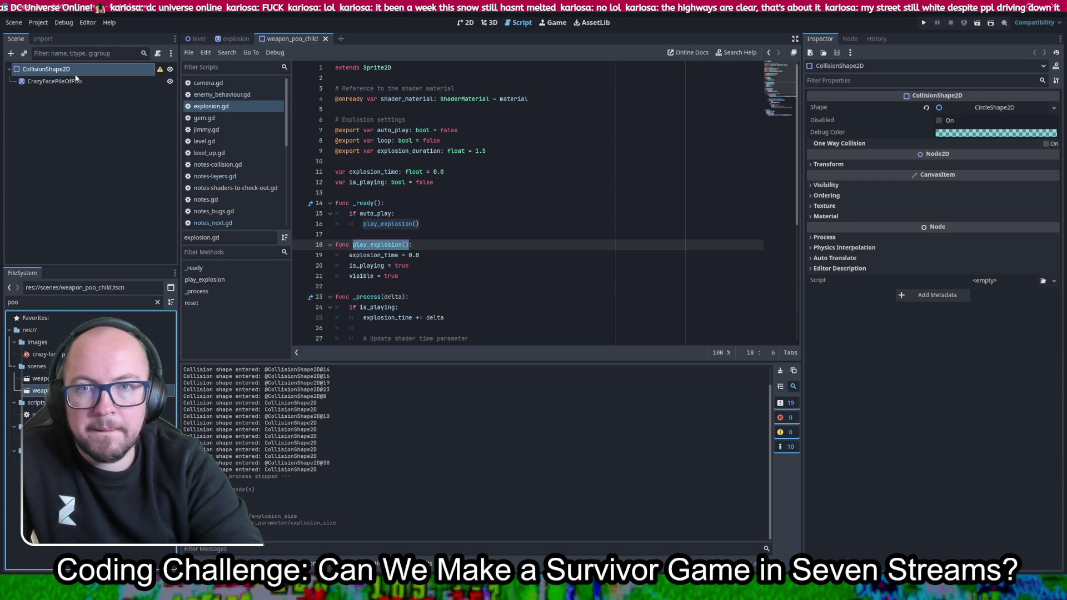
double_click(42, 304)
text(explos)
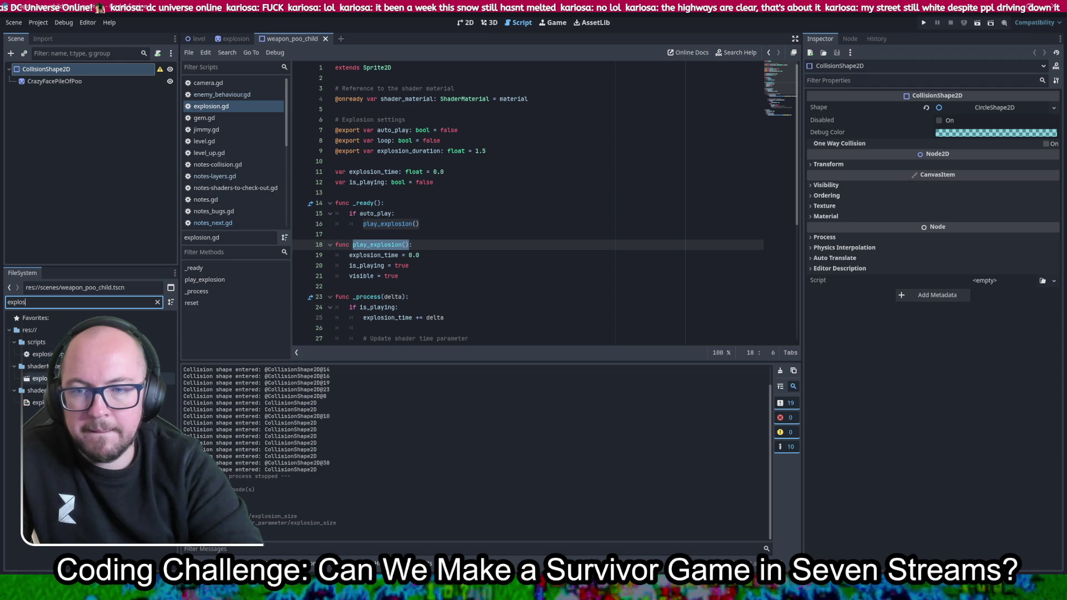
mouse_move(50, 379)
mouse_down()
mouse_move(64, 129)
mouse_move(400, 185)
mouse_move(362, 255)
mouse_move(420, 239)
mouse_up()
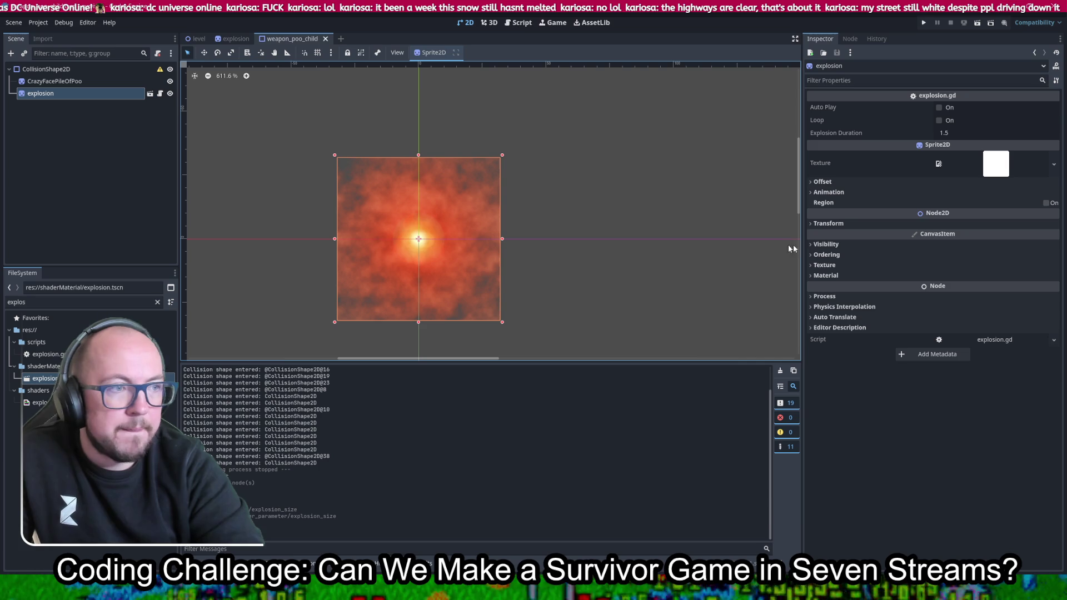
click(864, 224)
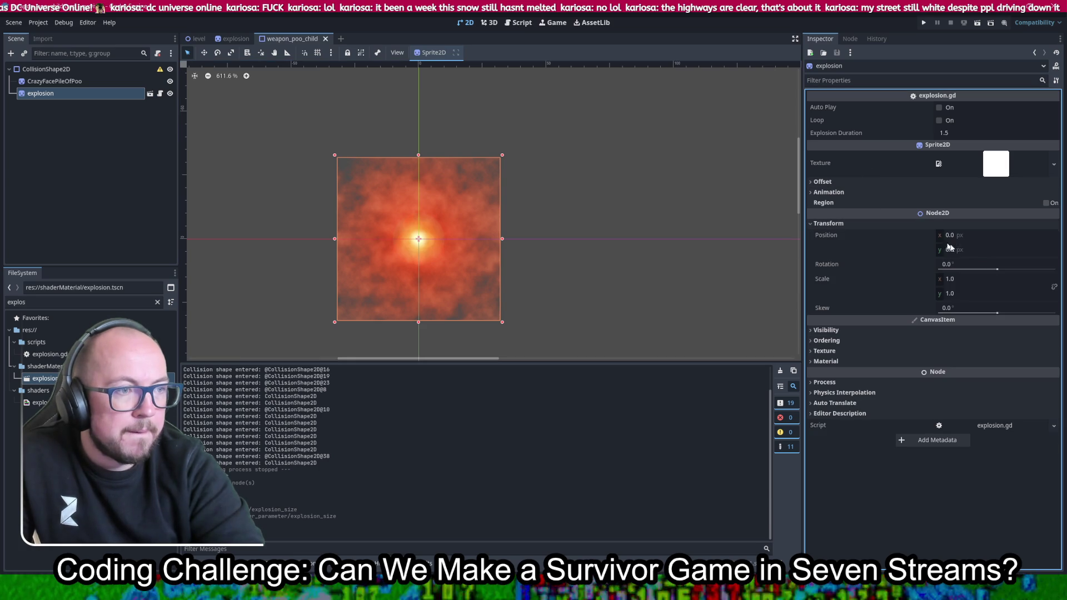
Save weapon_poo_child and filter the FileSystem list for 'poo' again
key(ctrl+s)
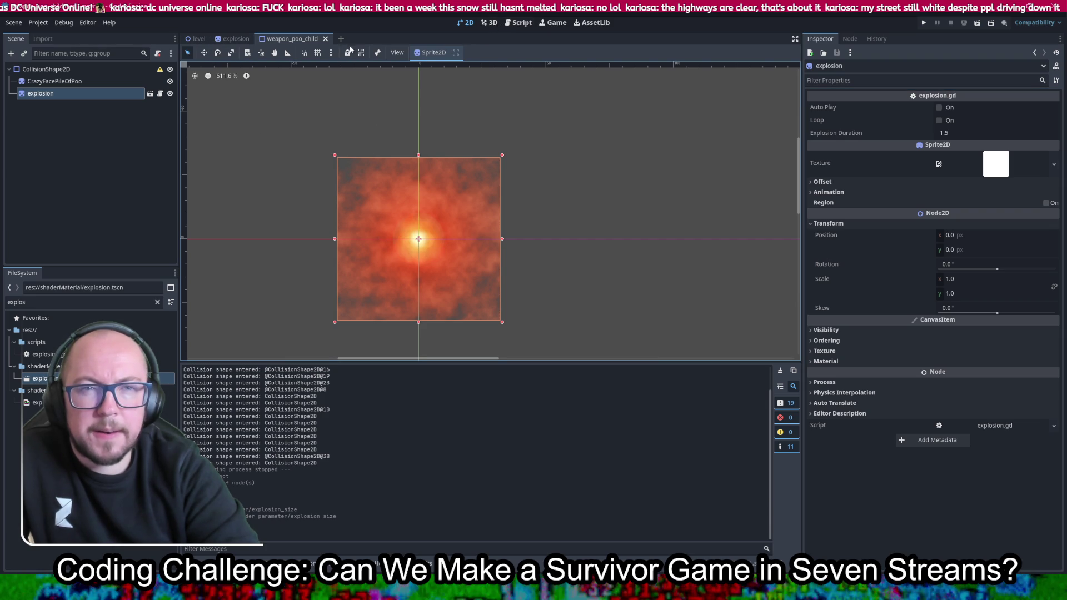
double_click(43, 302)
text(poo)
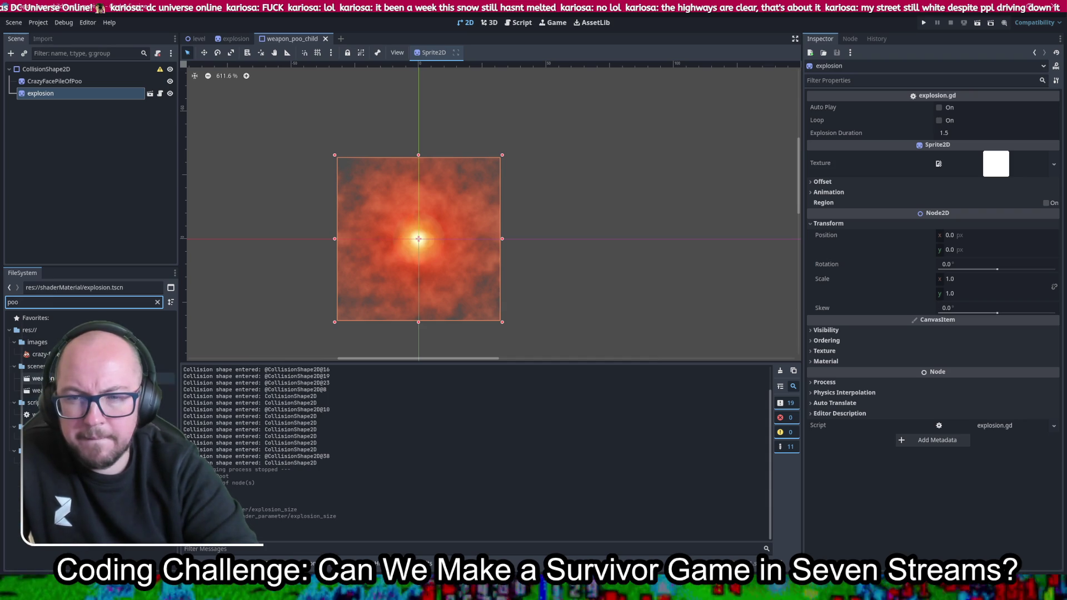
Open weapon_poo.tscn and its weapon_poo.gd script, placing the cursor around lines 32–33
double_click(41, 379)
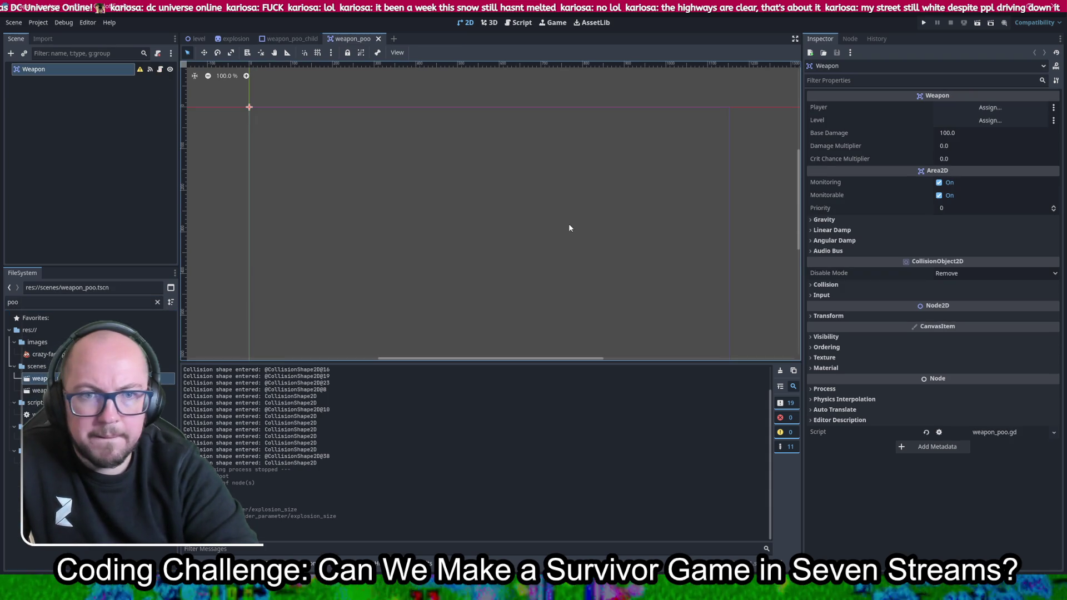
click(513, 25)
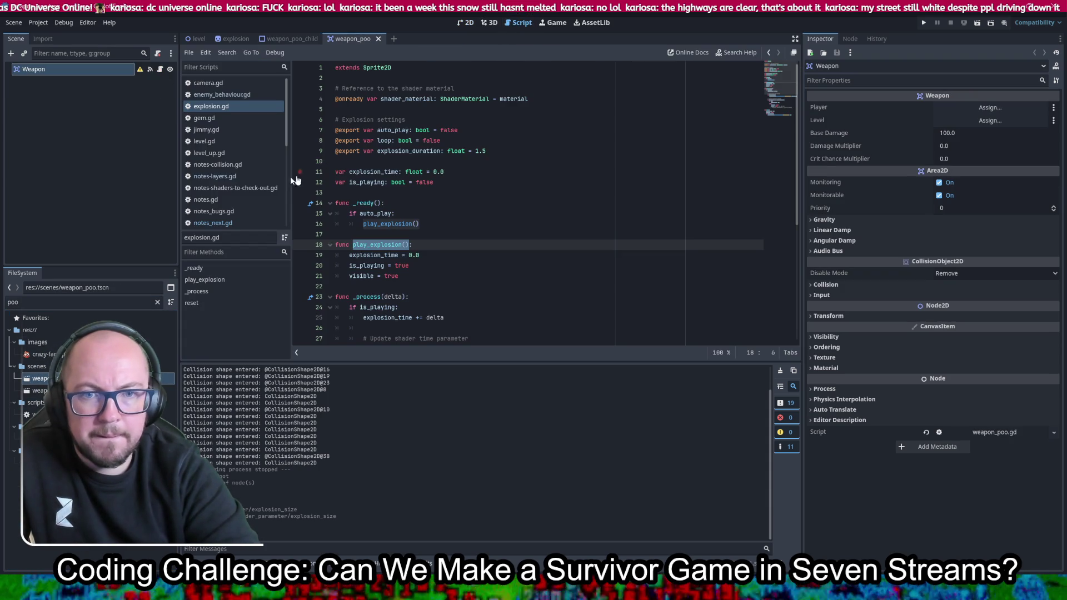
scroll(249, 134, down, 2)
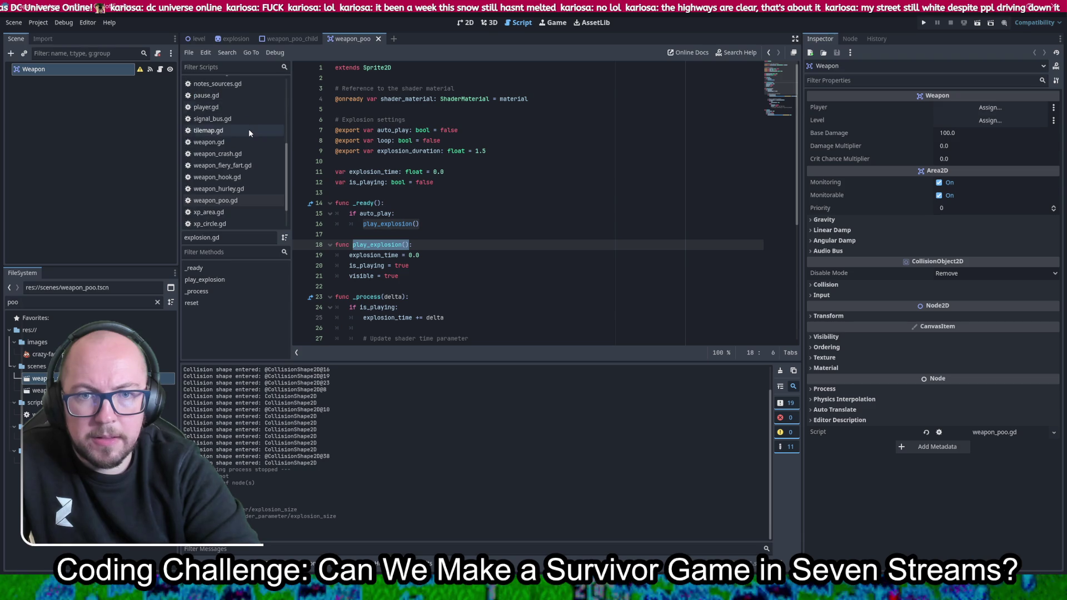
click(222, 201)
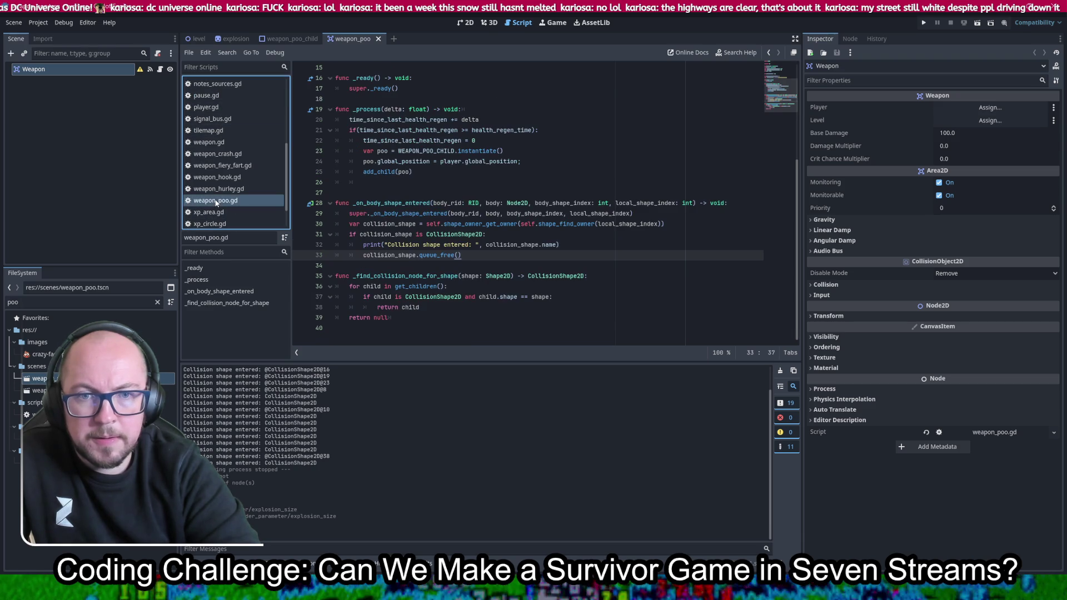
click(494, 259)
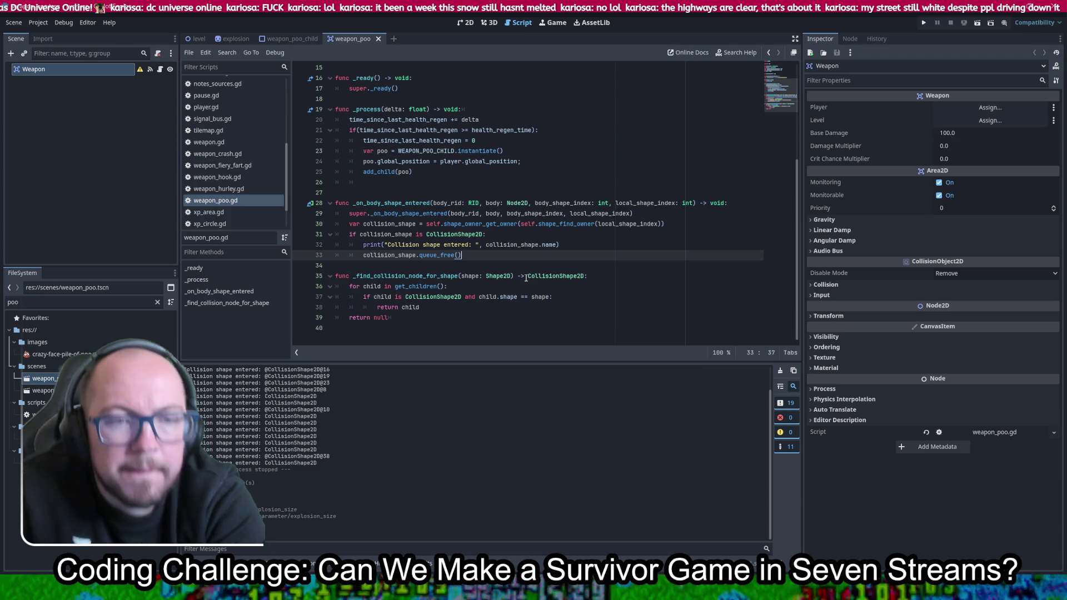
click(614, 248)
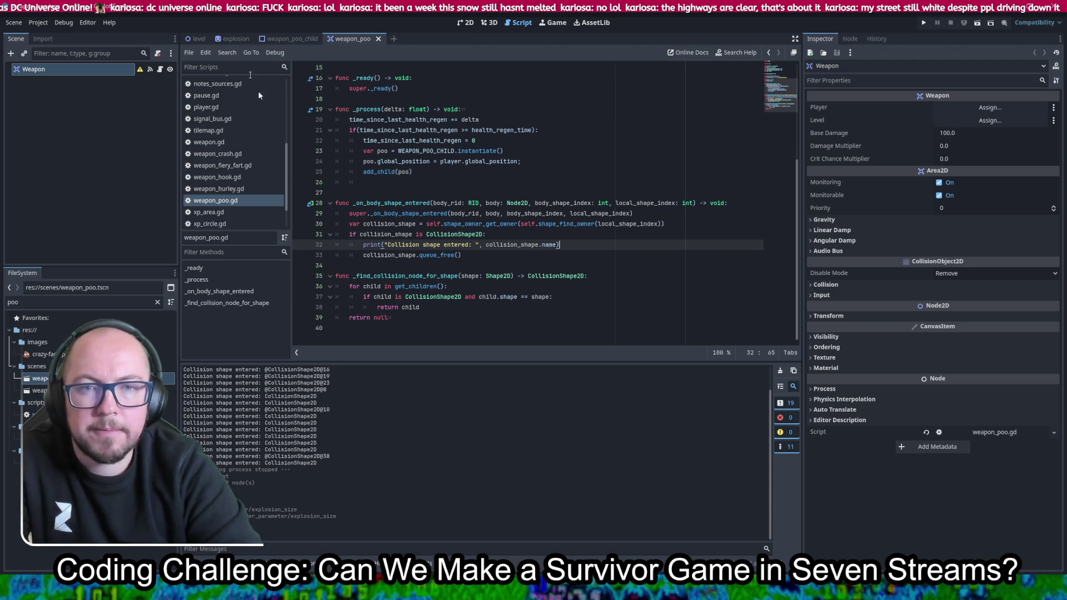
scroll(244, 179, up, 2)
scroll(244, 179, up, 5)
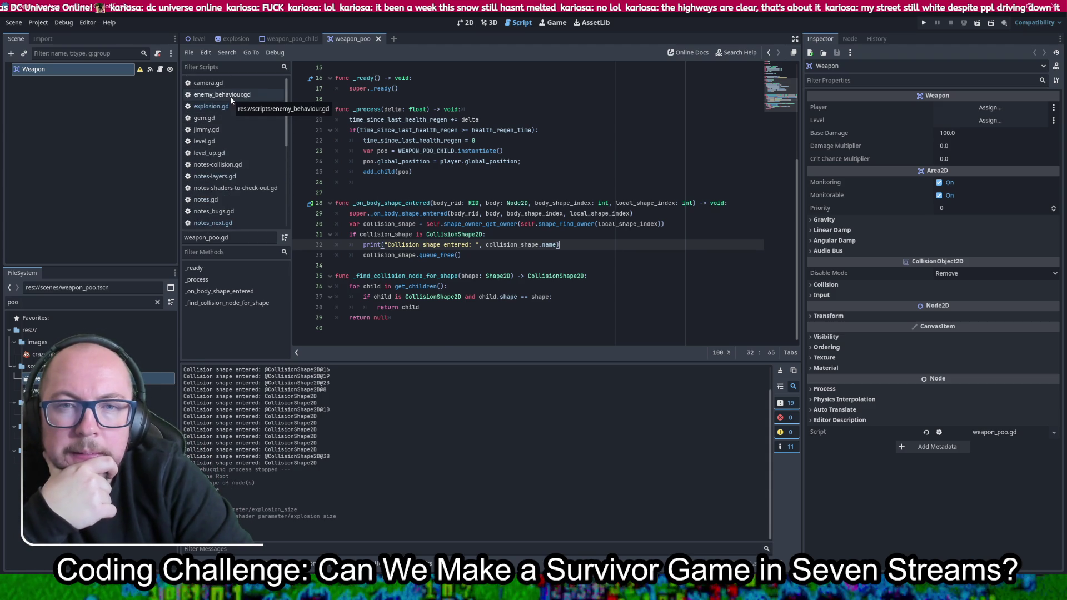
click(230, 95)
scroll(522, 180, up, 8)
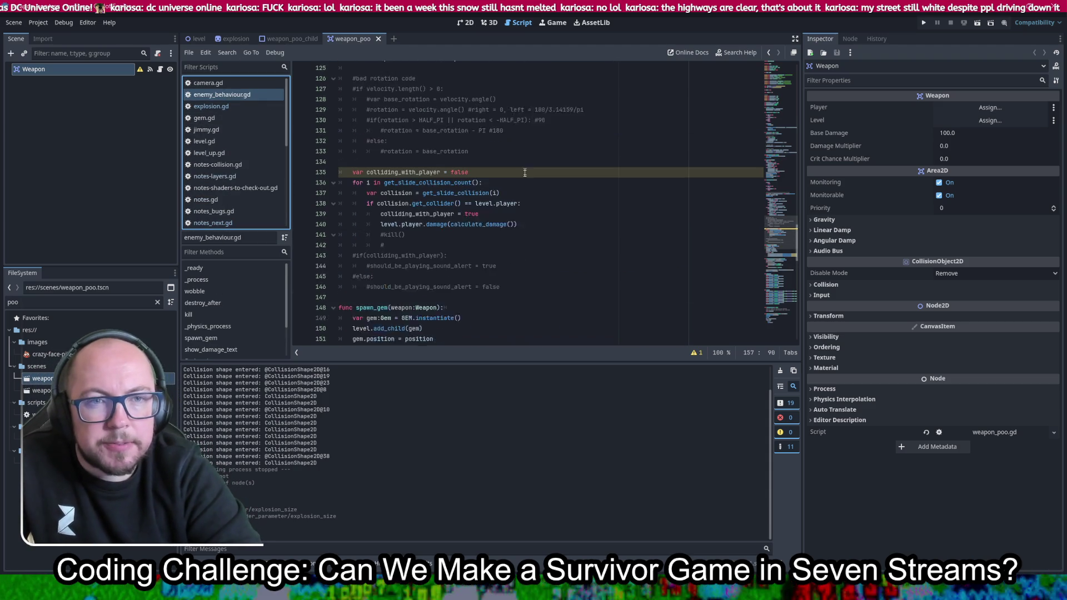
scroll(525, 176, up, 10)
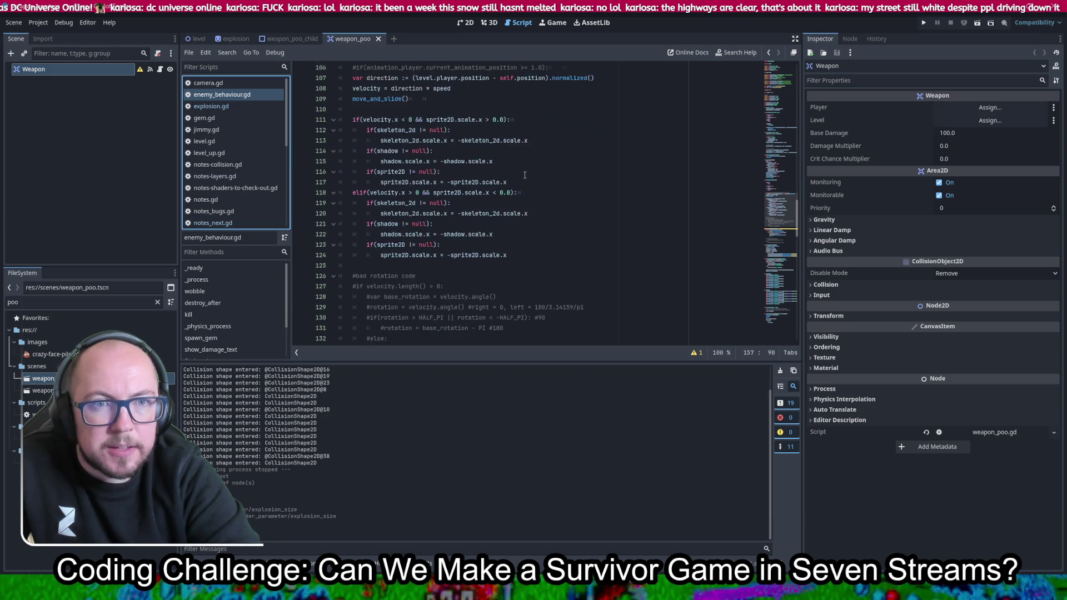
text(ww)
key(BackSpace)
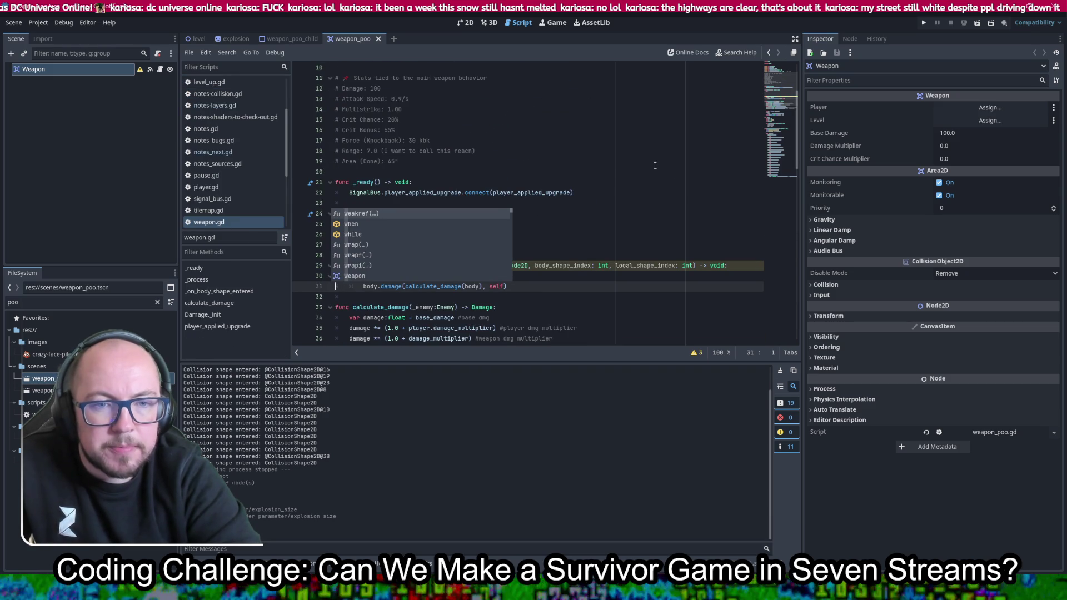
click(688, 163)
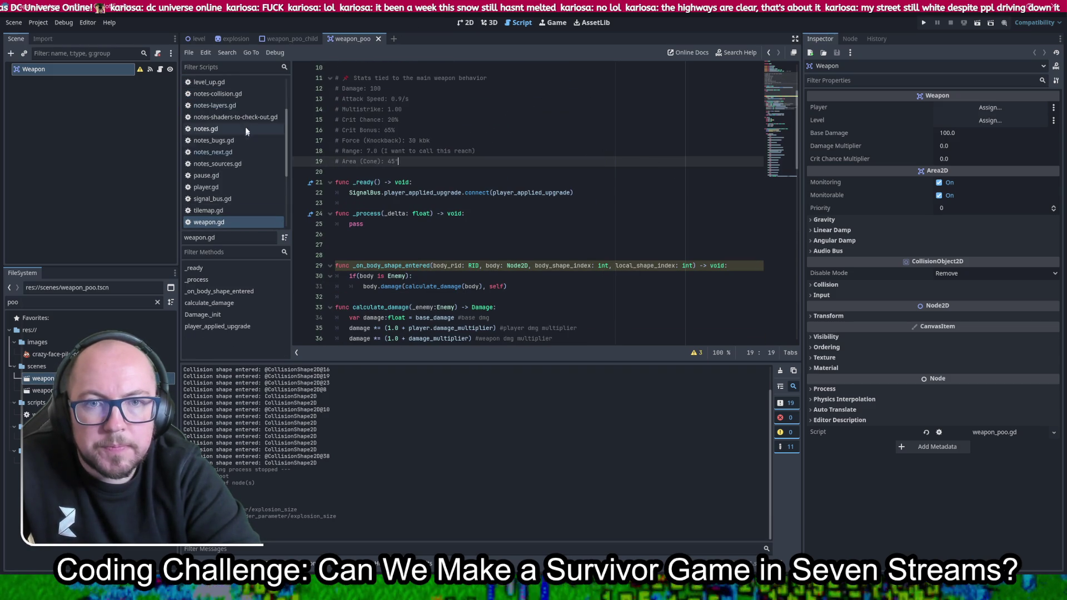
scroll(240, 159, up, 2)
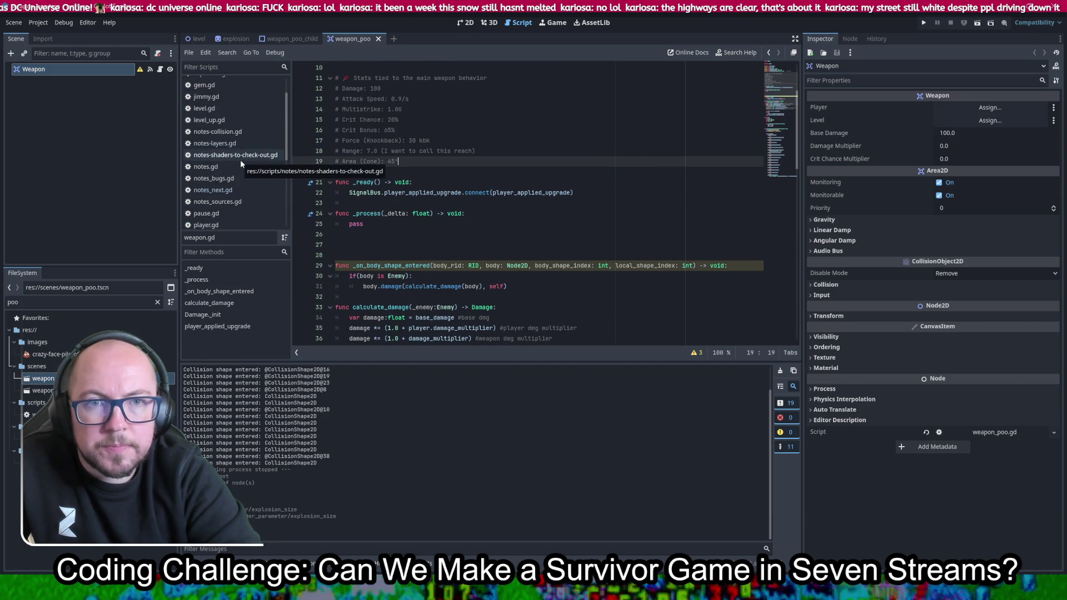
scroll(245, 144, up, 2)
click(238, 95)
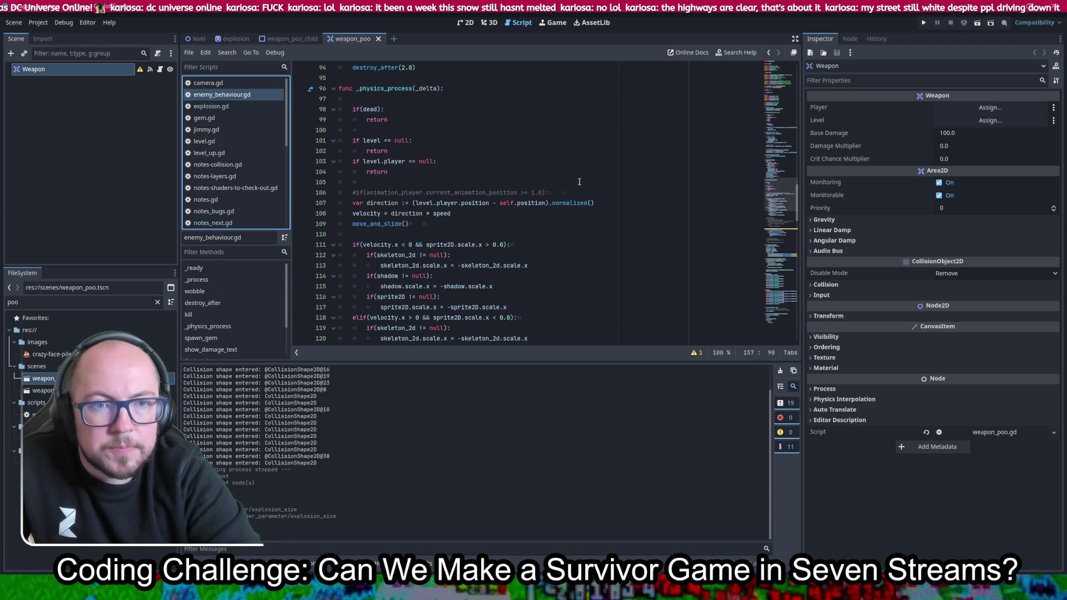
scroll(579, 182, up, 3)
drag(427, 159, 485, 147)
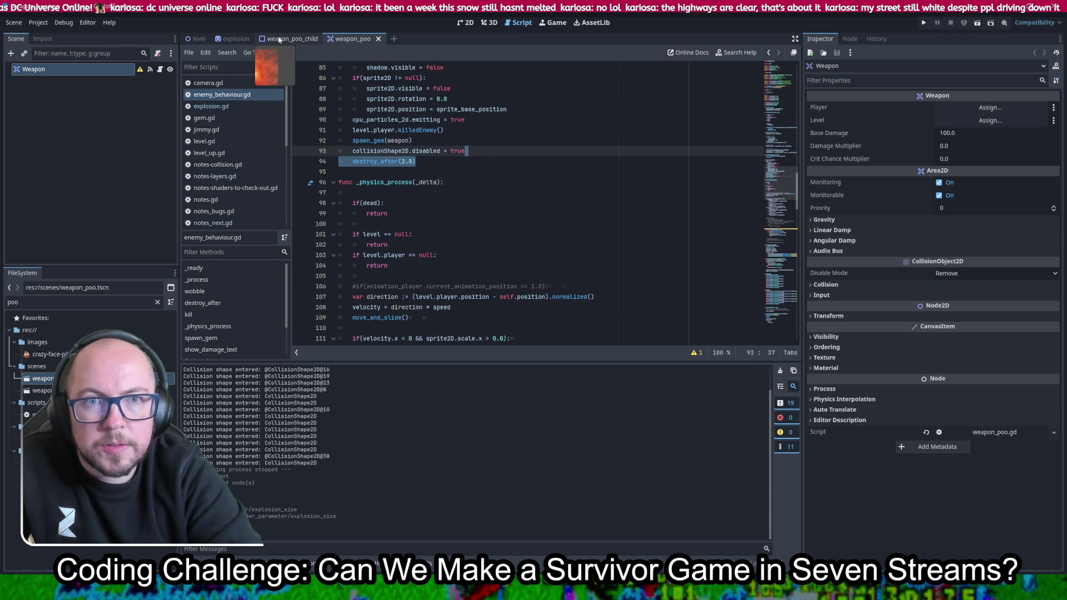
scroll(239, 153, down, 5)
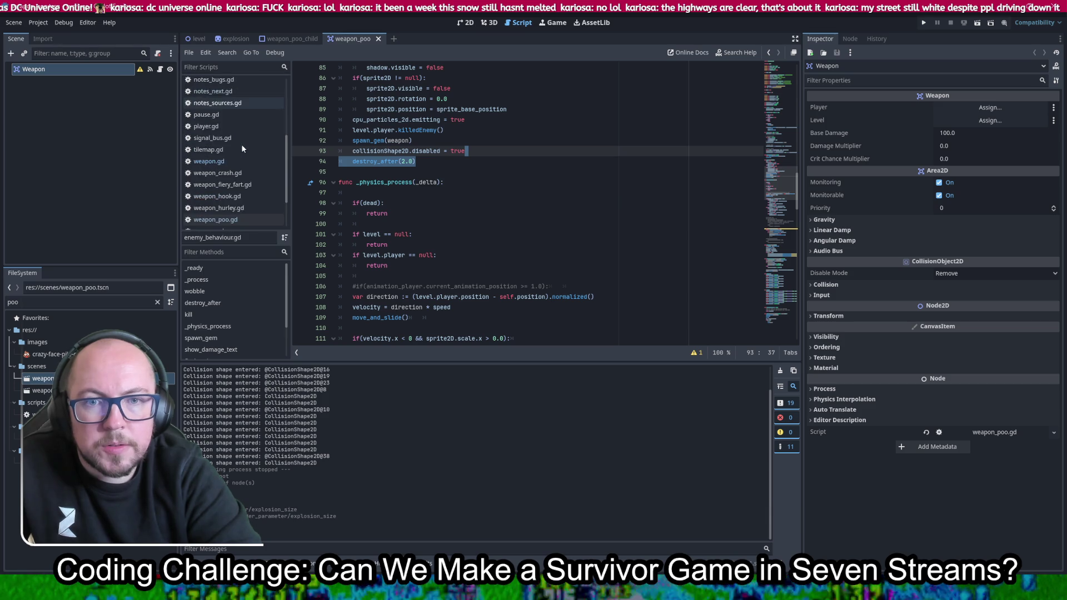
click(230, 201)
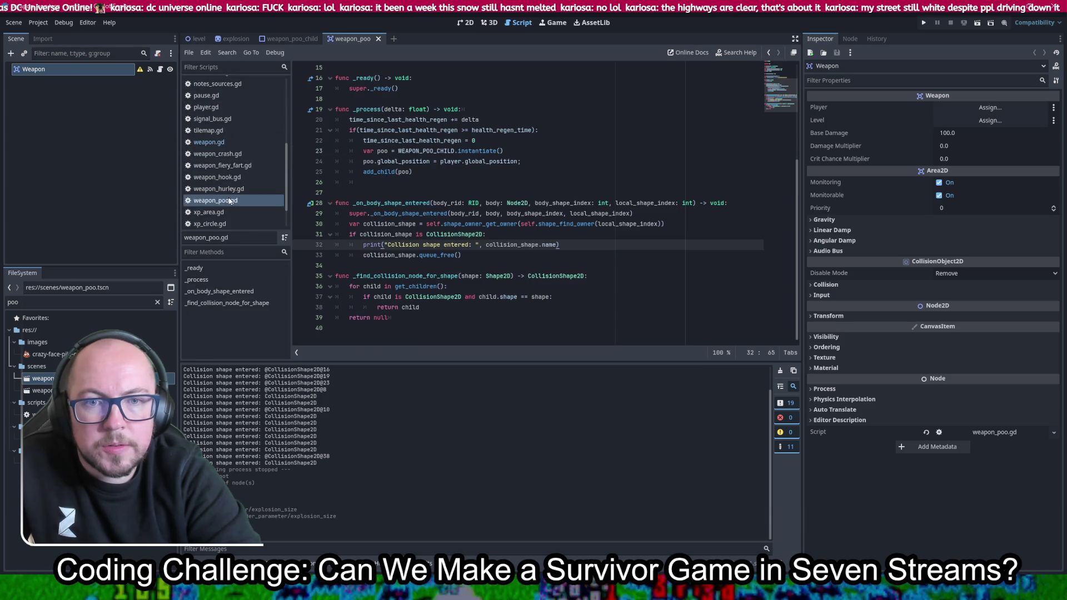
Insert the destroy_after(2.0) line above queue_free and indent it into the if block
click(477, 254)
key(ctrl+z)
double_click(384, 265)
drag(421, 268, 363, 265)
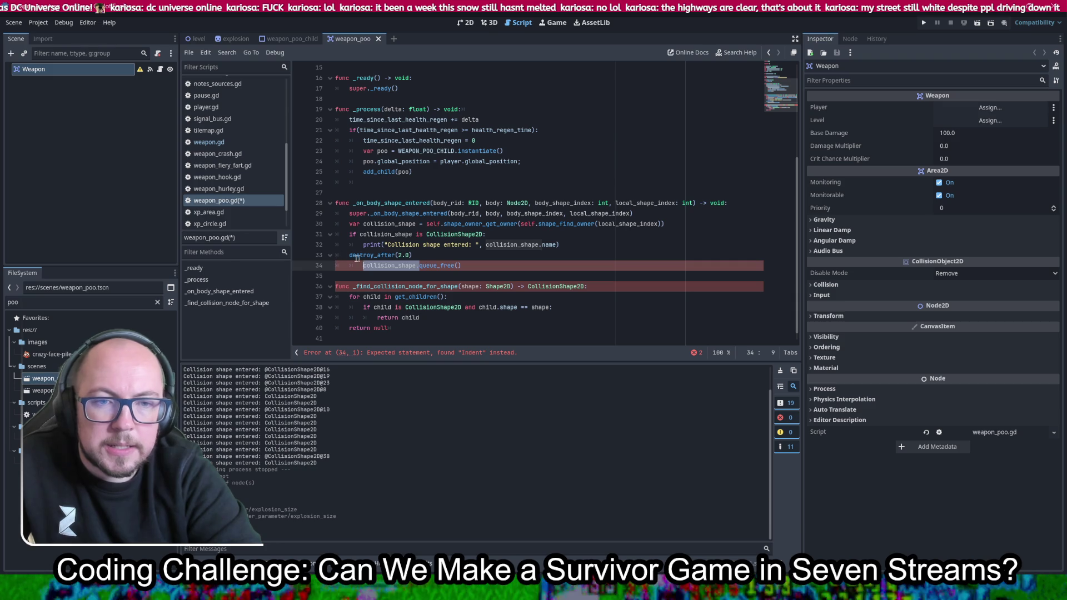
click(361, 258)
key(Tab)
Make collision_shape the first destroy_after argument and save weapon_poo.gd
double_click(397, 266)
key(ctrl+c)
click(412, 255)
key(ctrl+v)
key(BackSpace)
text(,)
key(ctrl+s)
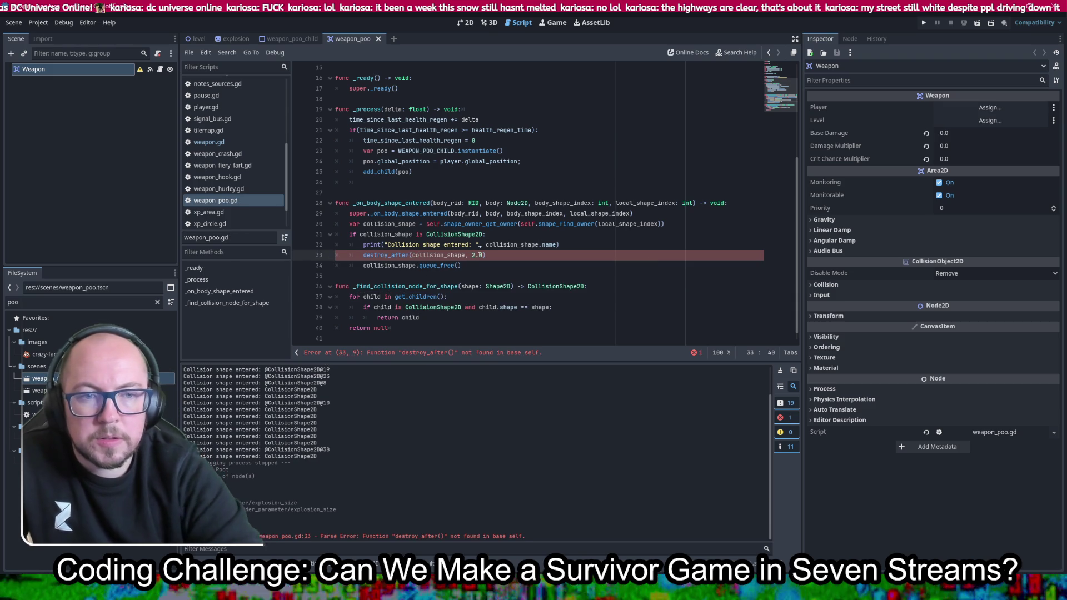
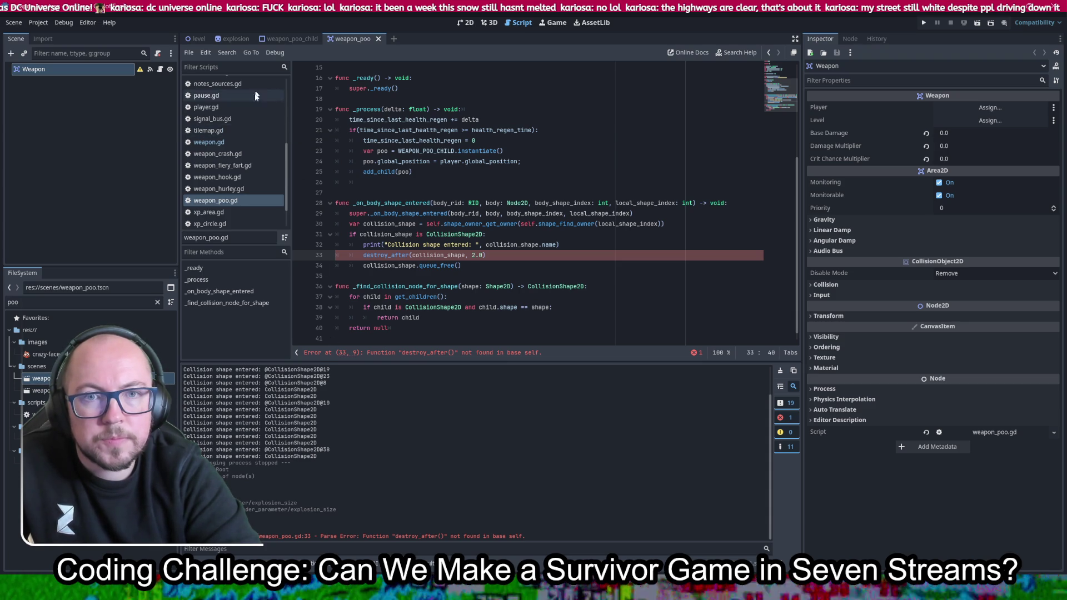
Copy the destroy_after function from enemy_behaviour.gd and leave the original in place
scroll(250, 133, up, 3)
scroll(250, 133, up, 1)
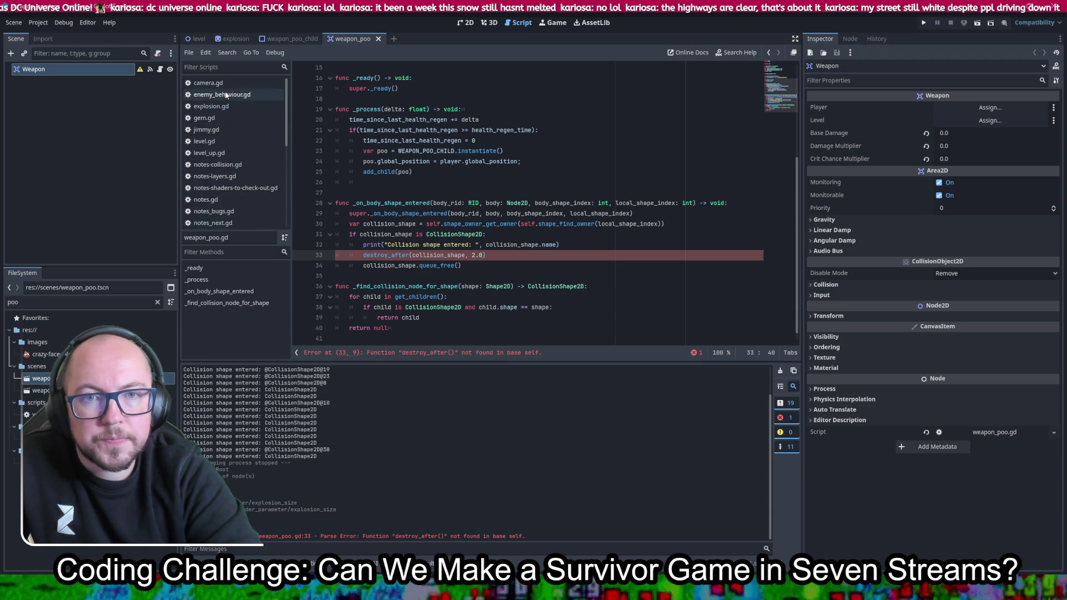
click(226, 95)
ctrl+click(365, 165)
drag(459, 223, 648, 187)
key(ctrl+x)
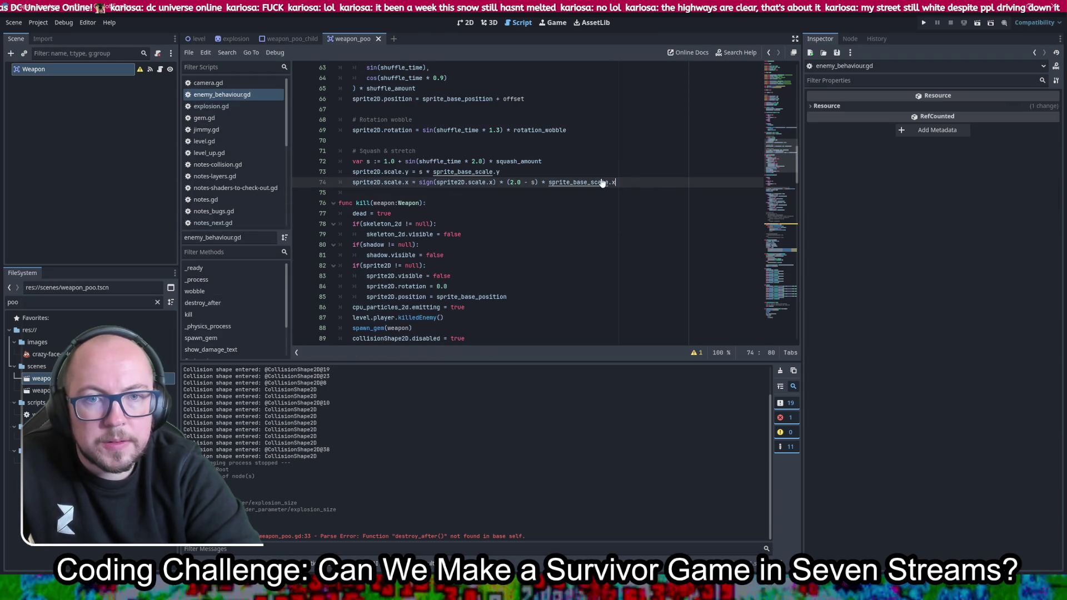
key(ctrl+z)
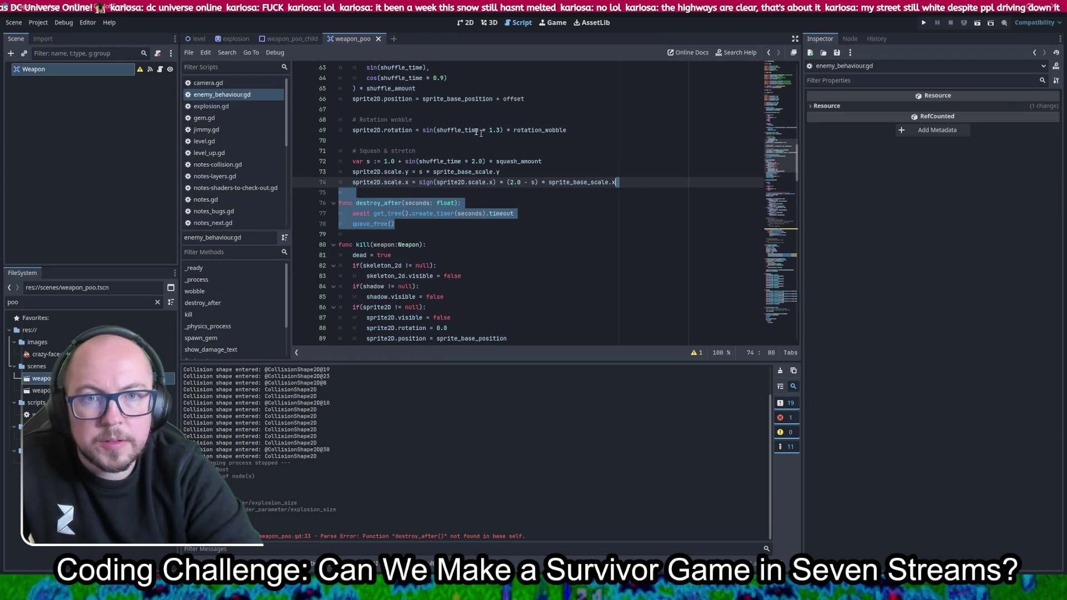
Paste destroy_after into weapon_poo.gd and remove the extra blank line before it
scroll(239, 127, down, 5)
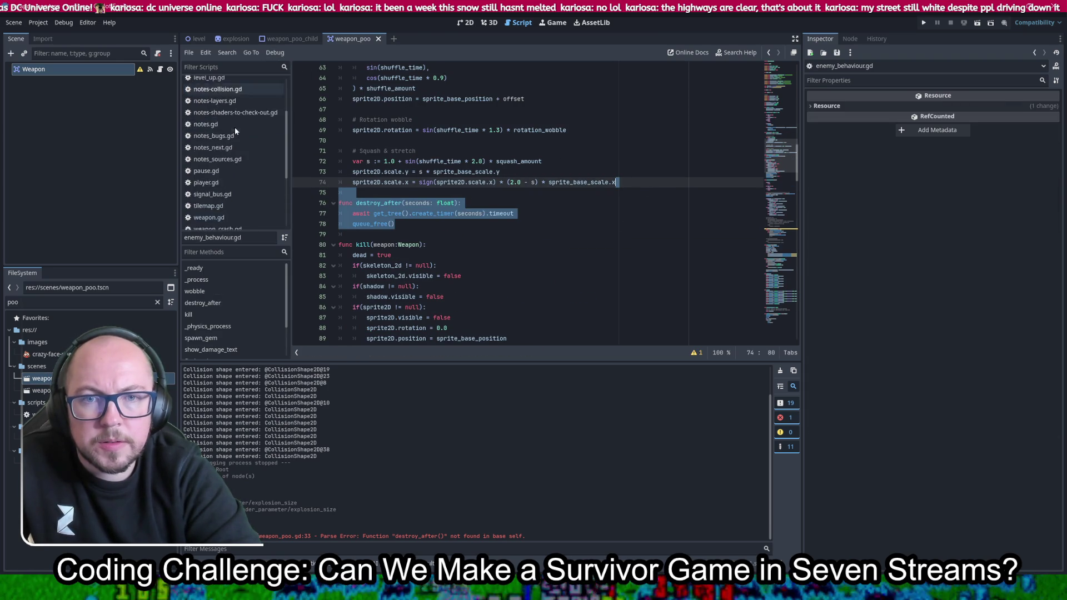
click(226, 220)
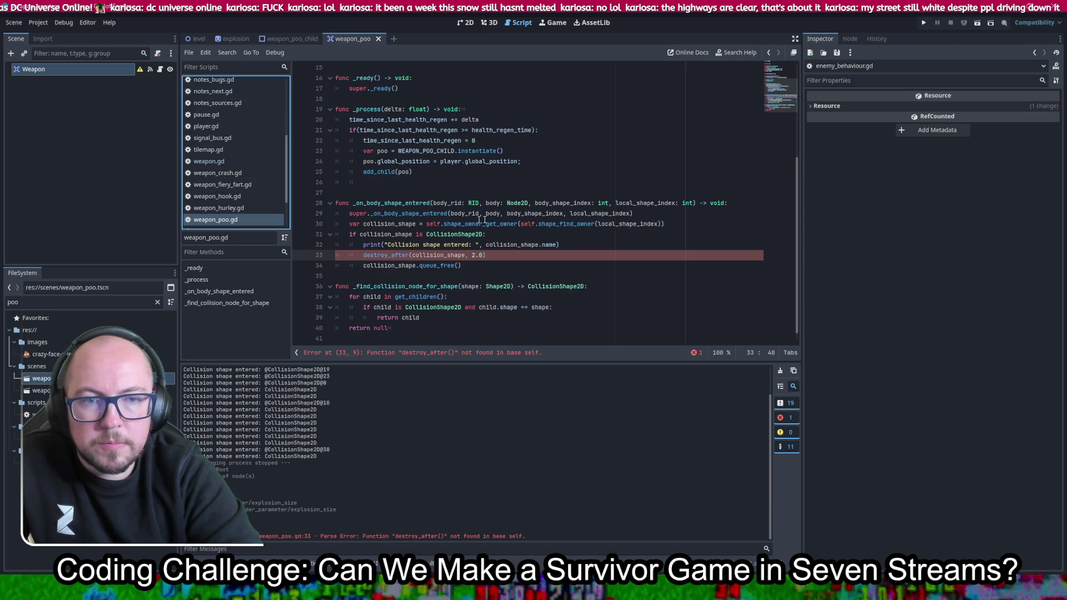
click(558, 245)
text())
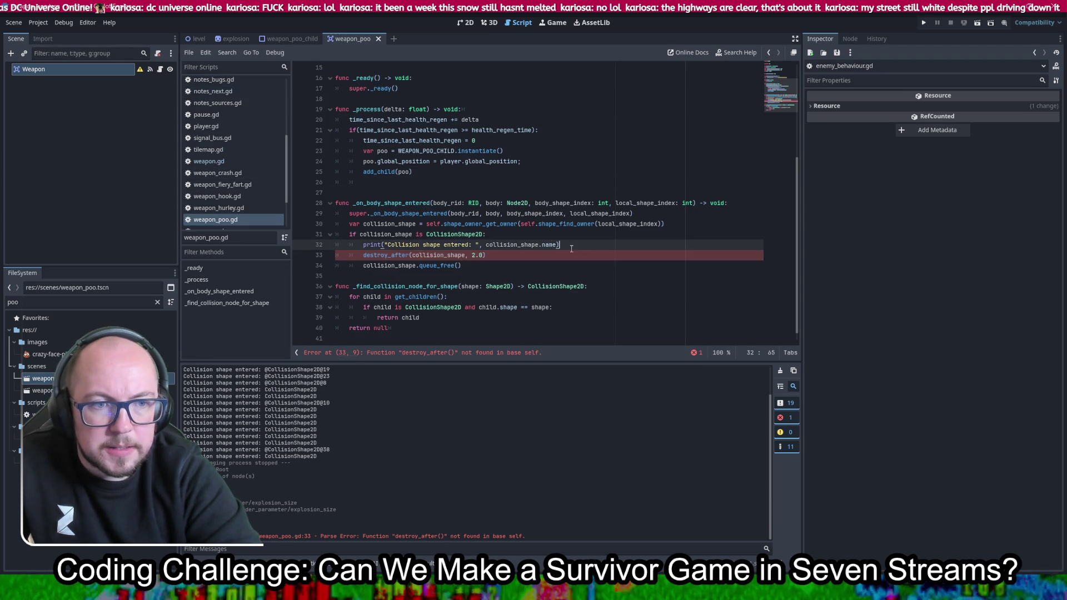
key(ctrl+z)
key(ctrl+z)
key(ctrl+z)
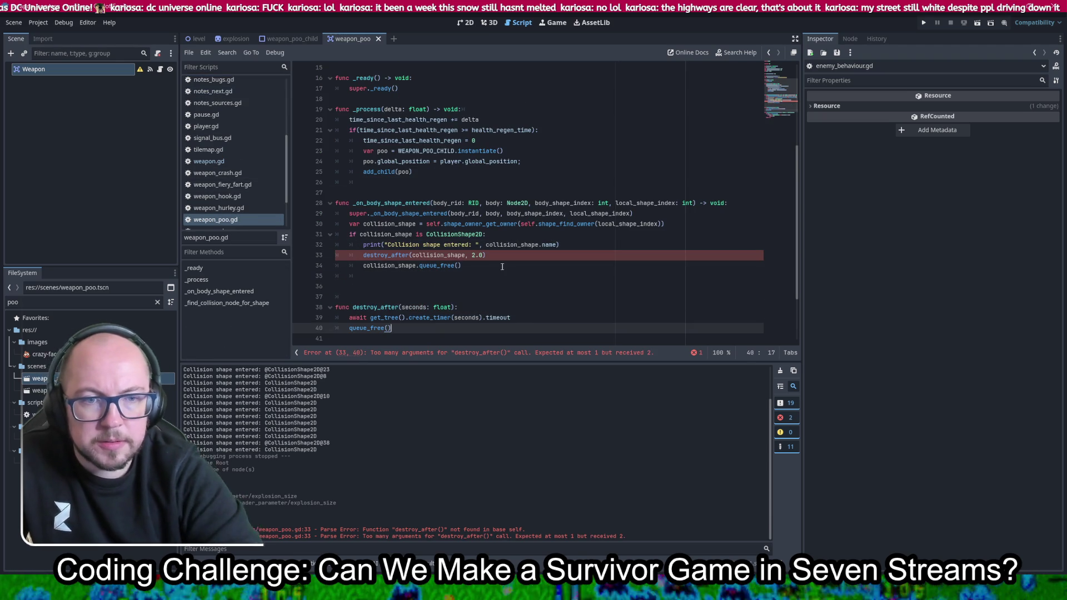
click(469, 266)
key(Delete)
key(Delete)
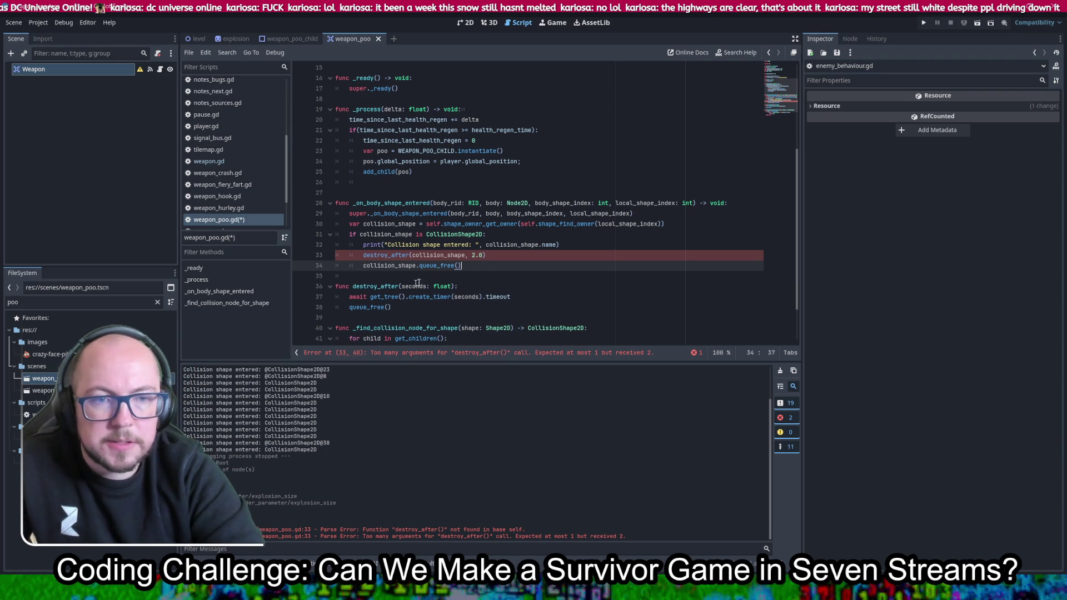
Give destroy_after a node parameter, make it call node.queue_free(), and save
click(402, 284)
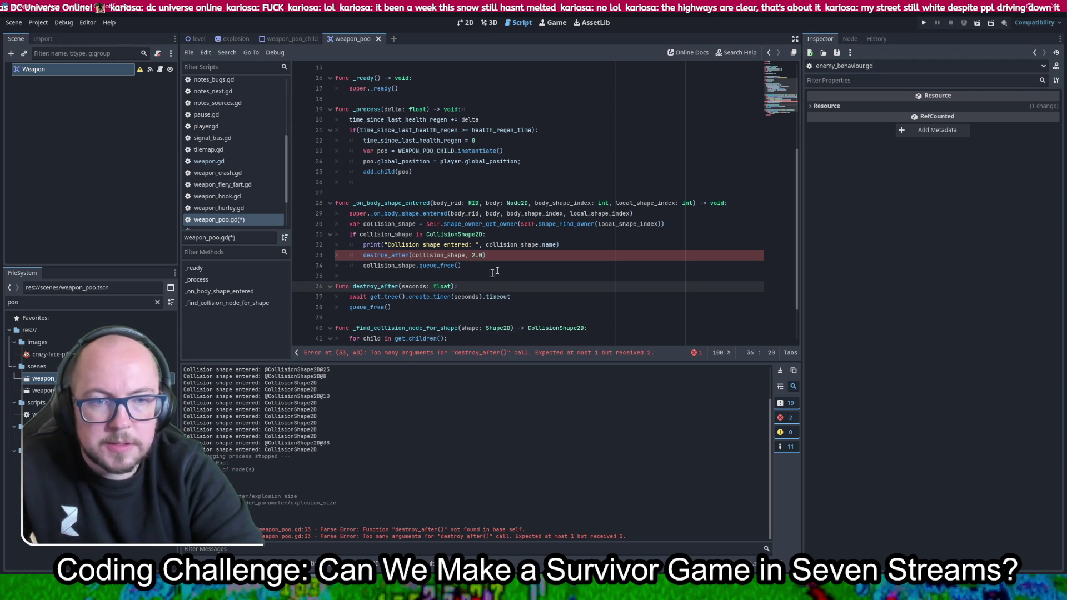
text(node:)
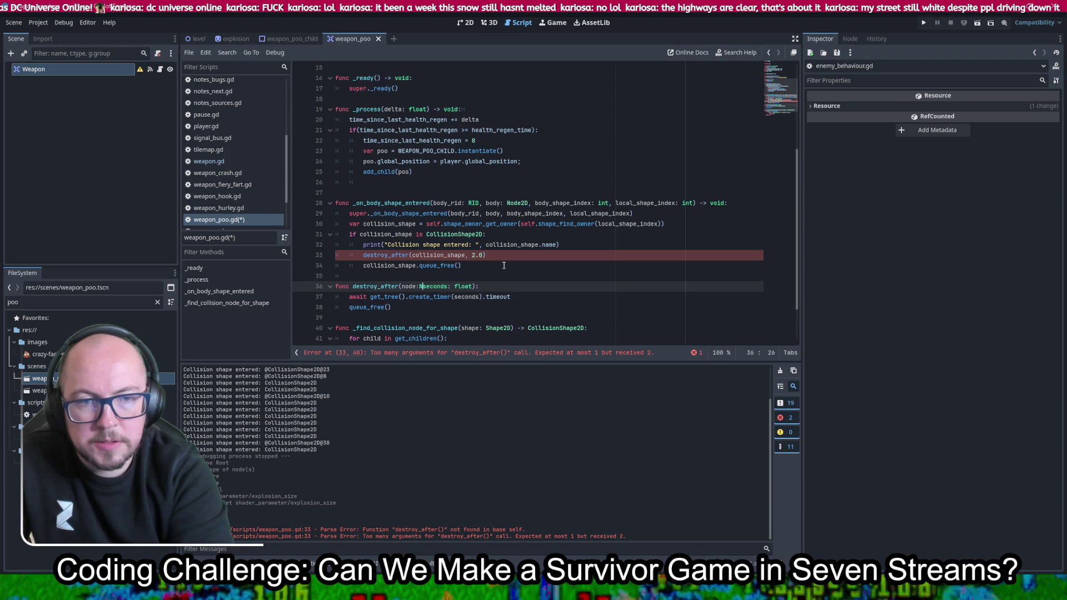
text(,)
key(ctrl+s)
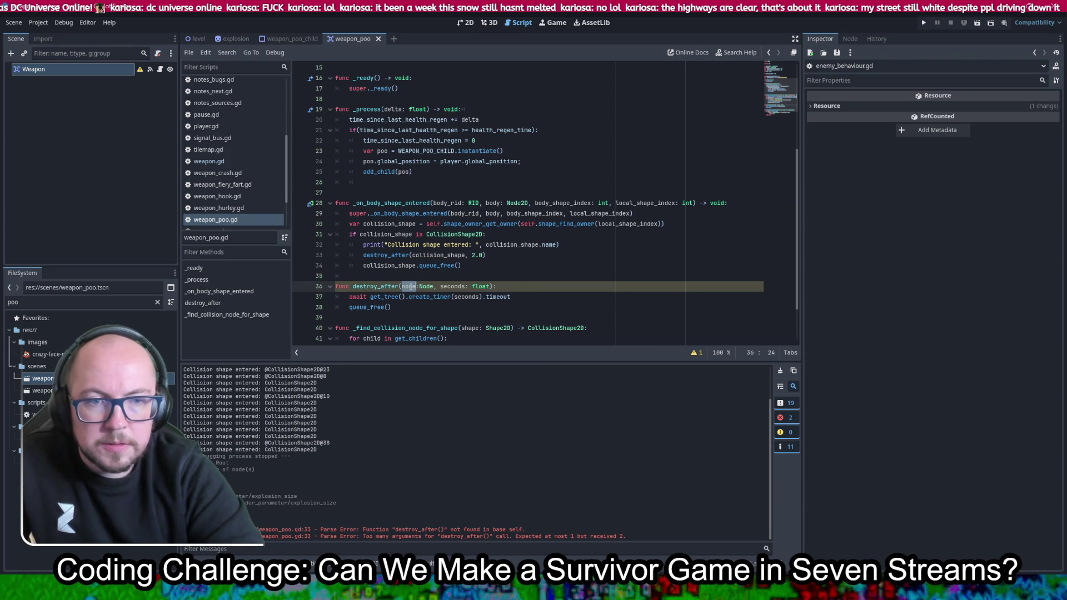
click(349, 308)
text(node.)
key(ctrl+s)
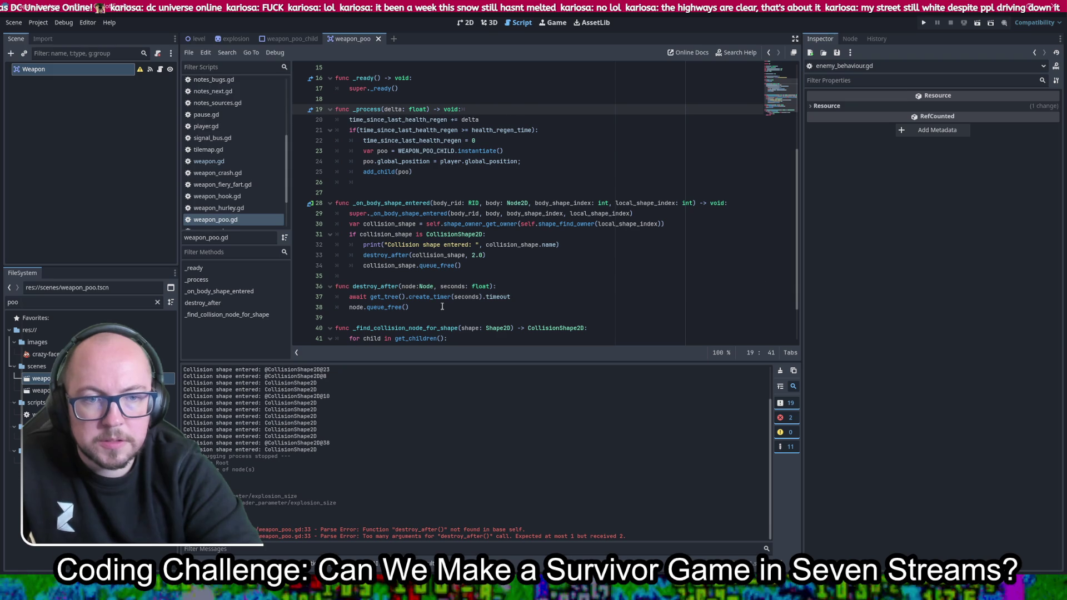
double_click(376, 286)
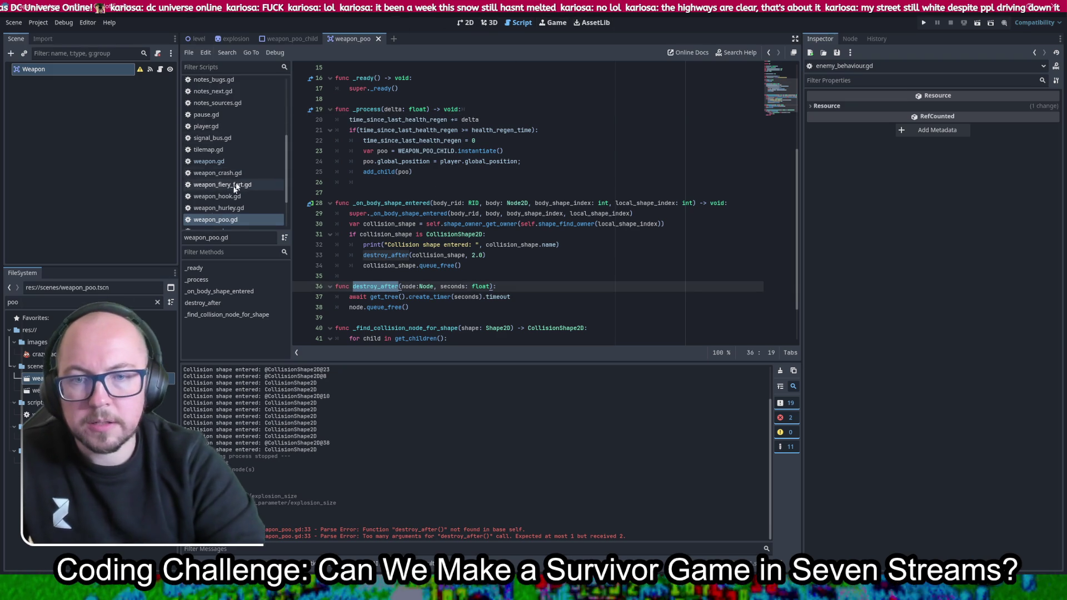
scroll(242, 151, up, 3)
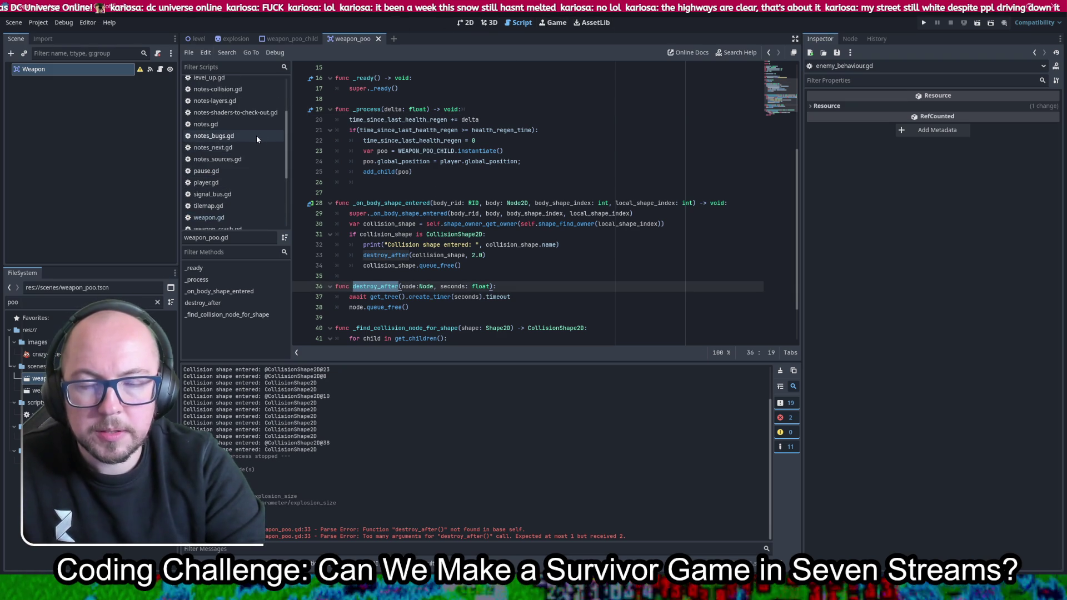
click(239, 148)
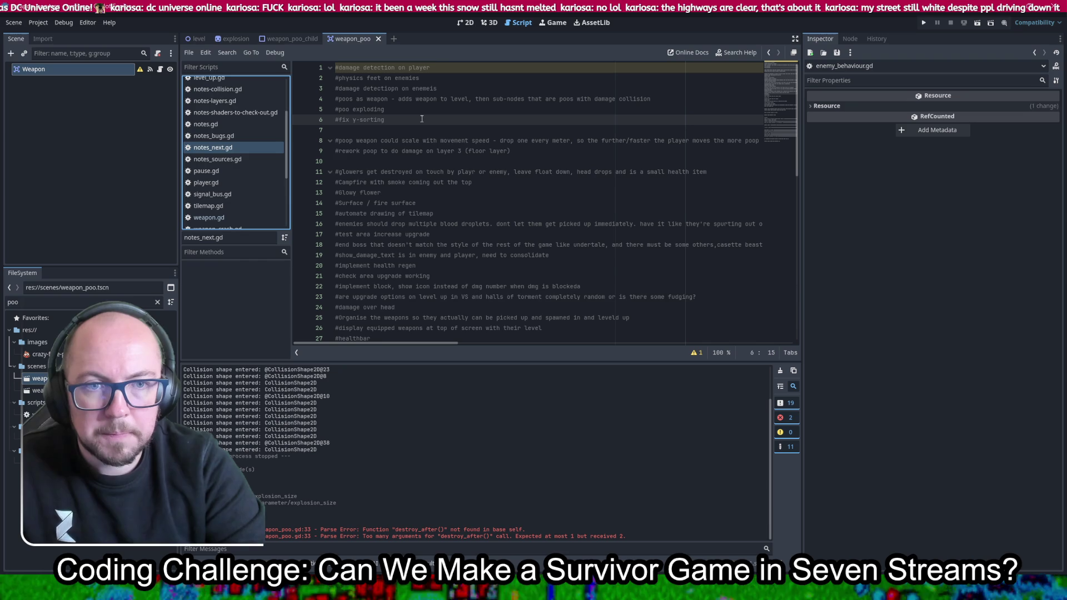
Add '#destroy_after as a static function' below the fix y-sorting note and save
click(422, 119)
text(destroy_after)
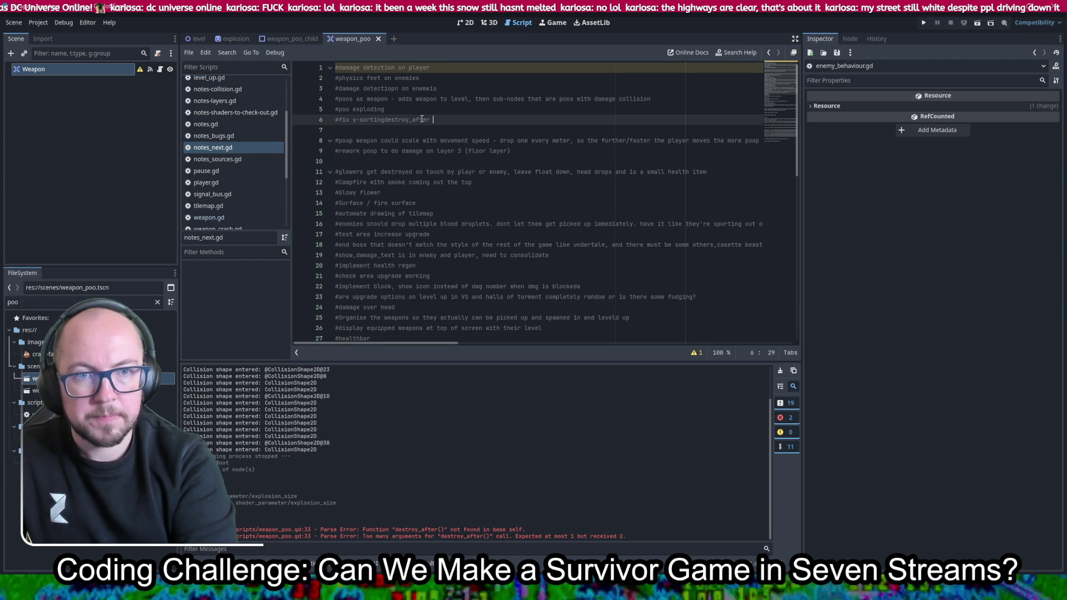
key(BackSpace)
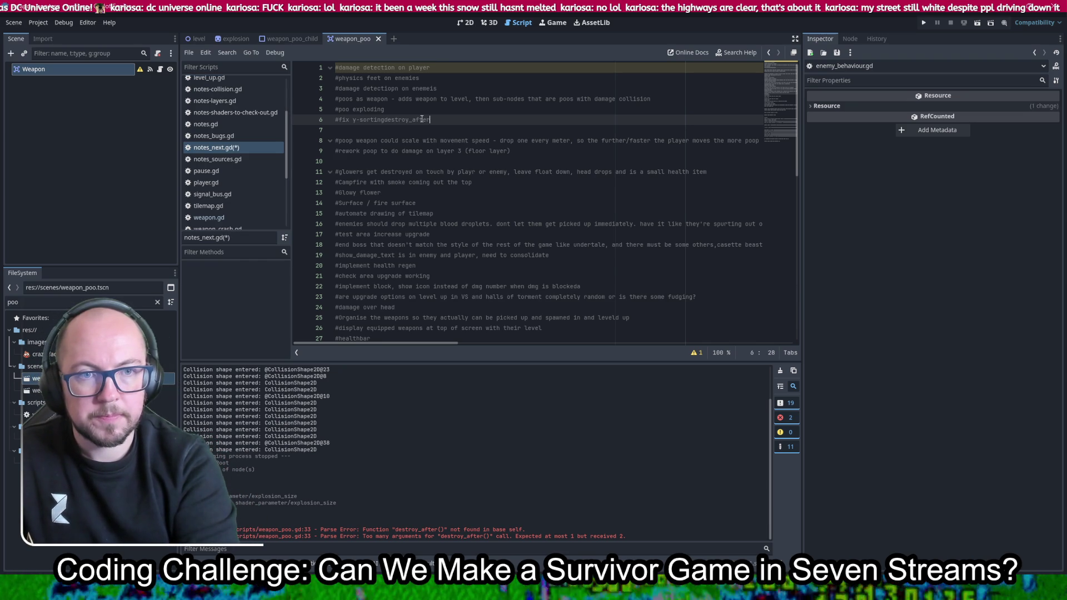
key(Return)
text(#)
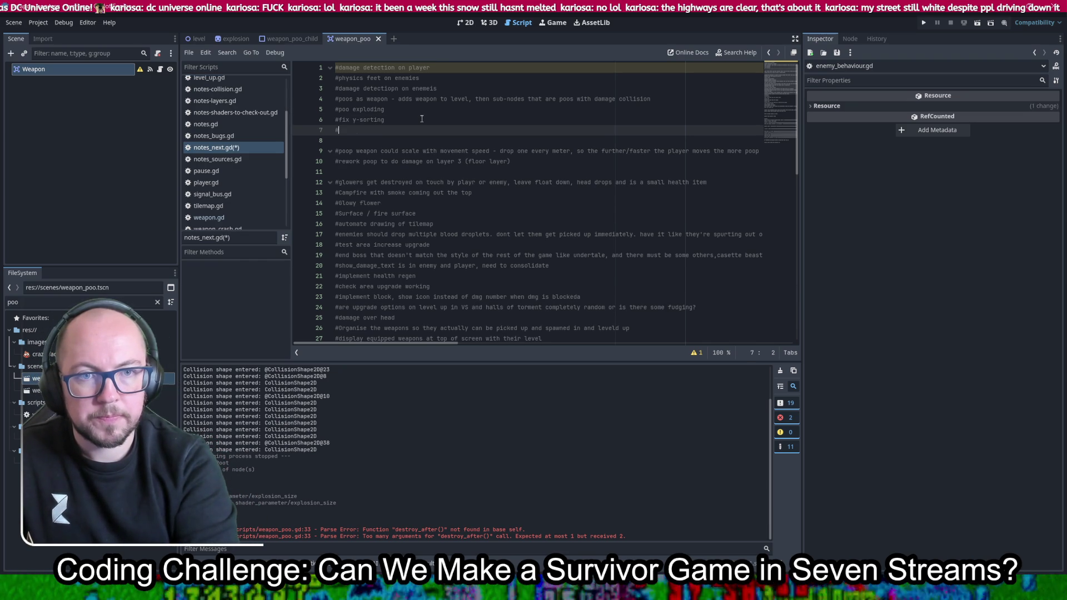
text(destroy_after as a static function)
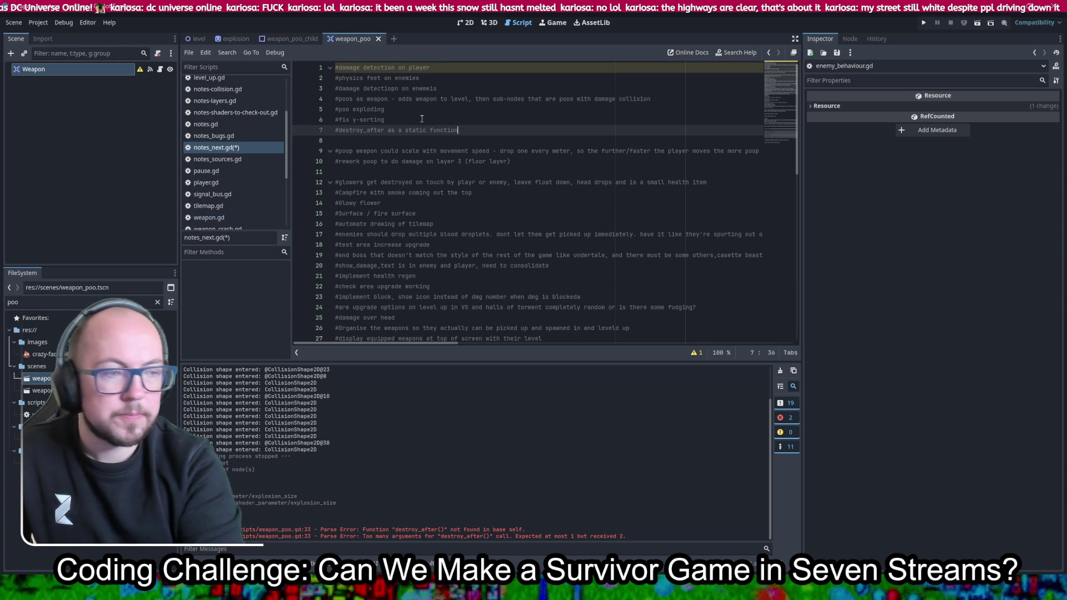
key(ctrl+s)
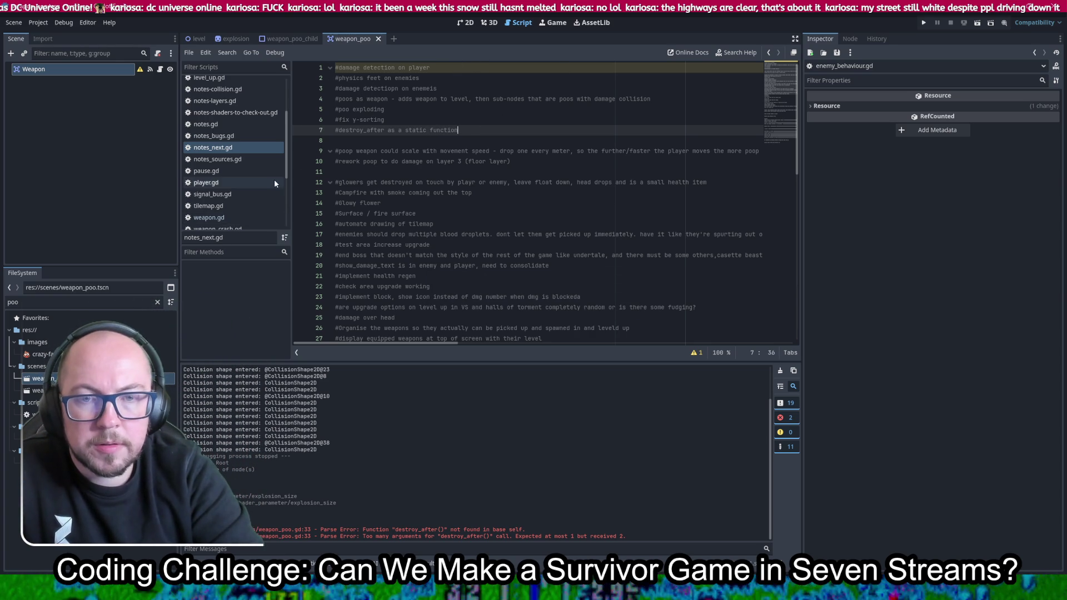
scroll(274, 179, down, 3)
click(223, 201)
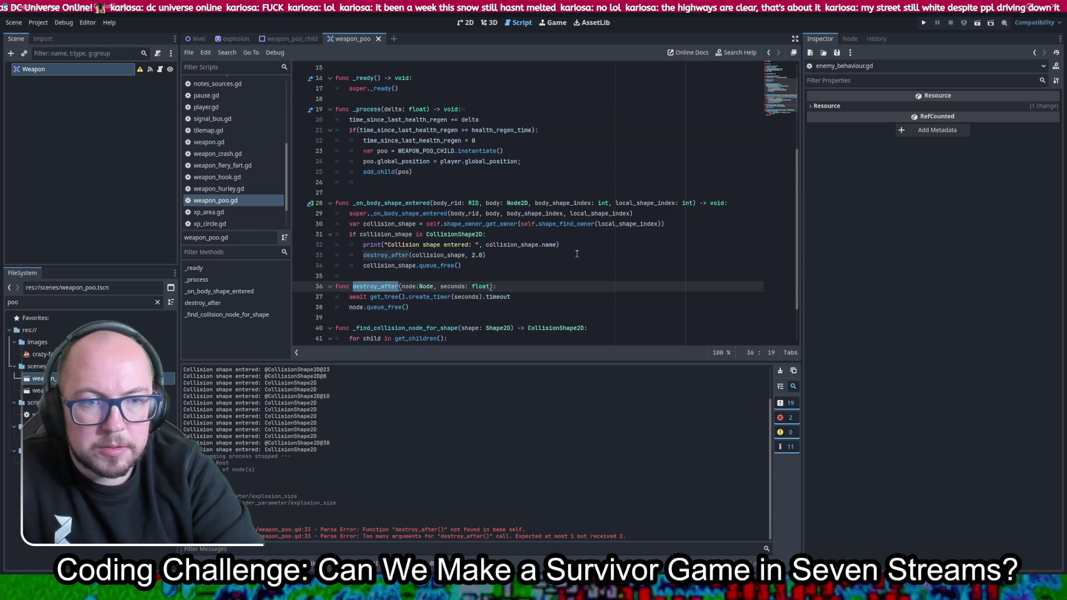
Delete the collision_shape.queue_free() line and make room above the destroy_after call
click(489, 266)
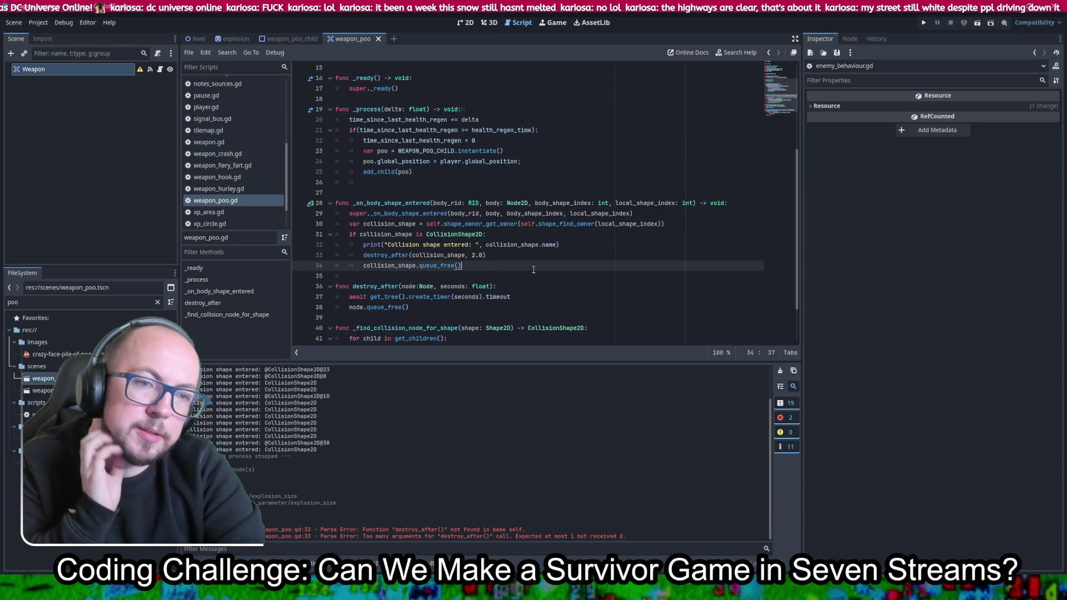
key(BackSpace)
key(BackSpace)
key(BackSpace)
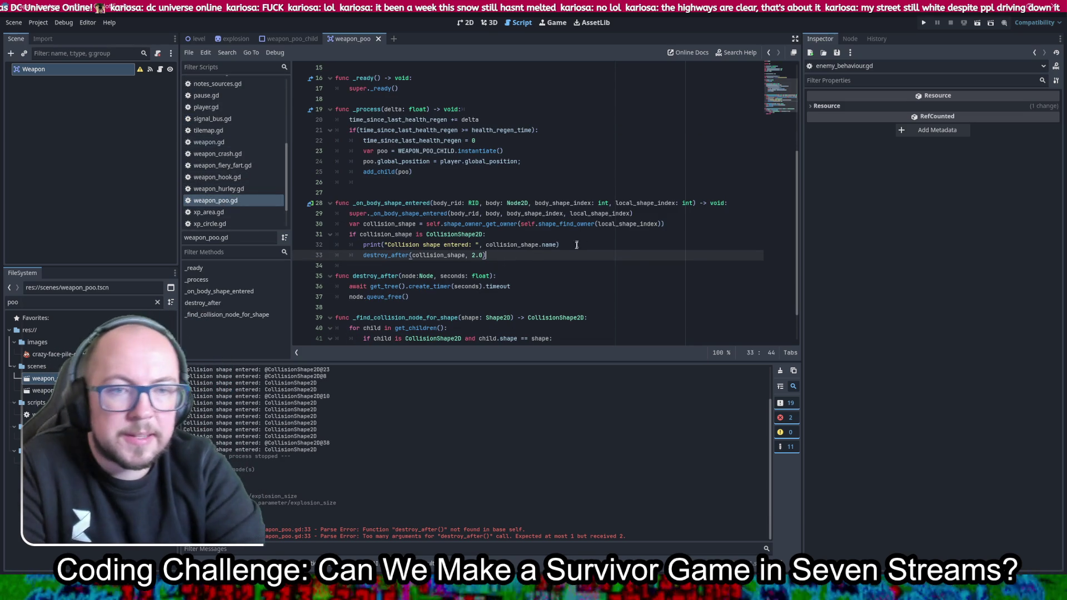
key(Home)
key(Return)
key(Return)
key(Up)
key(Up)
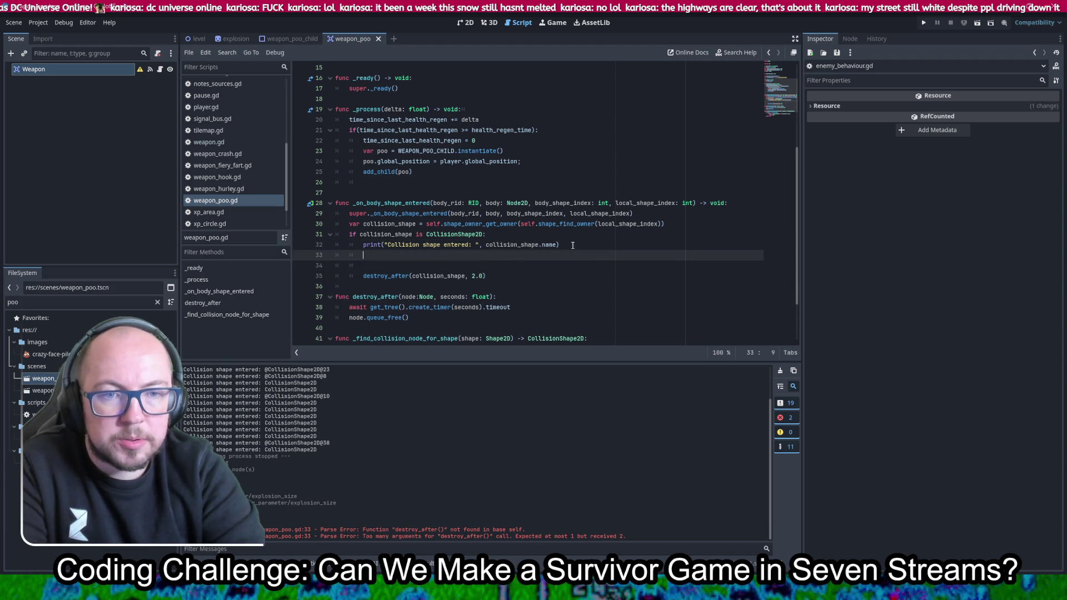
key(Return)
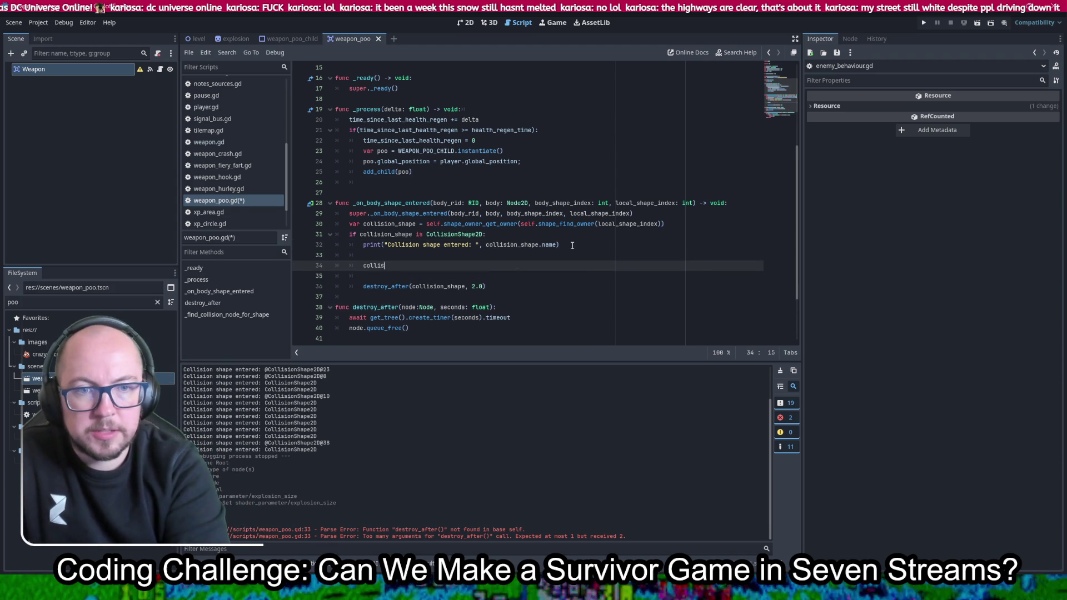
Begin an unfinished 'if(collision_shape is )' check on line 34, save, and view weapon_poo_child
text(ion_)
key(Return)
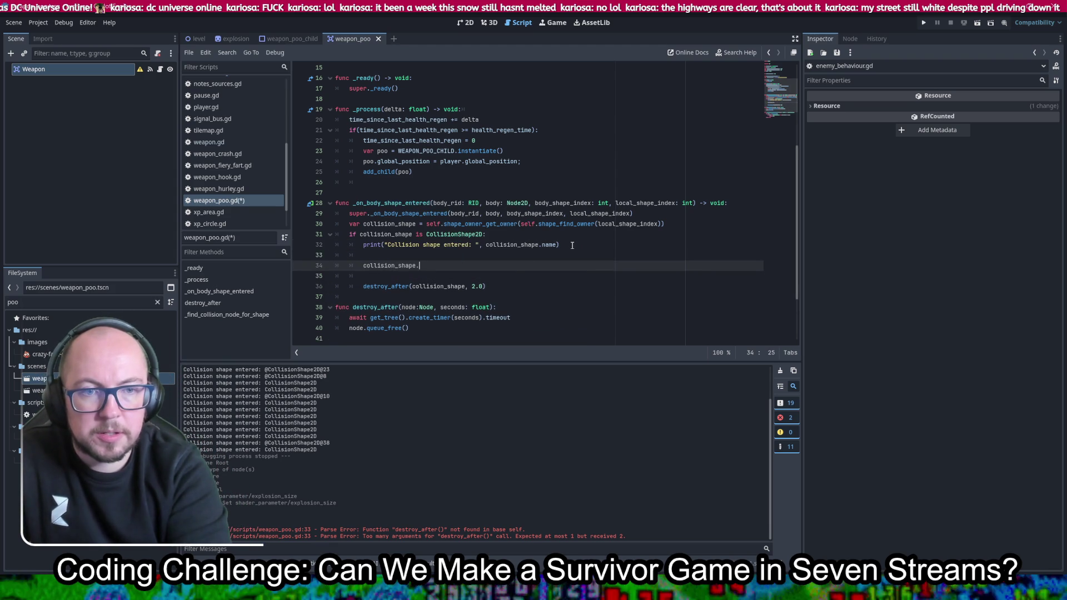
text(.get)
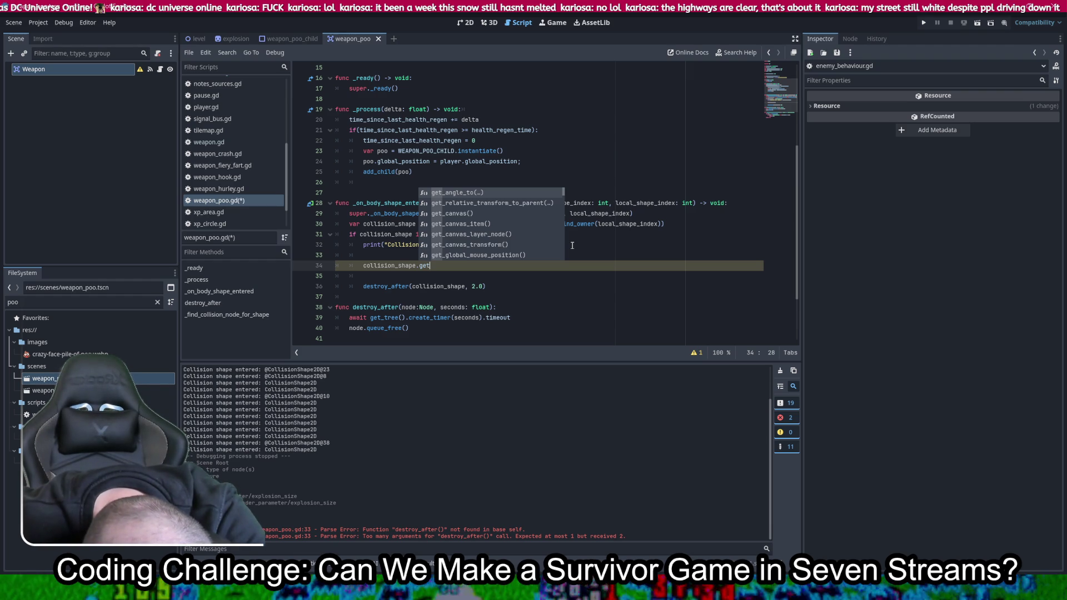
key(BackSpace)
key(BackSpace)
key(BackSpace)
key(BackSpace)
key(BackSpace)
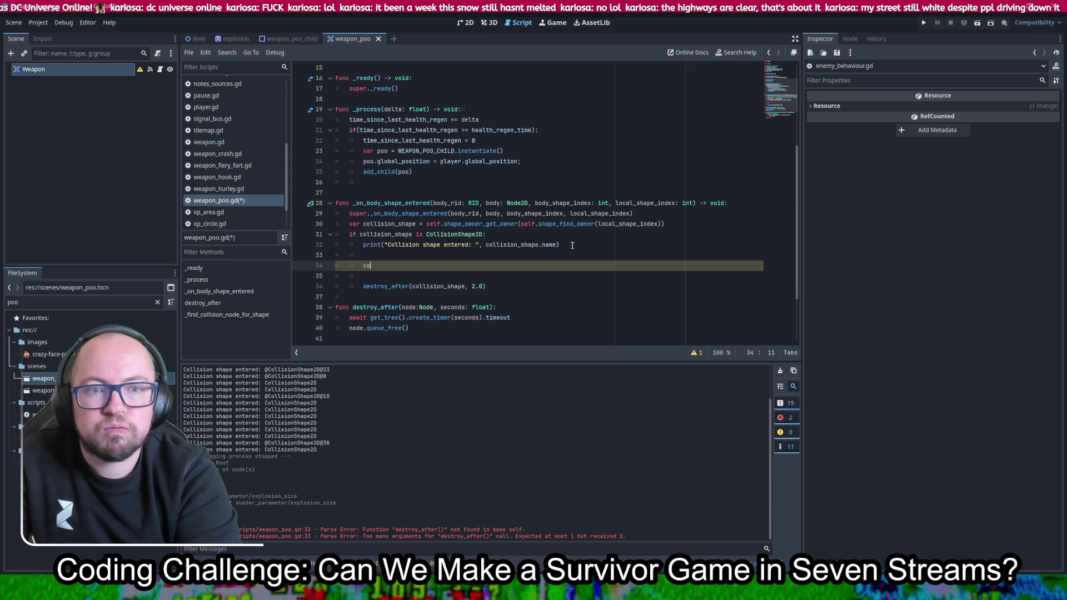
text(if(ll)
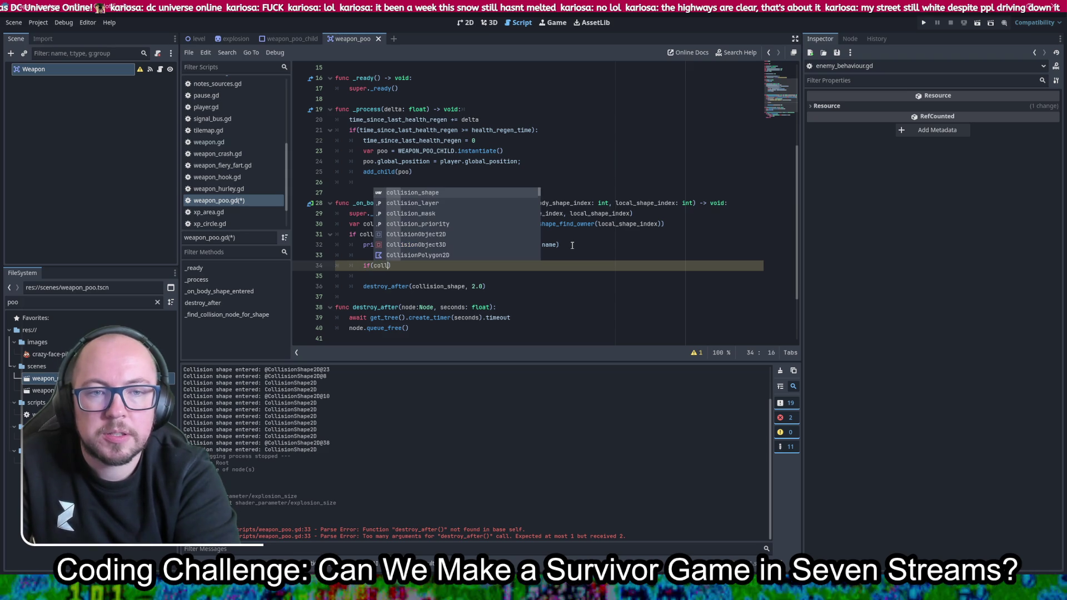
key(Return)
text(.)
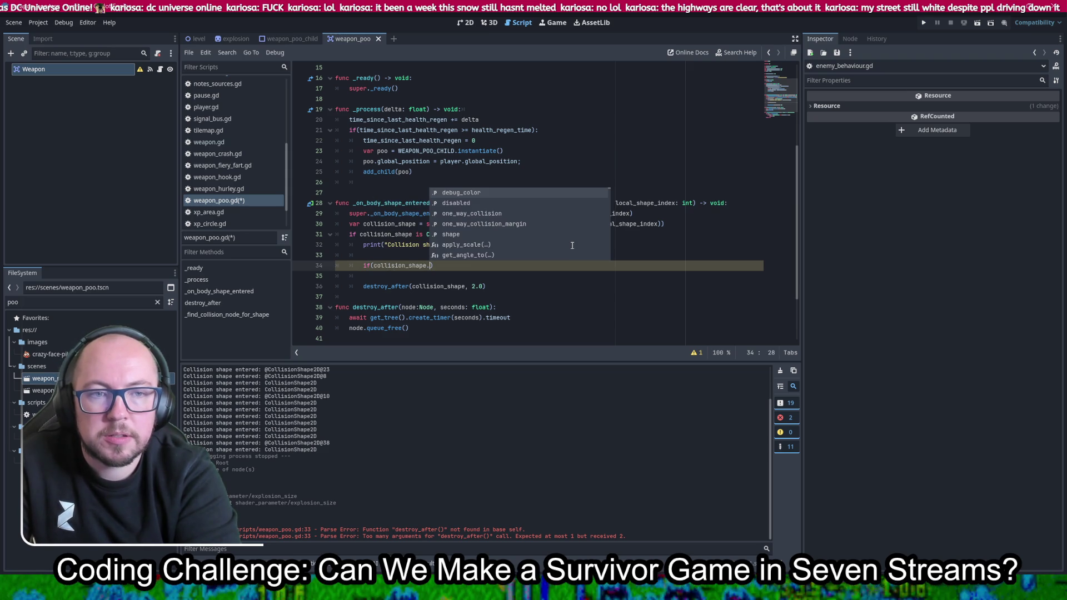
key(BackSpace)
text(is)
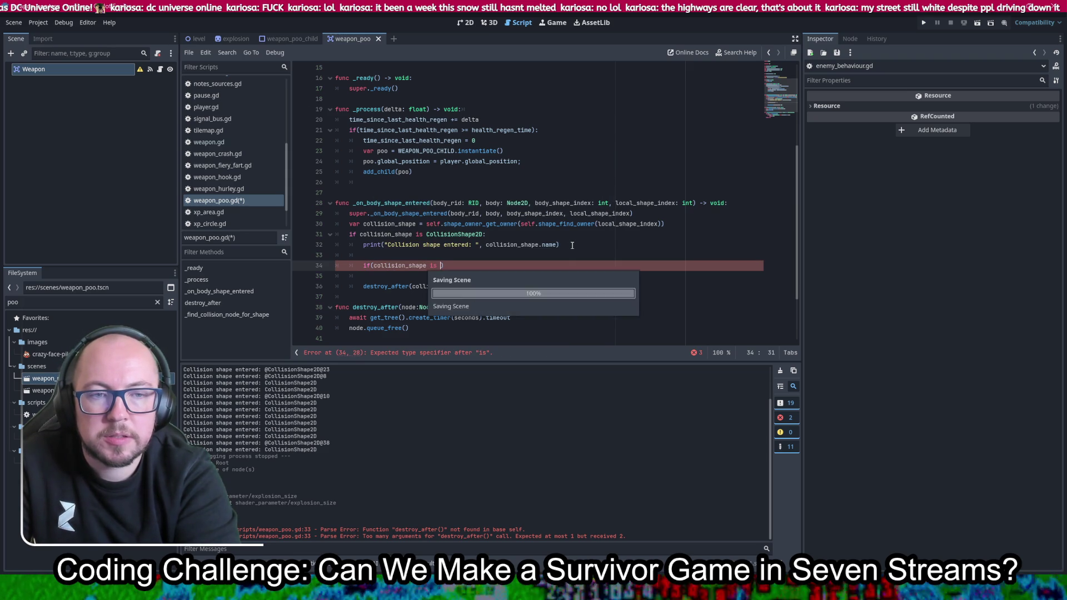
text(s)
key(ctrl+s)
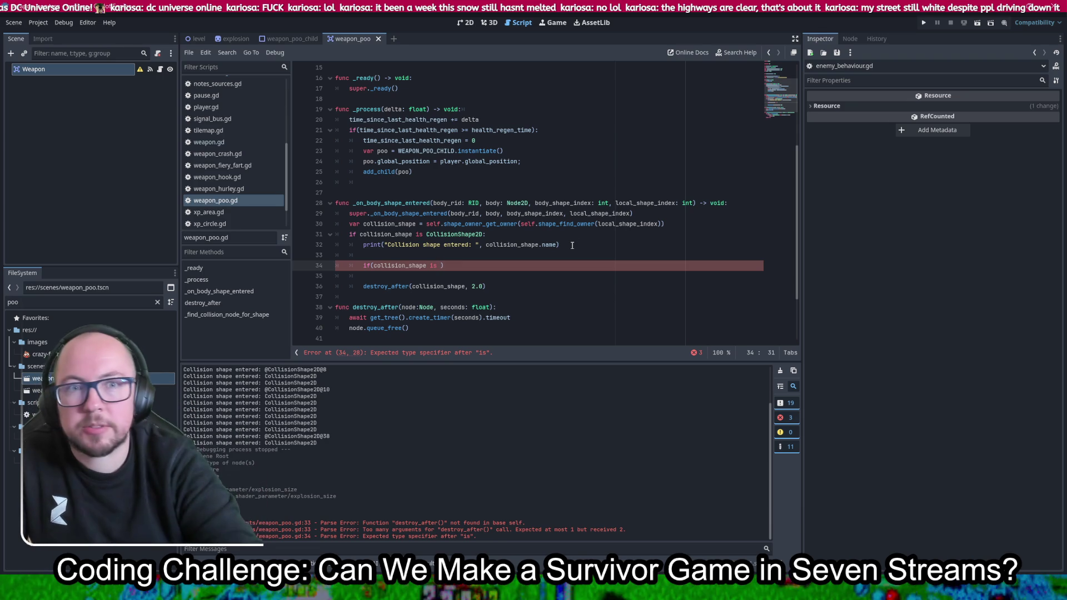
click(290, 38)
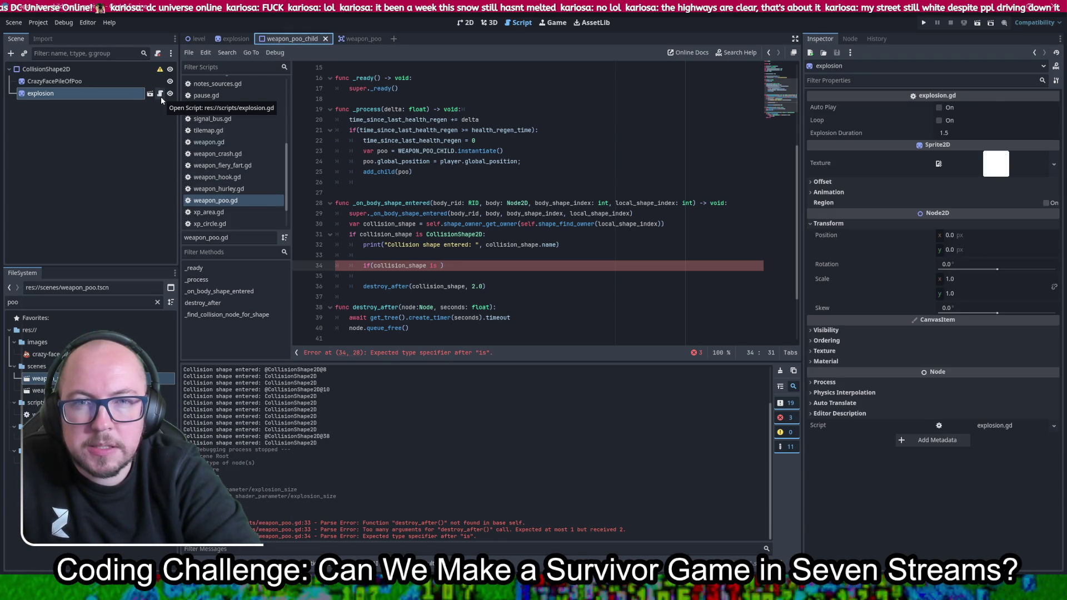
Replace line 34 with 'var explosion = collision_shape.get_child(1)' and save
click(355, 38)
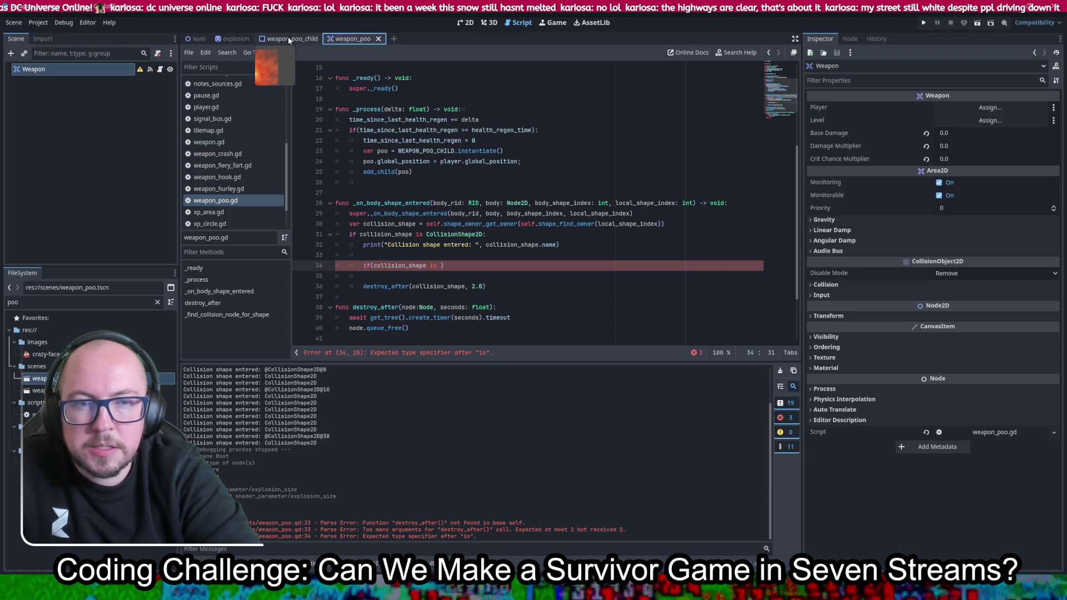
drag(457, 265, 361, 265)
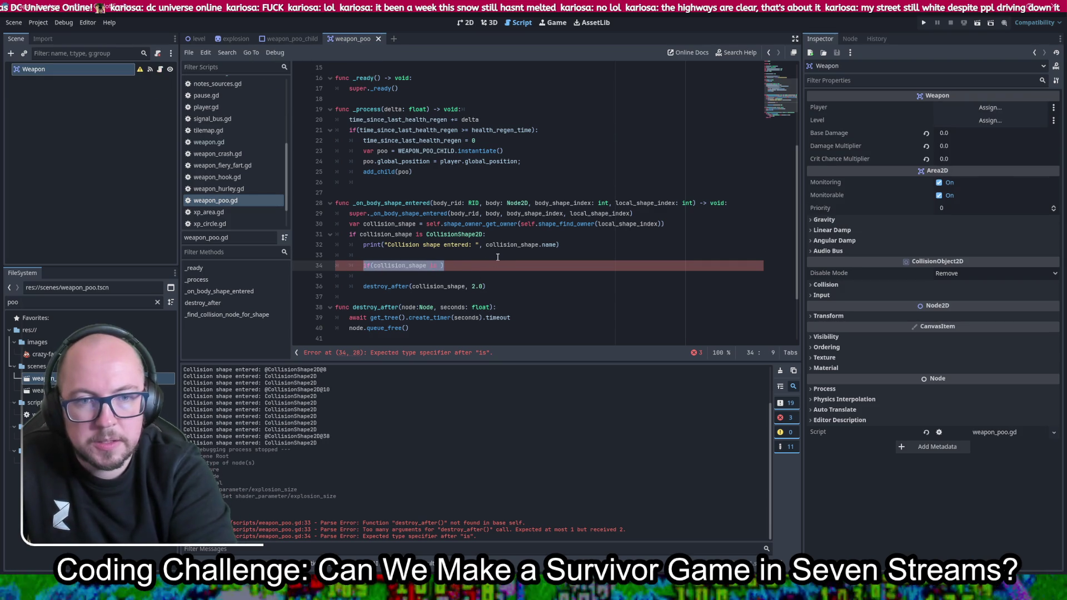
text(var explosion =)
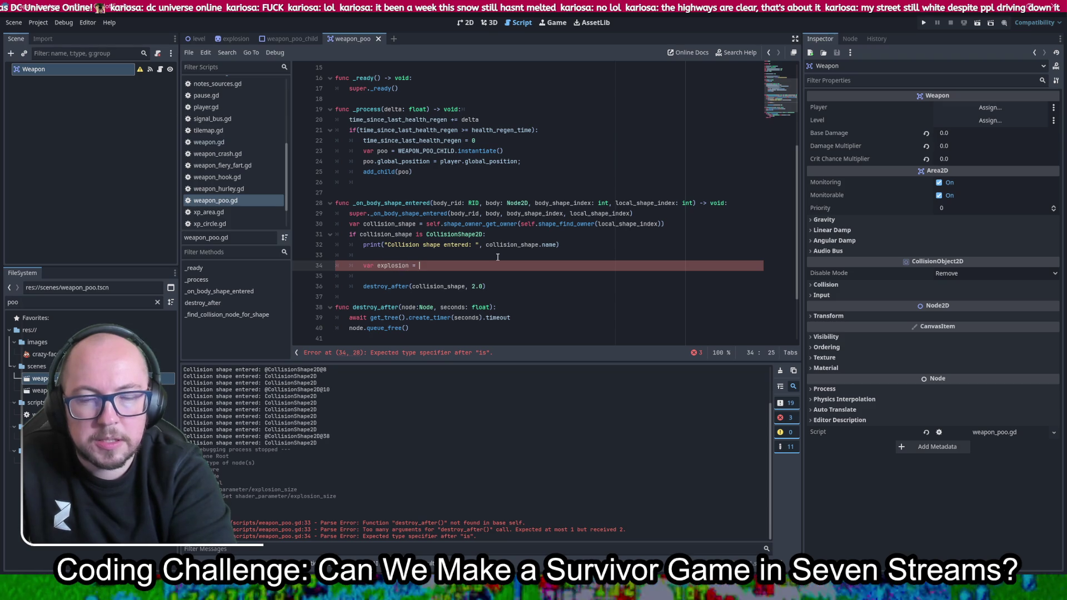
text(coll)
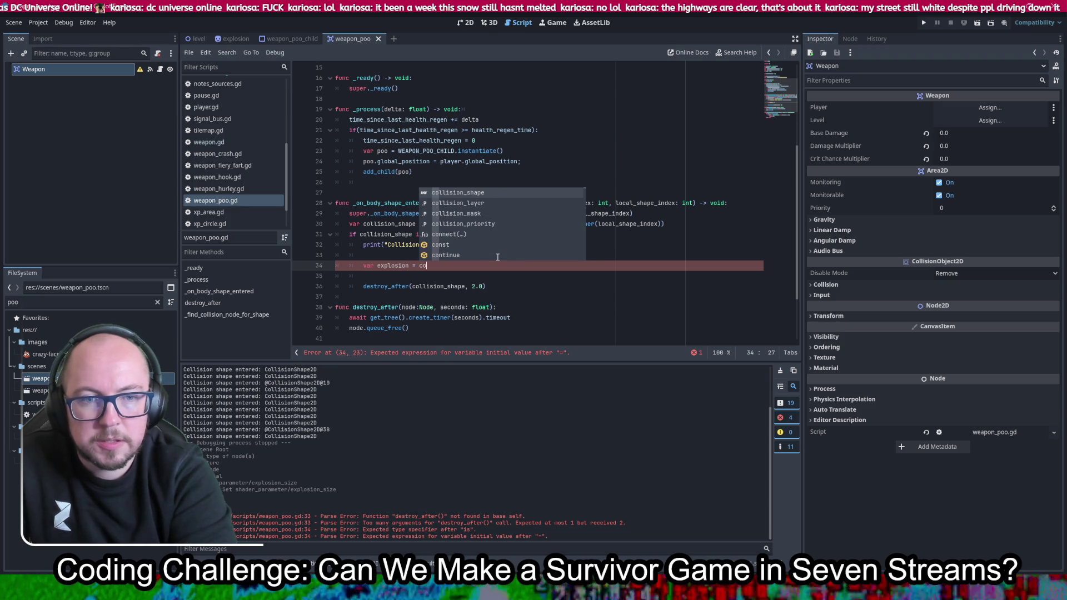
key(Return)
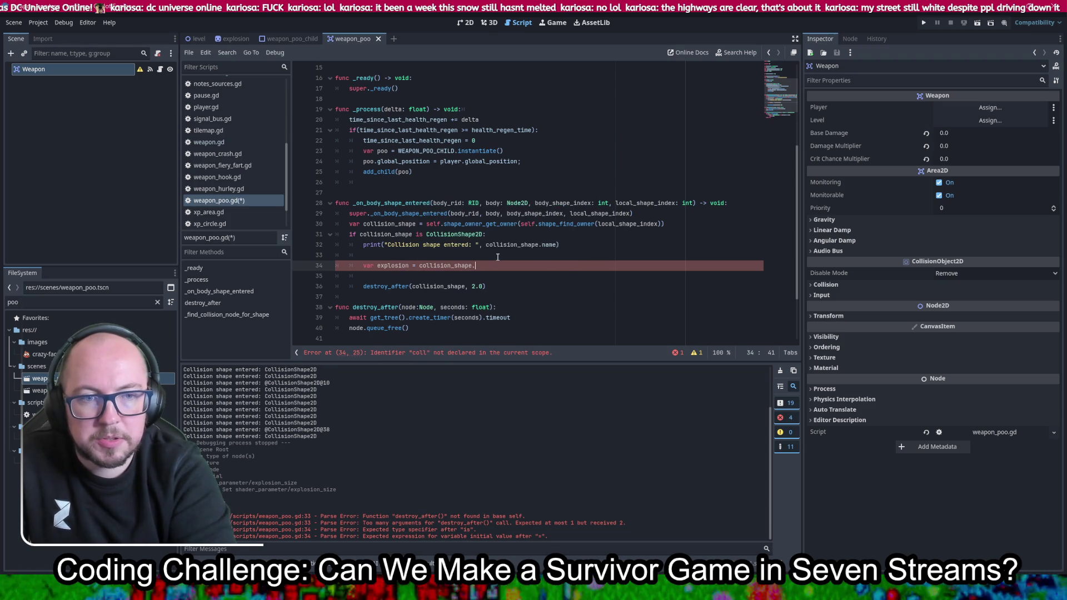
text(.get)
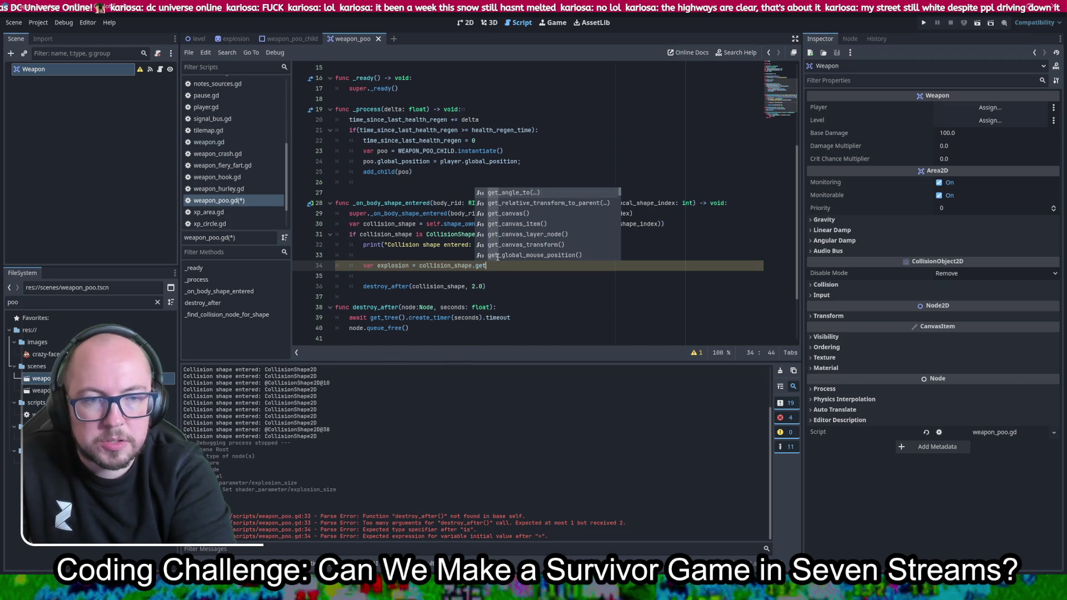
key(BackSpace)
key(BackSpace)
key(BackSpace)
text(chil)
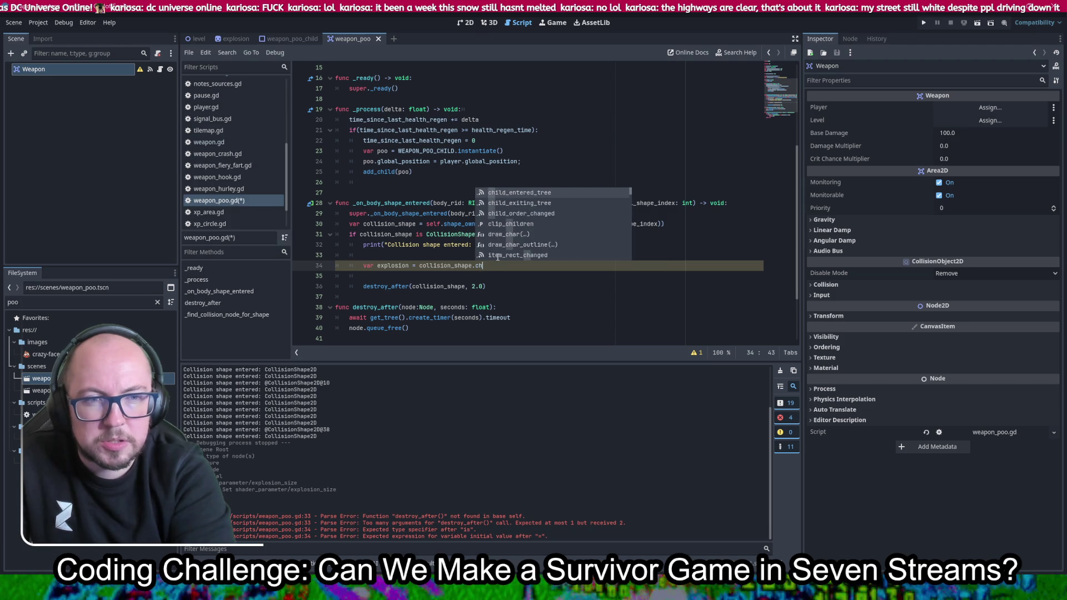
key(Down)
key(Down)
key(Down)
key(Down)
key(Down)
key(Return)
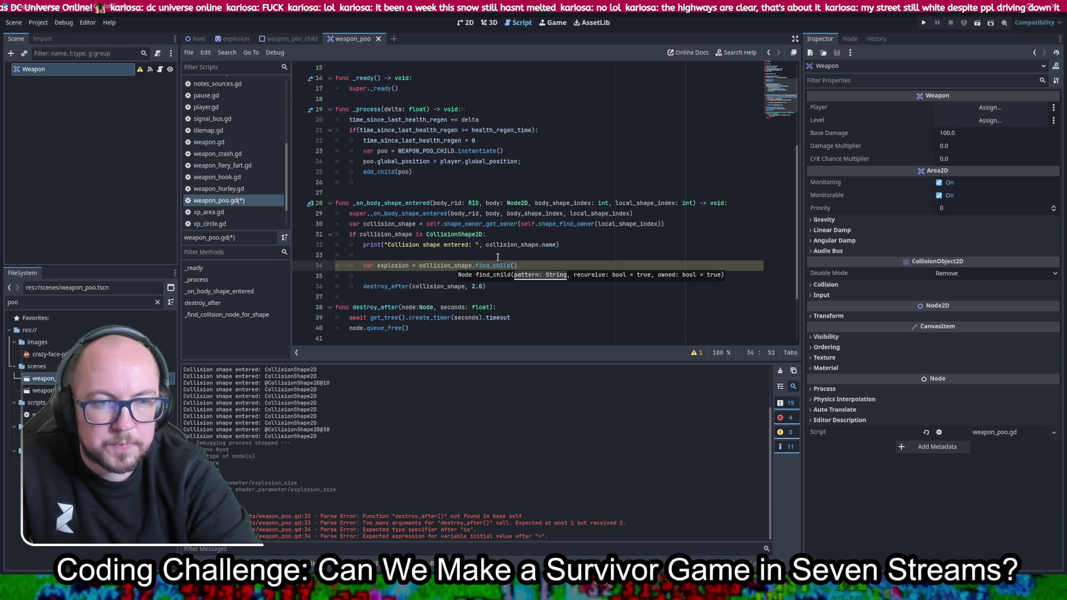
text(")
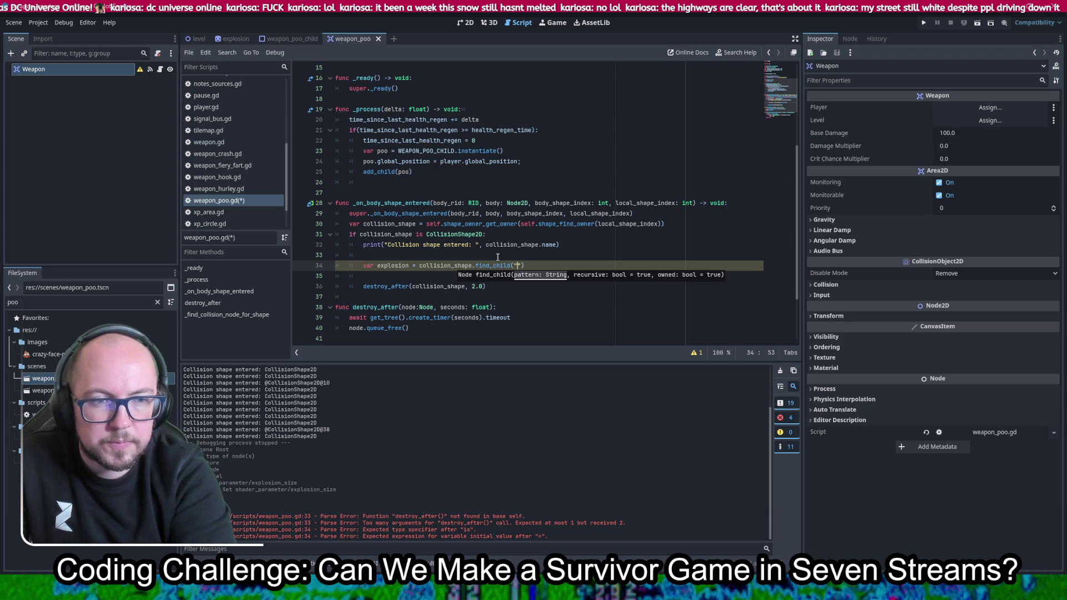
text())
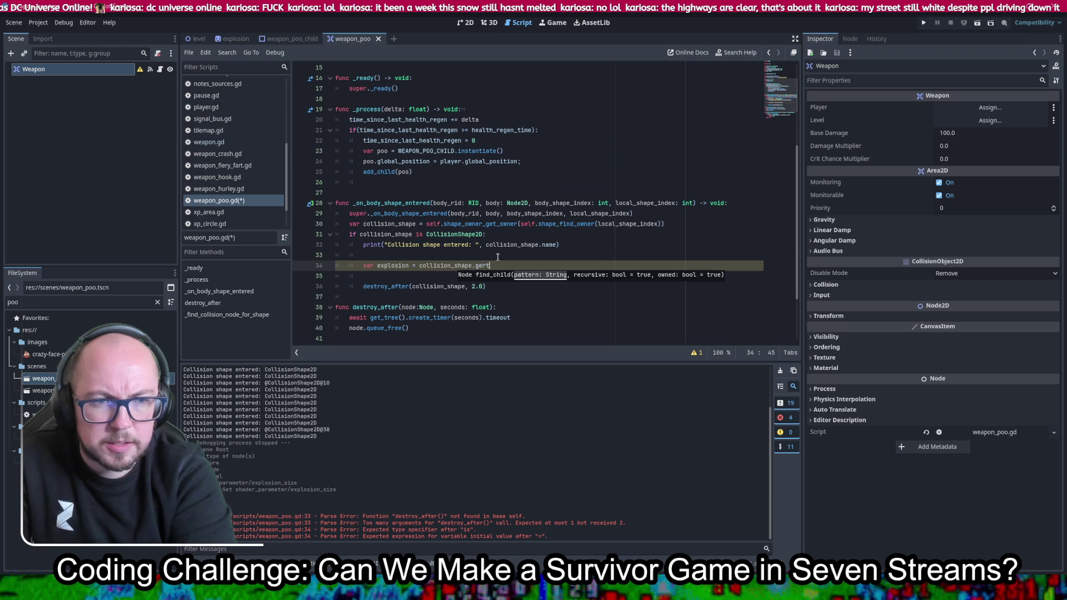
text(get_chi)
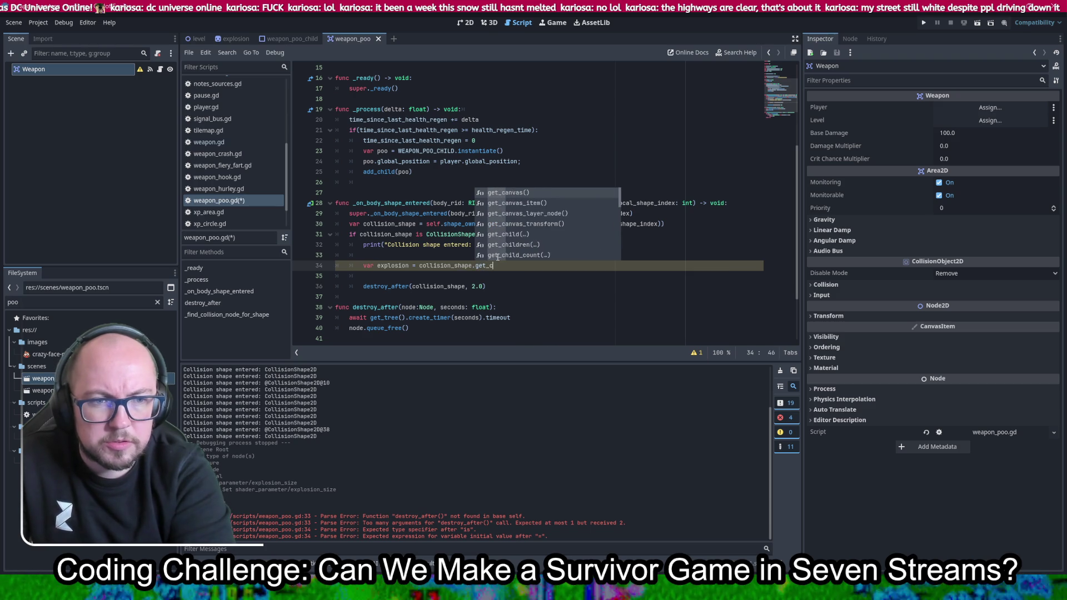
text(l)
key(Return)
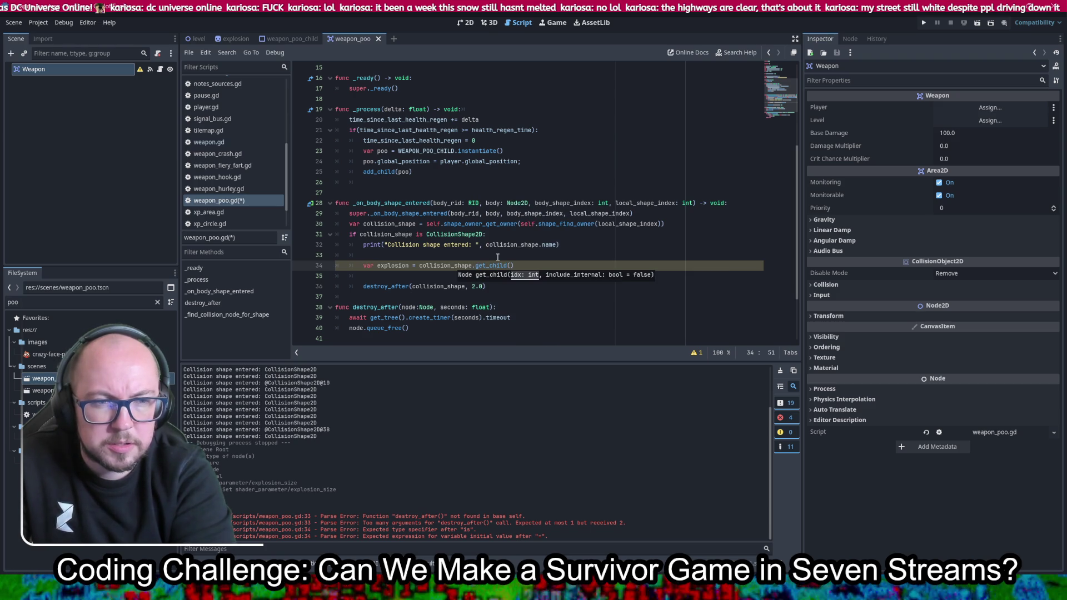
text(1)
key(ctrl+s)
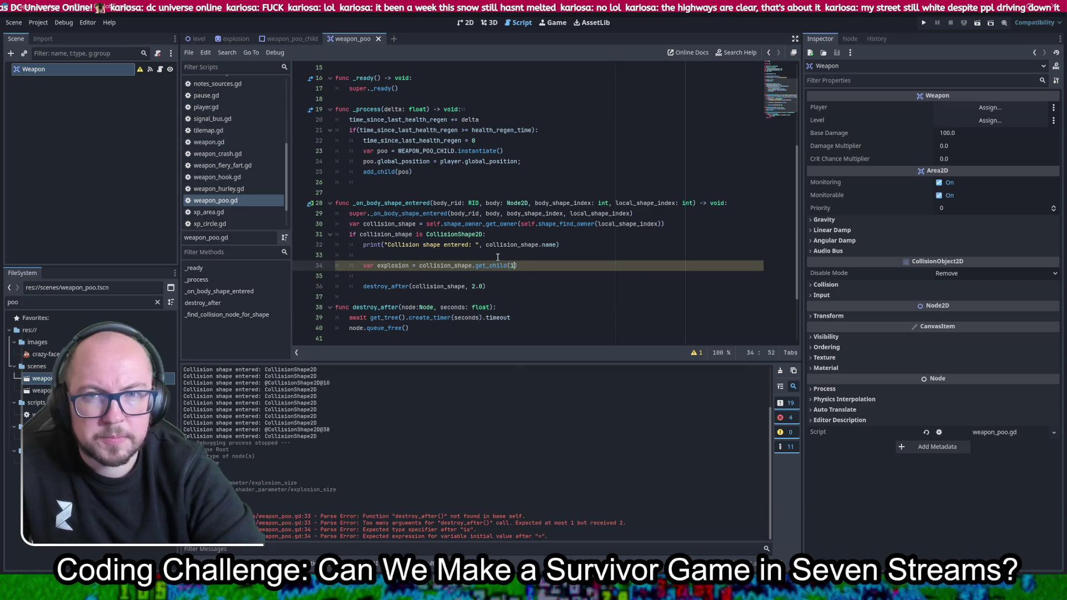
Add 'if(explosion is Explosion):' below it with an empty indented body, and save
click(534, 273)
key(Return)
key(Up)
text(if()
key(BackSpace)
key(BackSpace)
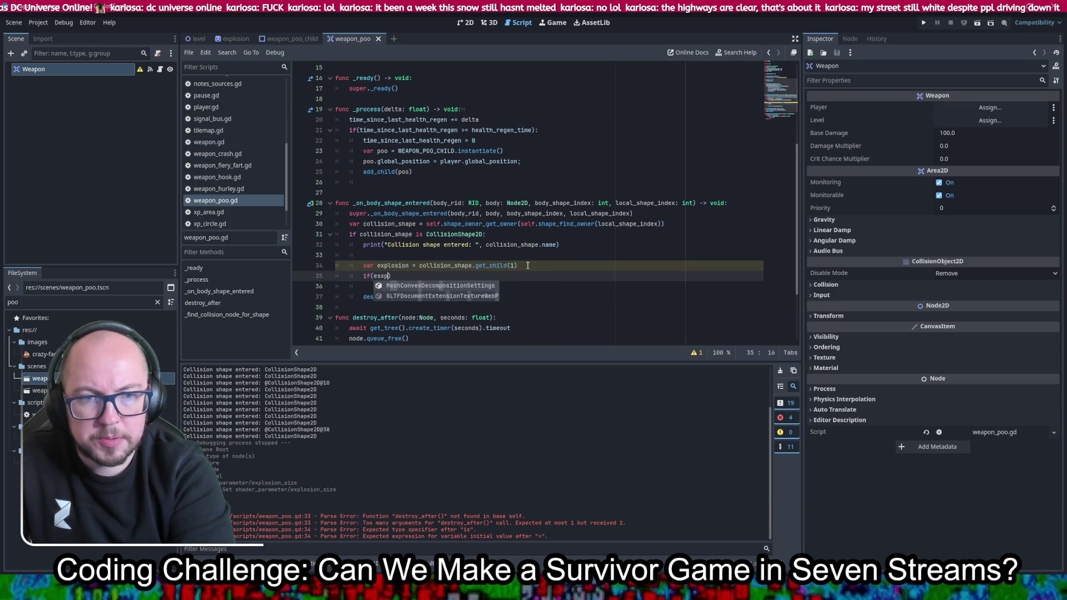
text(xpl)
key(Return)
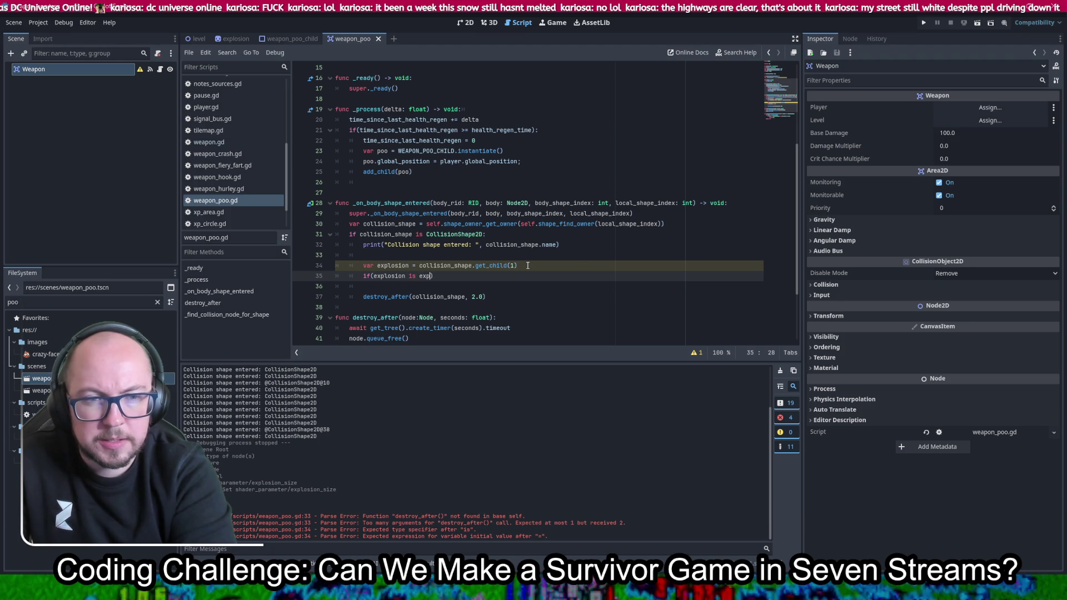
text(los)
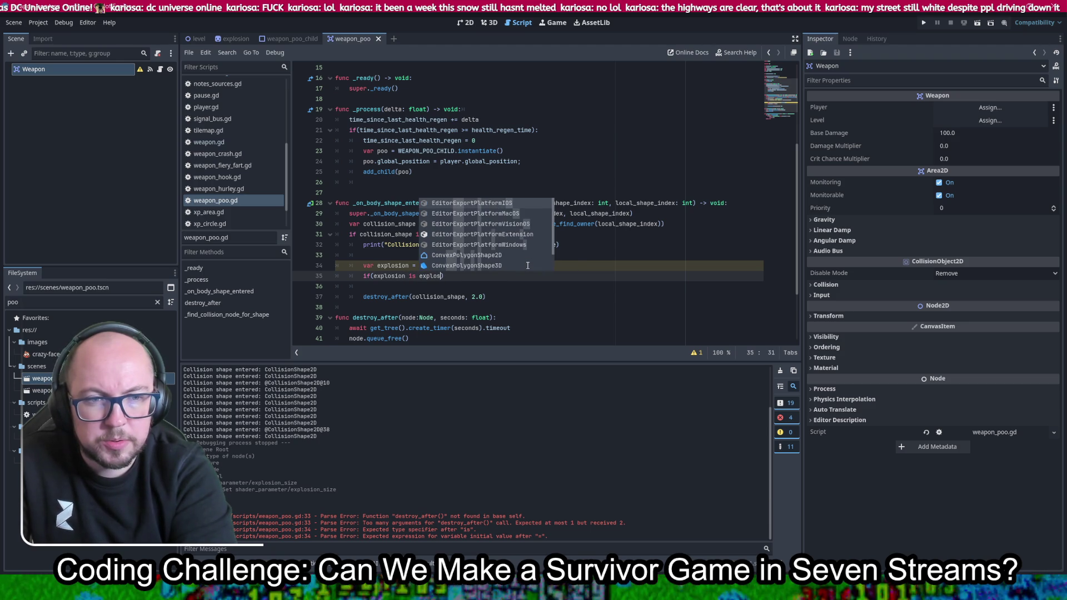
text(ion))
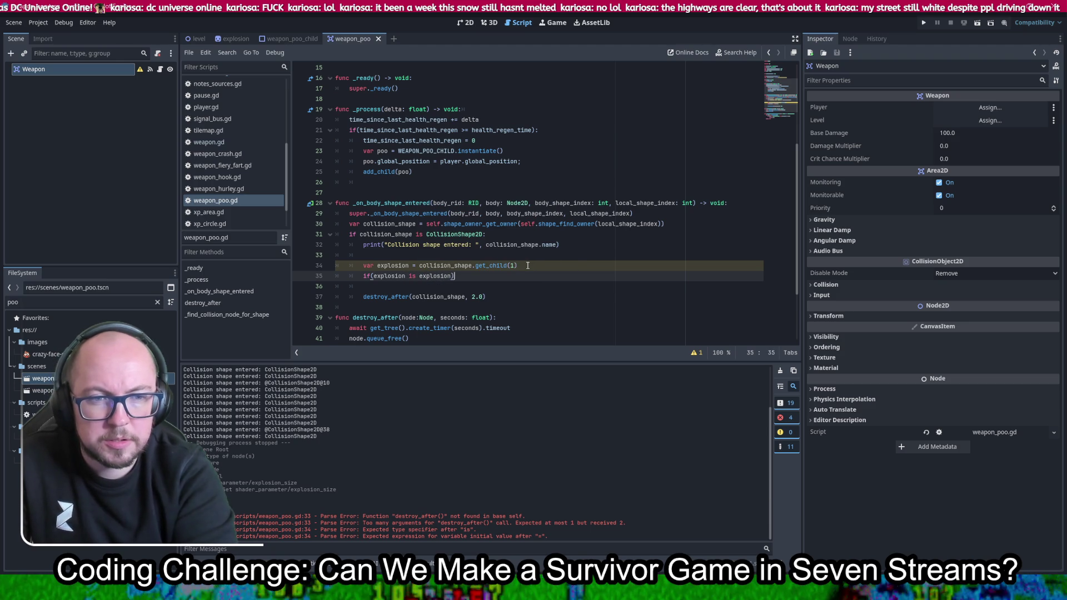
key(Return)
key(Up)
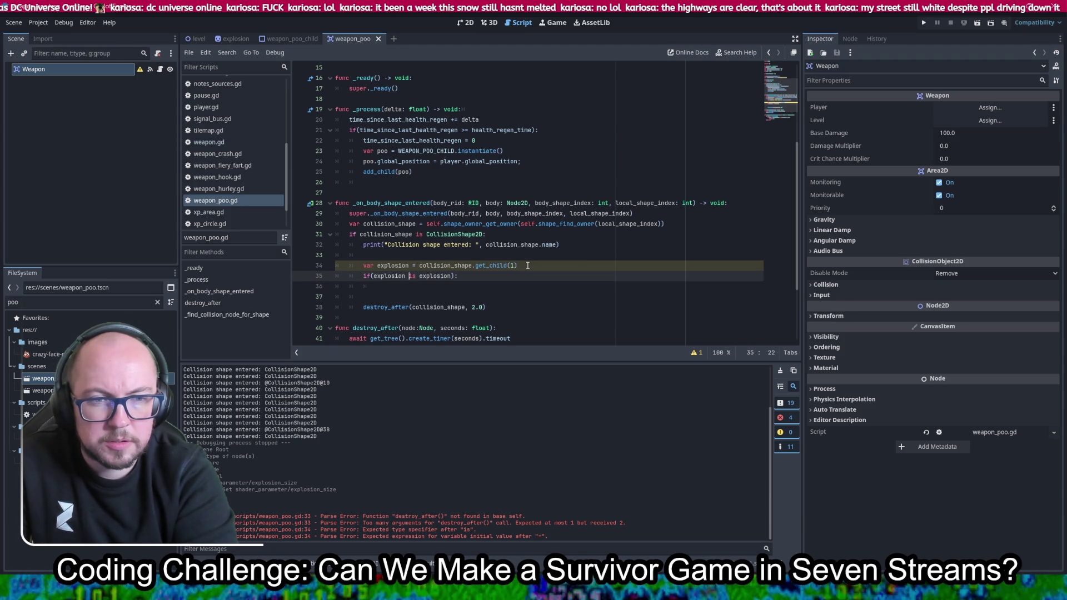
key(Right)
key(Right)
key(Right)
text(E)
key(Right)
key(Right)
key(Right)
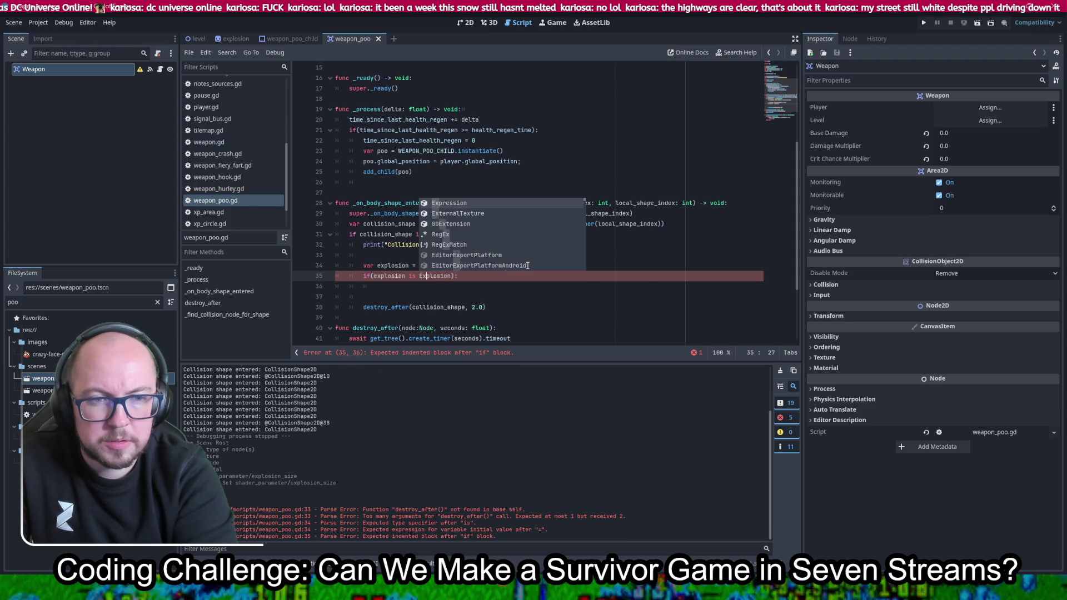
key(ctrl+s)
key(Return)
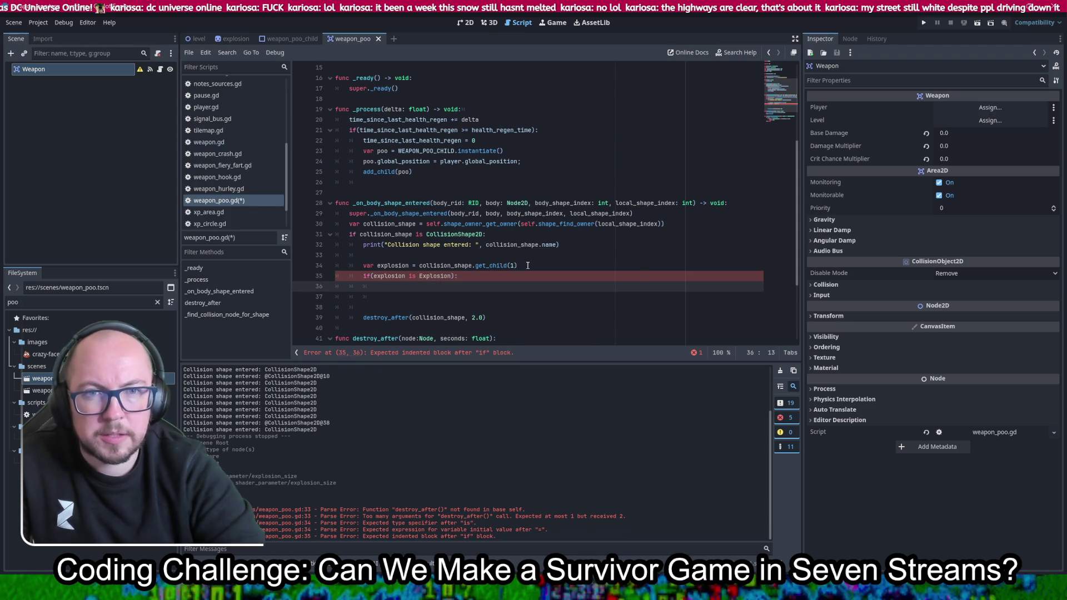
click(472, 23)
click(516, 24)
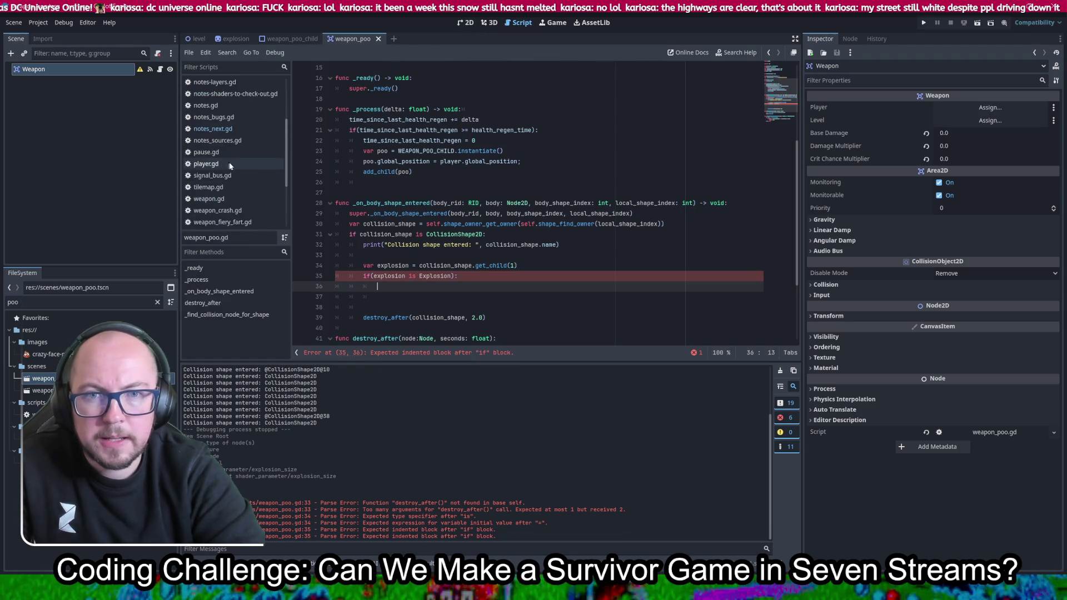
scroll(225, 98, up, 2)
scroll(228, 98, down, 5)
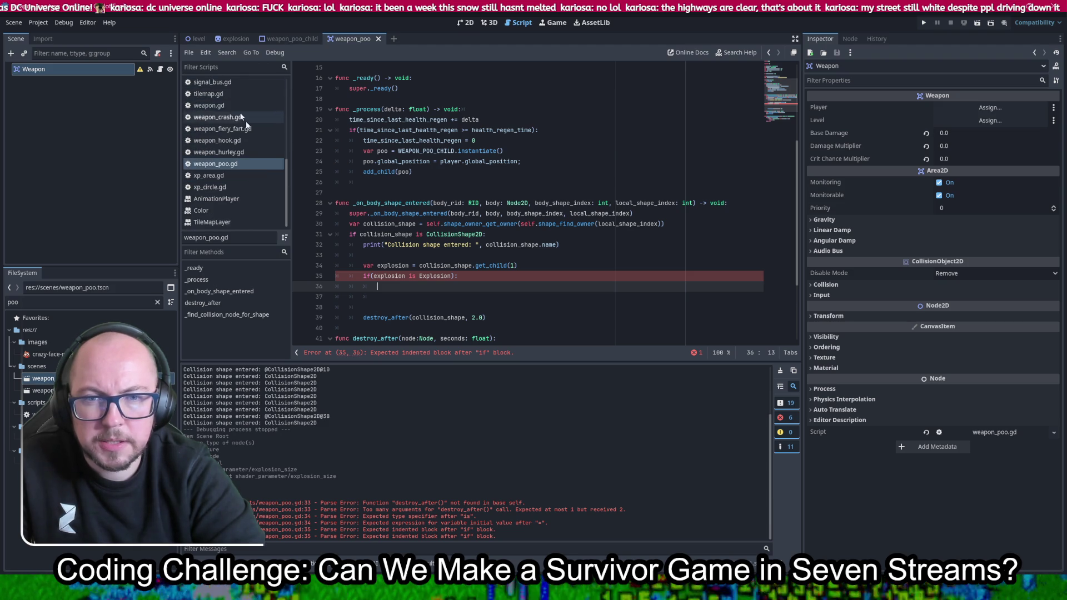
scroll(228, 176, up, 5)
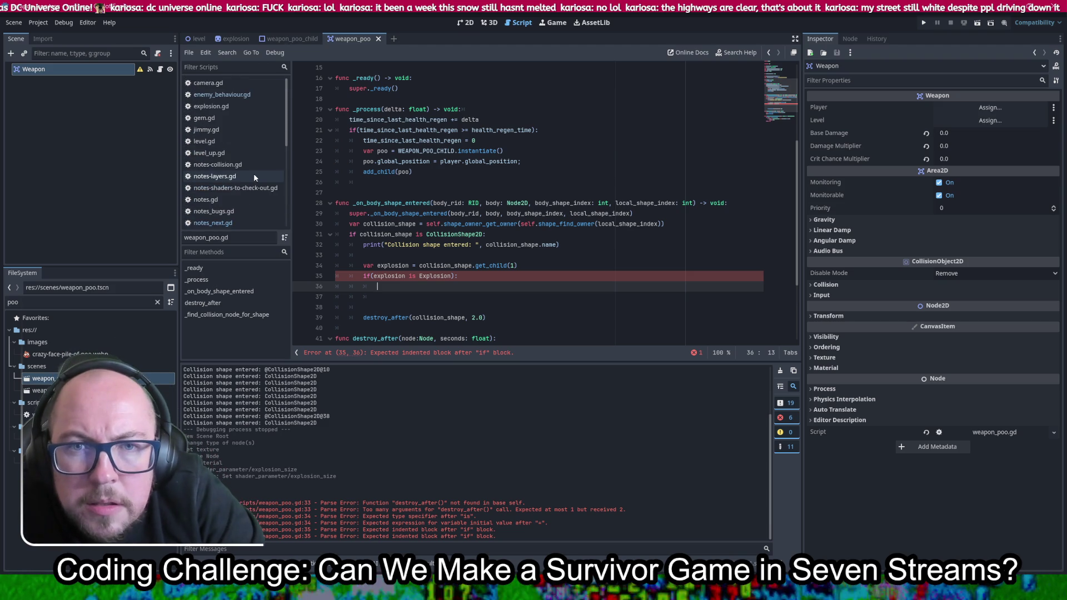
Add 'class_name Explosion' on line 3 of explosion.gd, under extends Sprite2D, and save
click(229, 109)
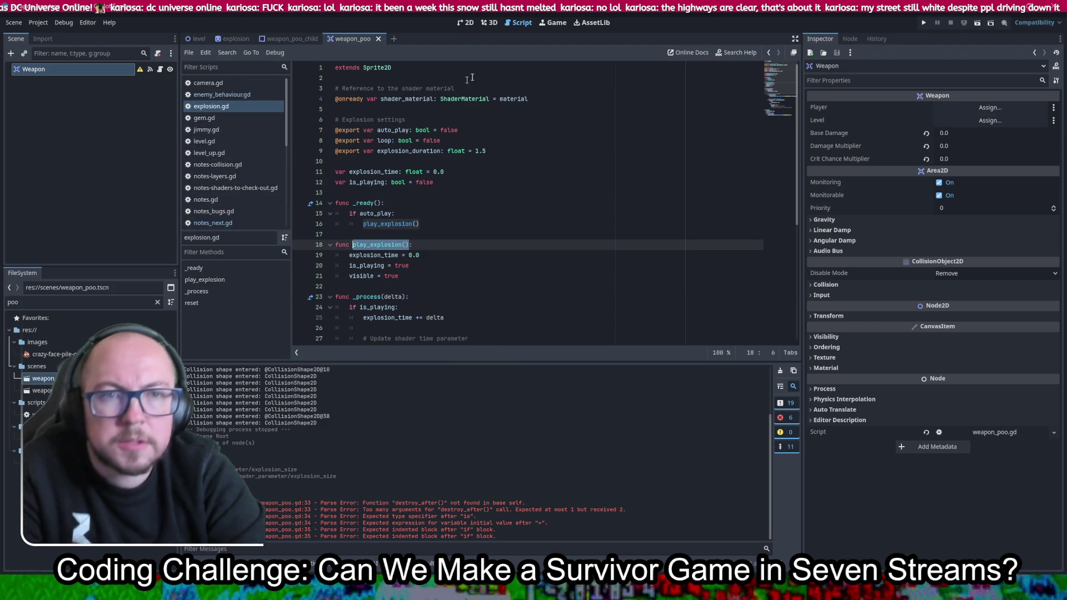
click(439, 67)
key(Return)
key(Return)
text(c)
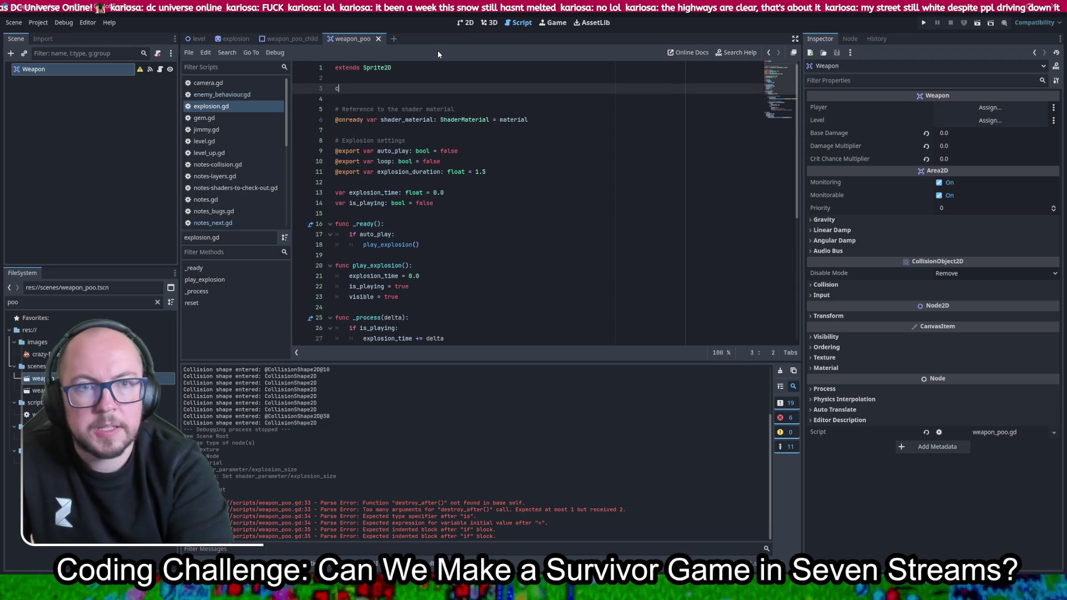
text(lass)
key(Escape)
key(Down)
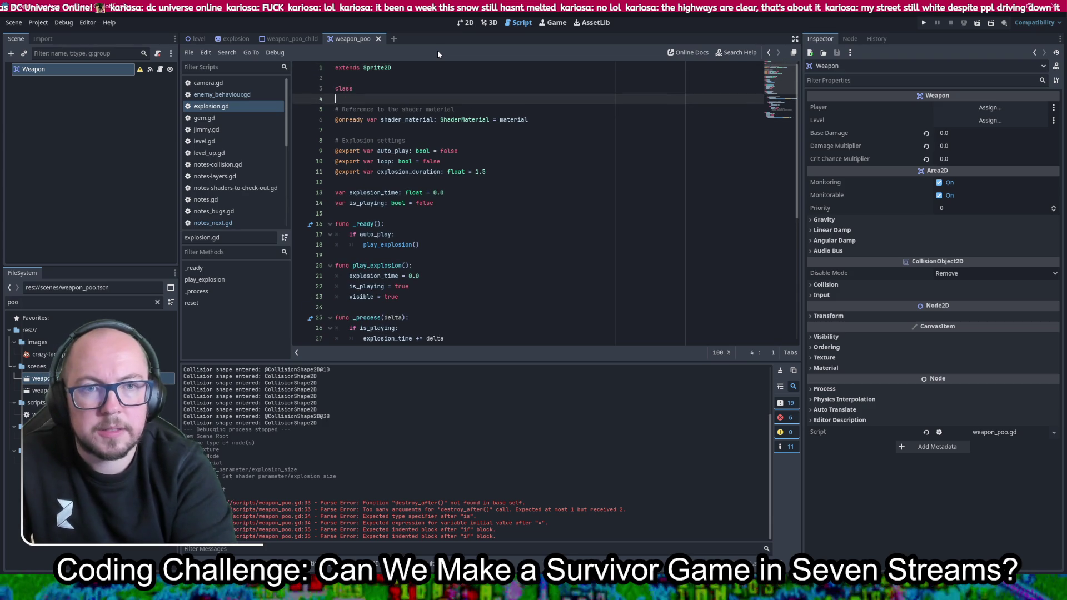
key(Up)
key(End)
text(_name )
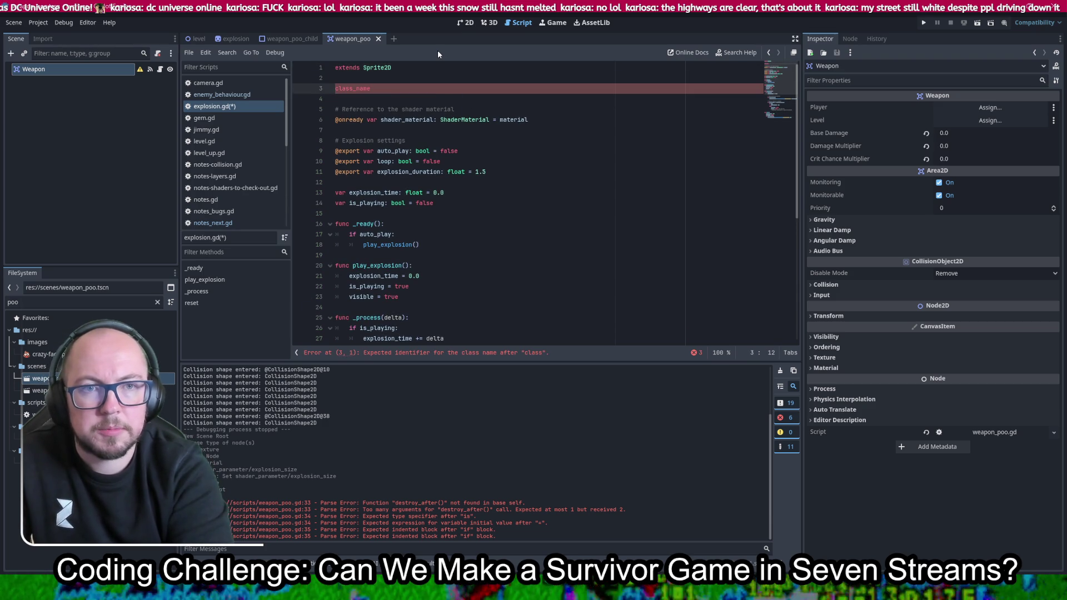
text(Explos)
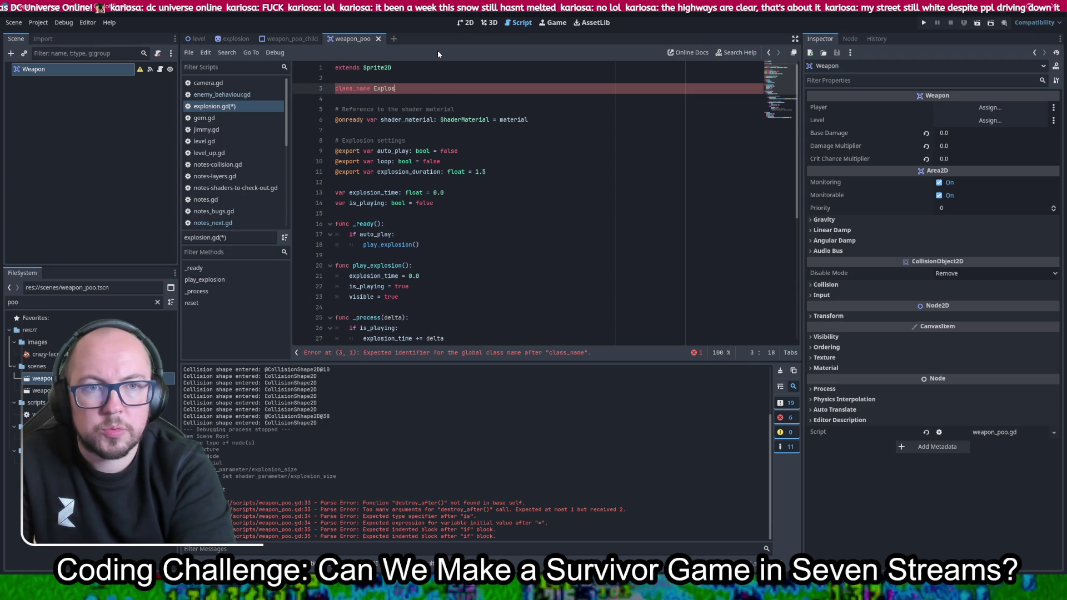
text(ion)
key(ctrl+s)
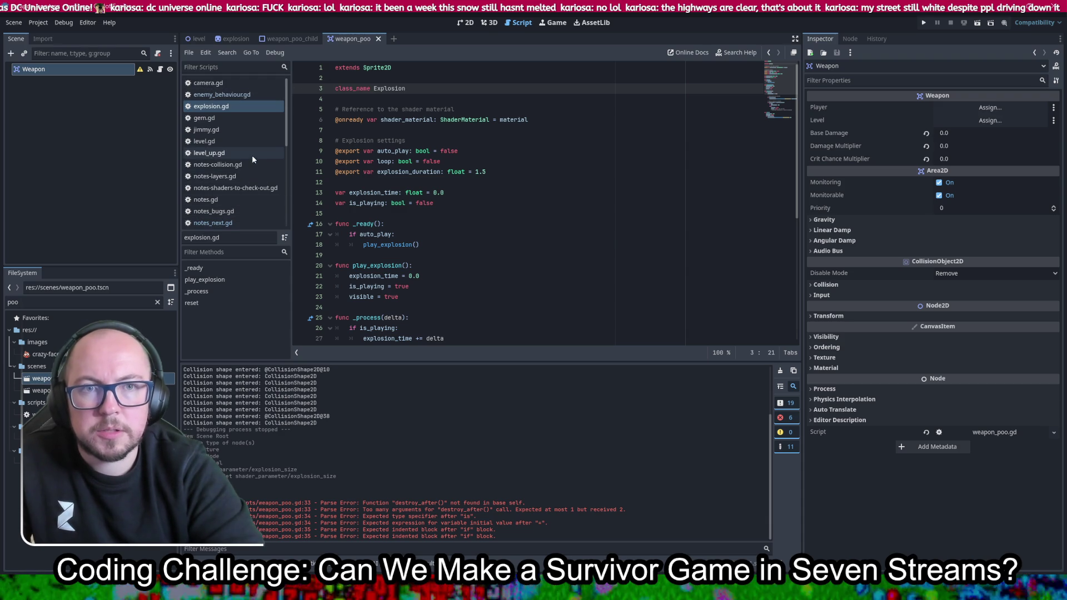
scroll(254, 156, down, 5)
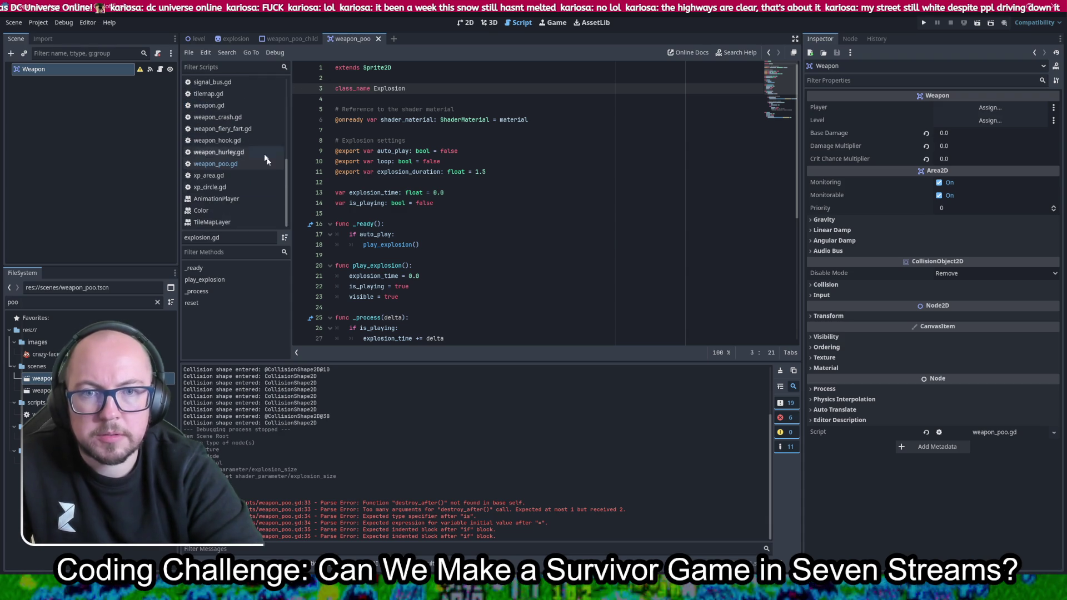
click(233, 165)
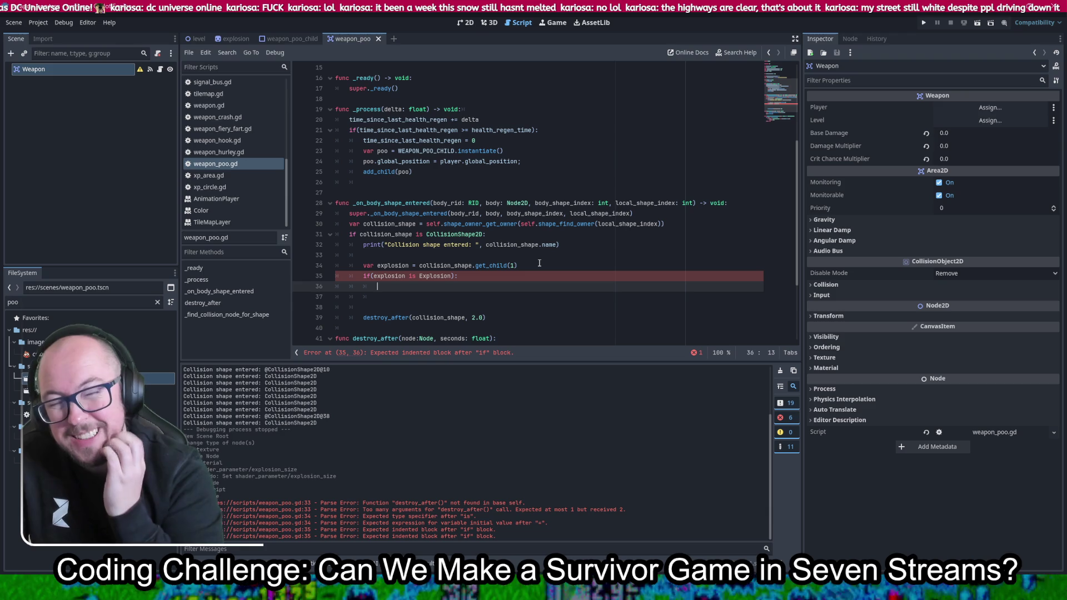
Type 'explosion.' in the if-block, save, and look up play_explosion in explosion.gd
text(explost)
key(BackSpace)
text(ion.)
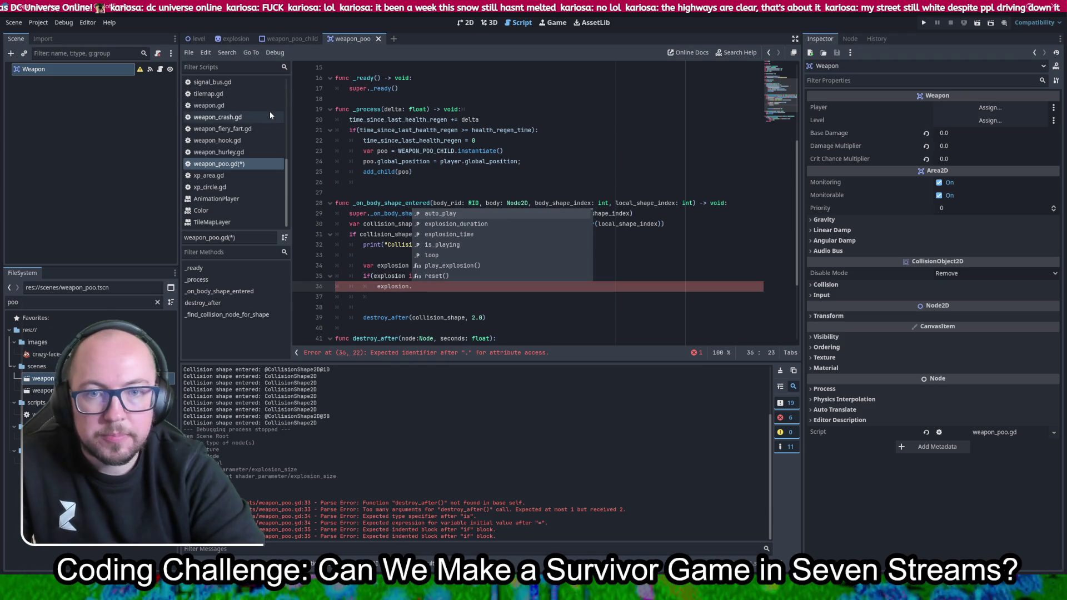
key(ctrl+s)
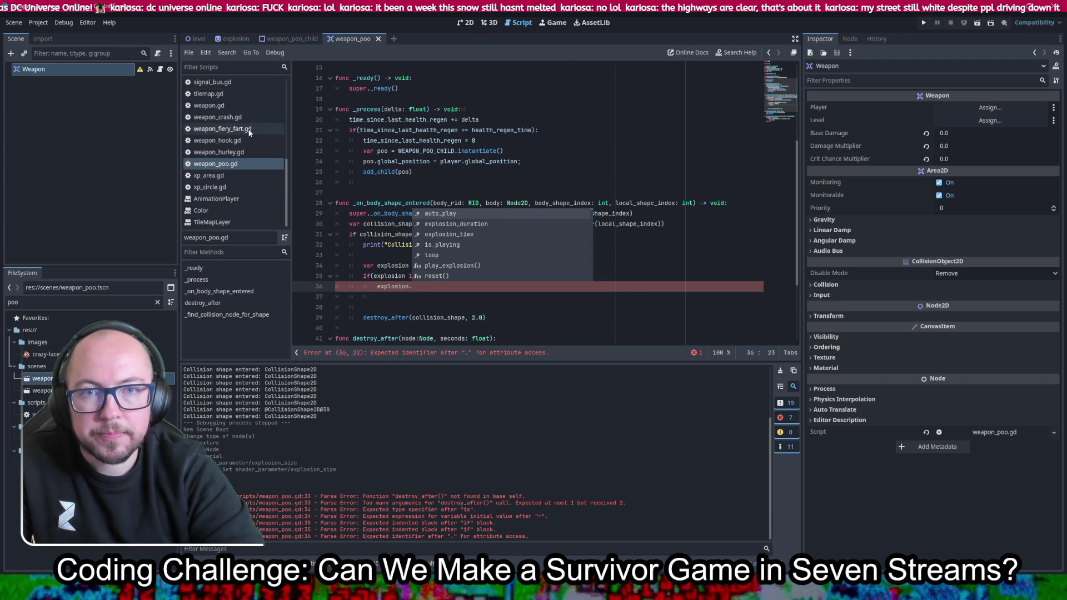
scroll(249, 128, up, 4)
scroll(249, 132, up, 2)
click(211, 88)
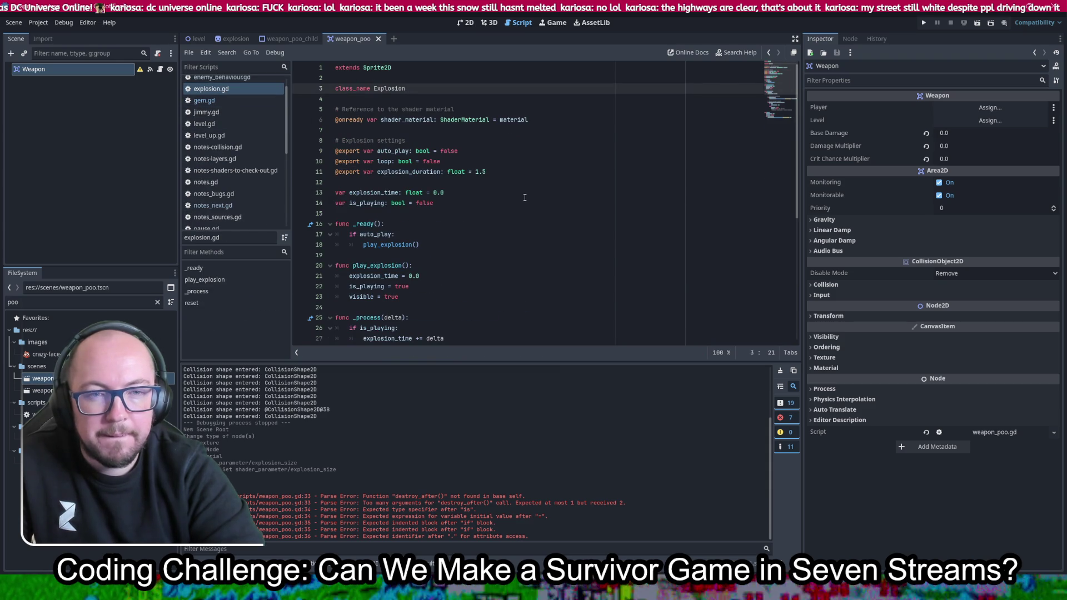
drag(410, 267, 354, 266)
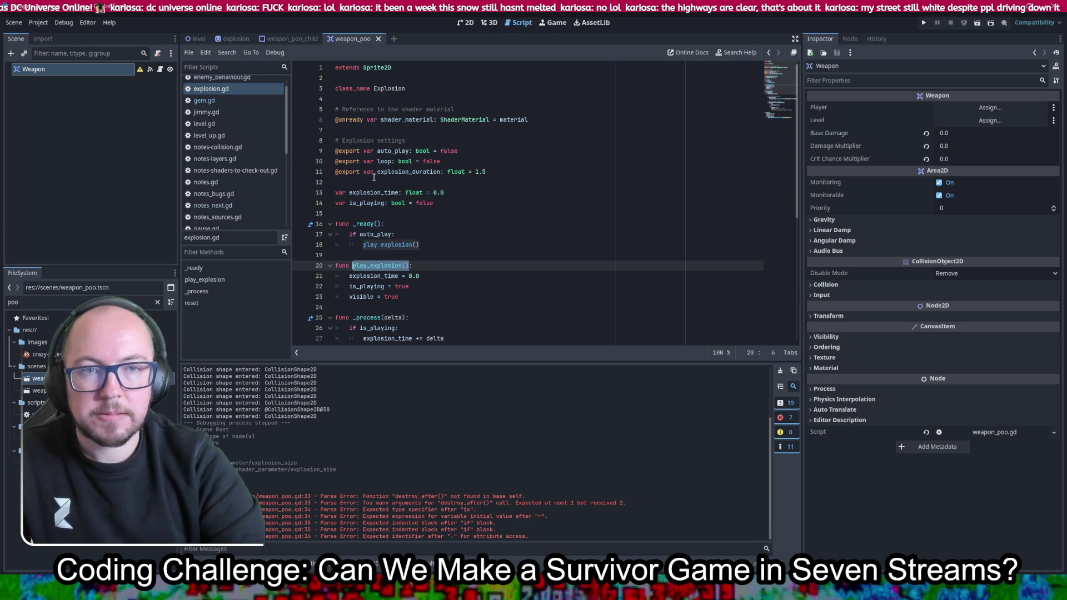
scroll(240, 109, up, 1)
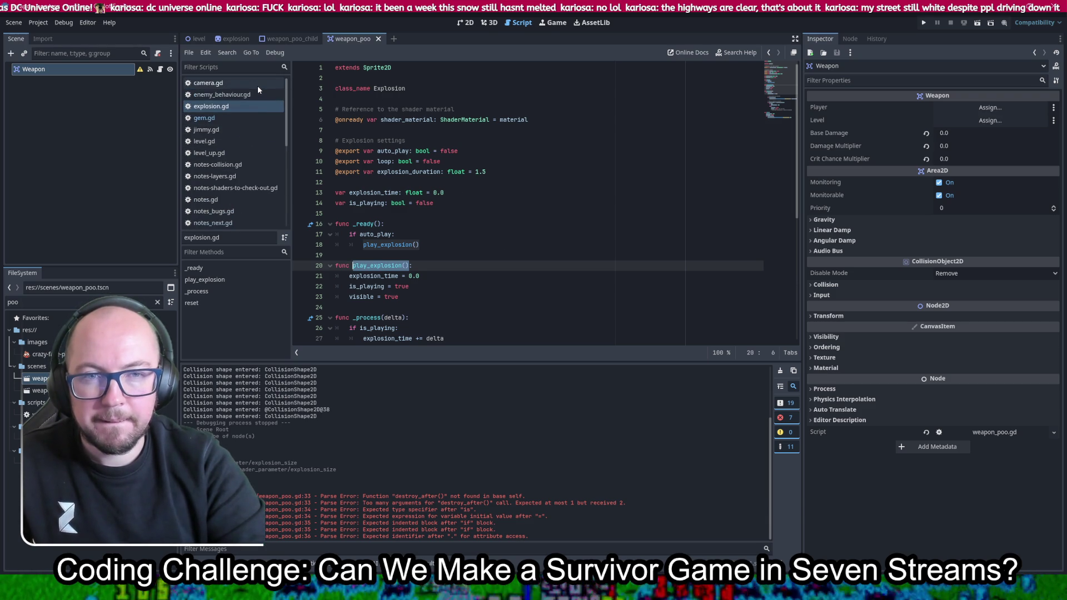
click(297, 39)
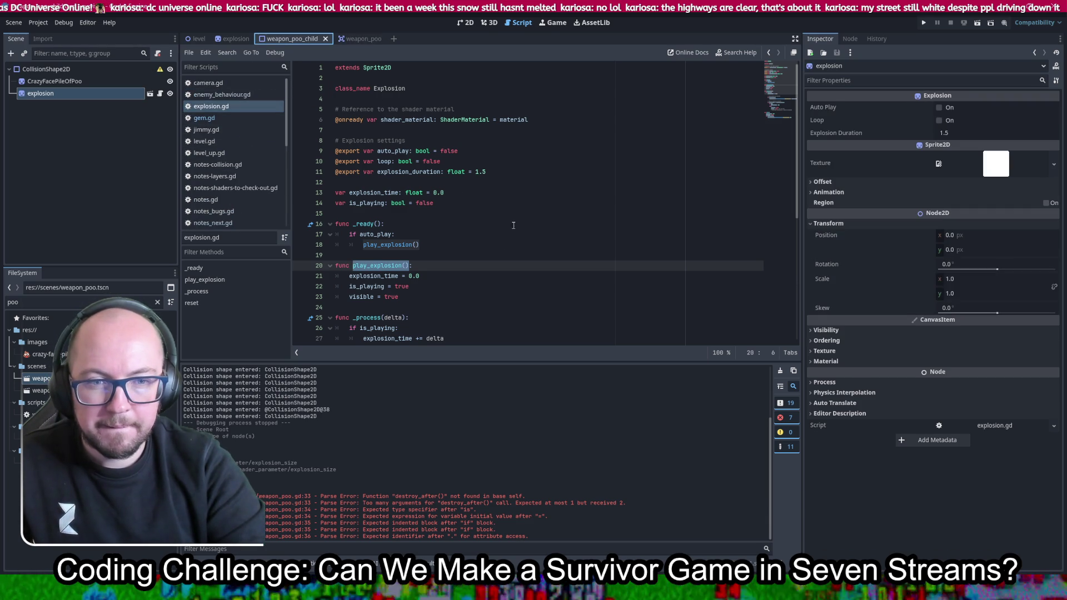
scroll(248, 126, down, 5)
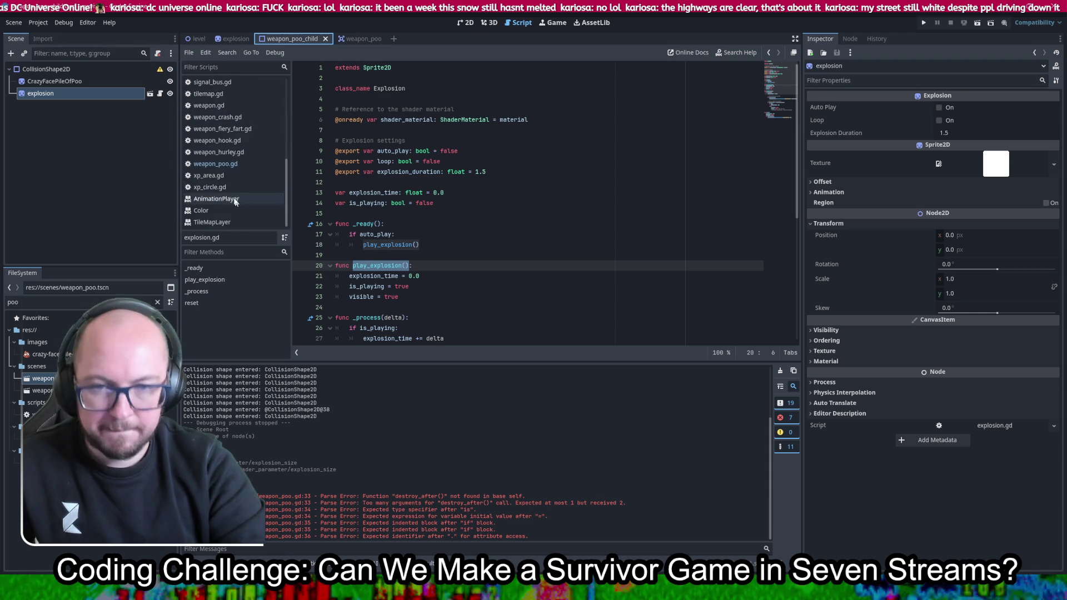
click(225, 164)
Complete the call as explosion.play_explosion() and remove the blank line after it
text(plosion.)
key(Return)
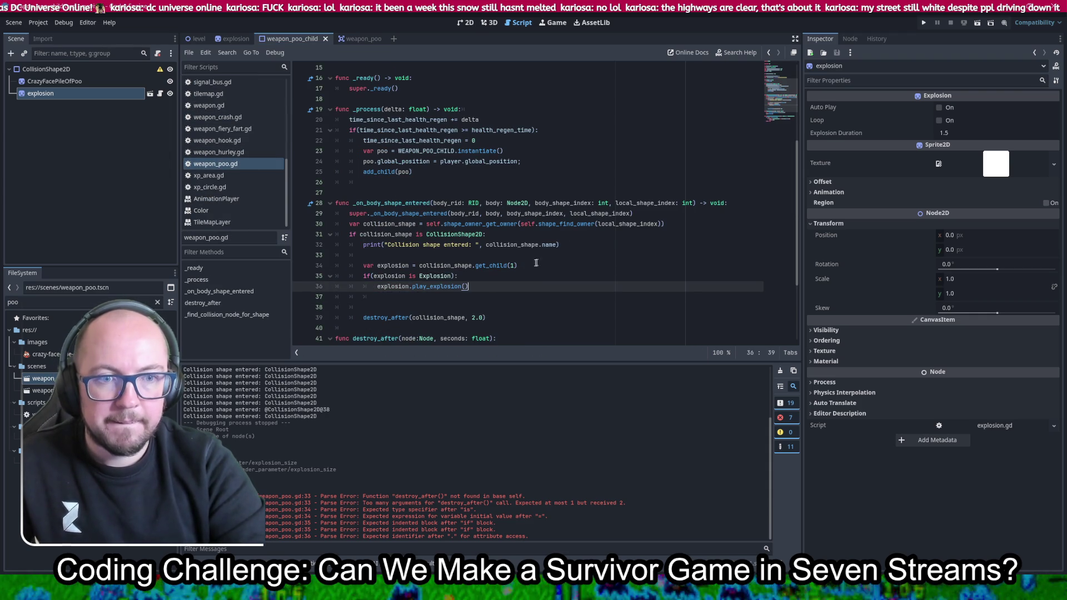
key(Delete)
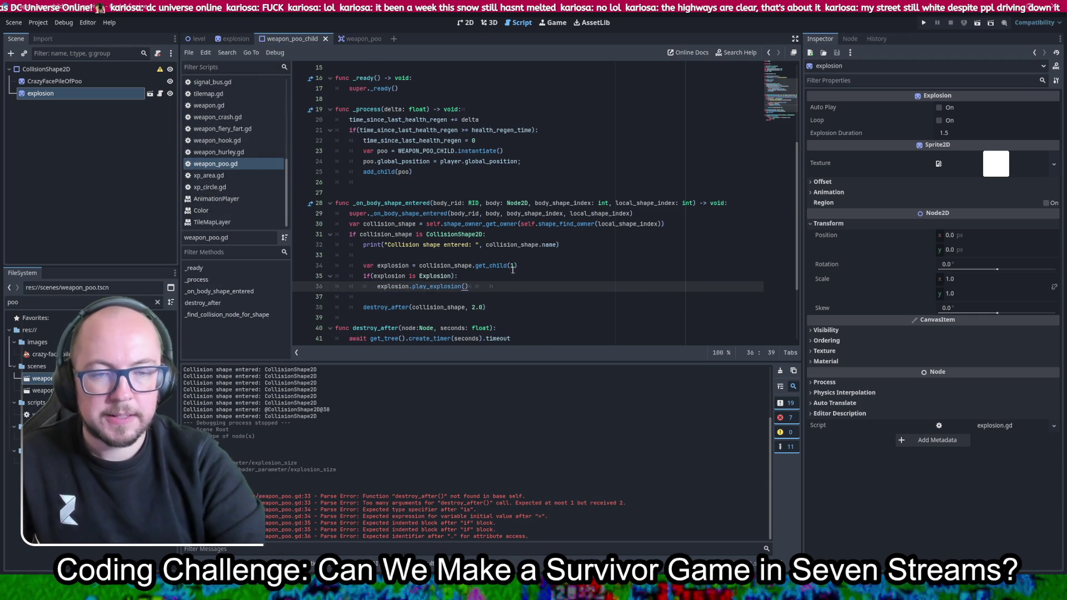
click(533, 257)
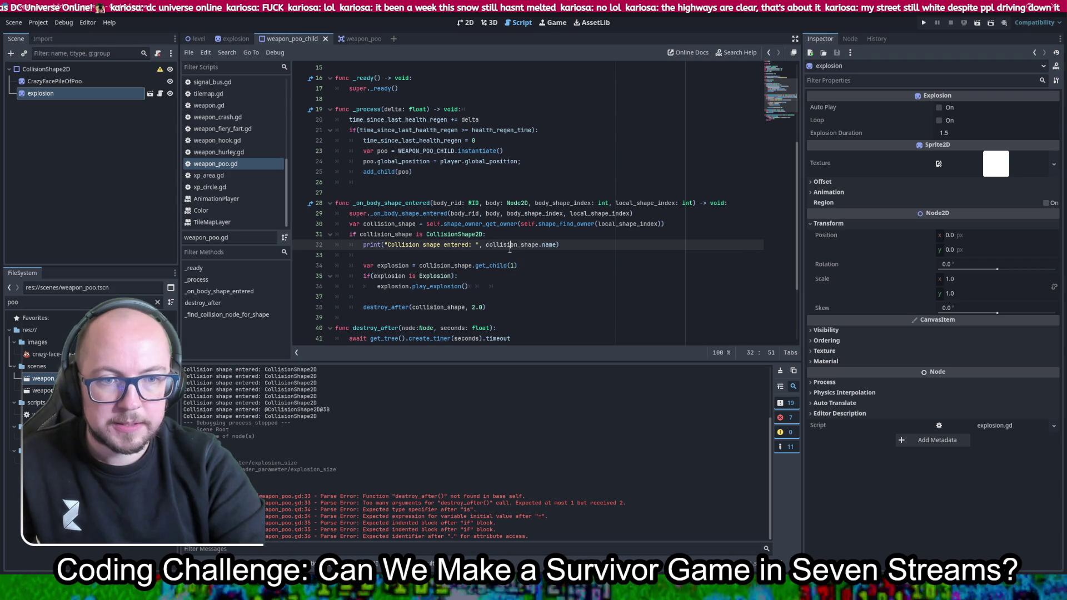
Duplicate the explosion line above it as a sprite variable and save
key(Return)
key(Return)
text(var explosion = collision_shape.get_child(1))
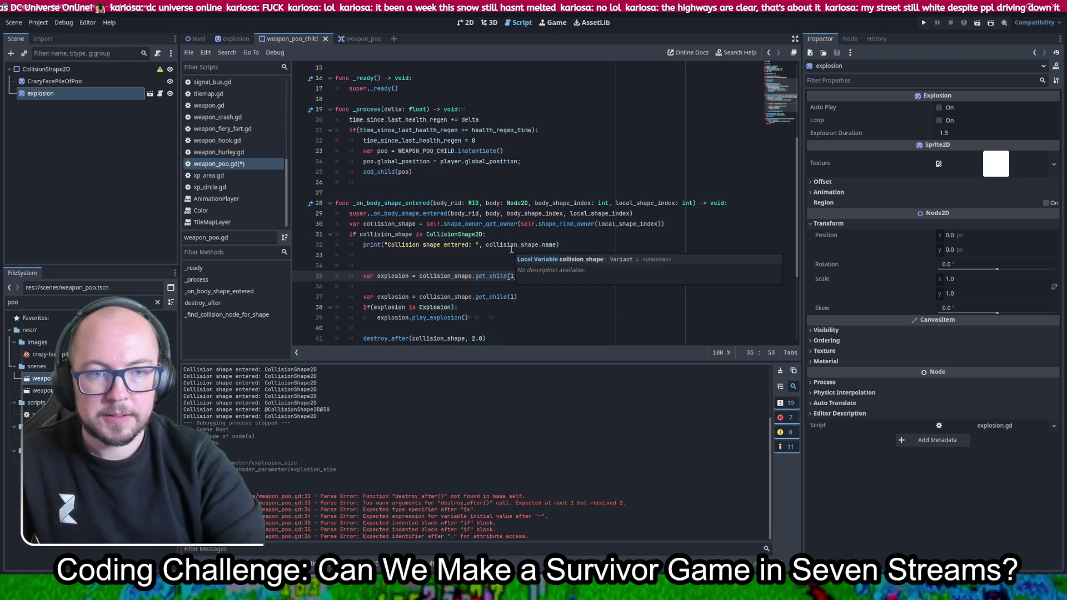
double_click(396, 276)
text(sprite)
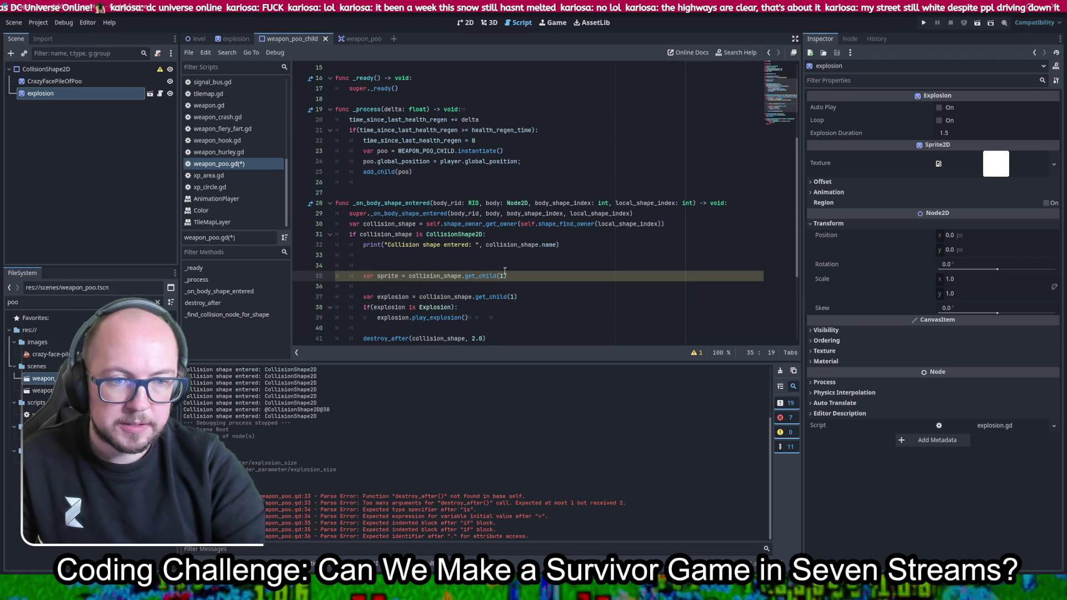
text(0)
key(ctrl+s)
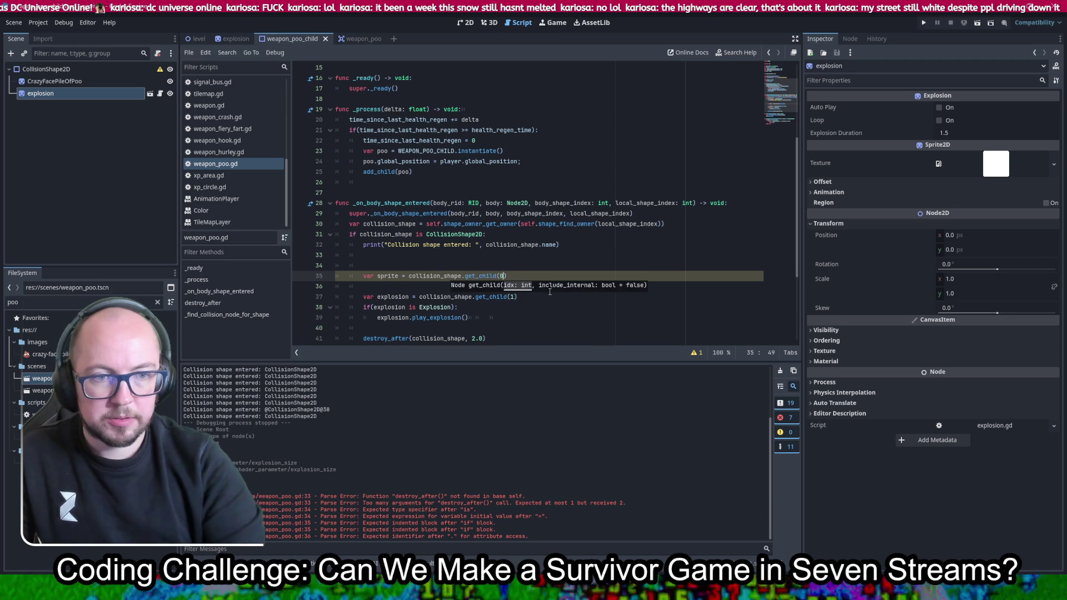
Start a 'sprite.vis' visibility line below the sprite variable and run the game
click(549, 277)
key(Return)
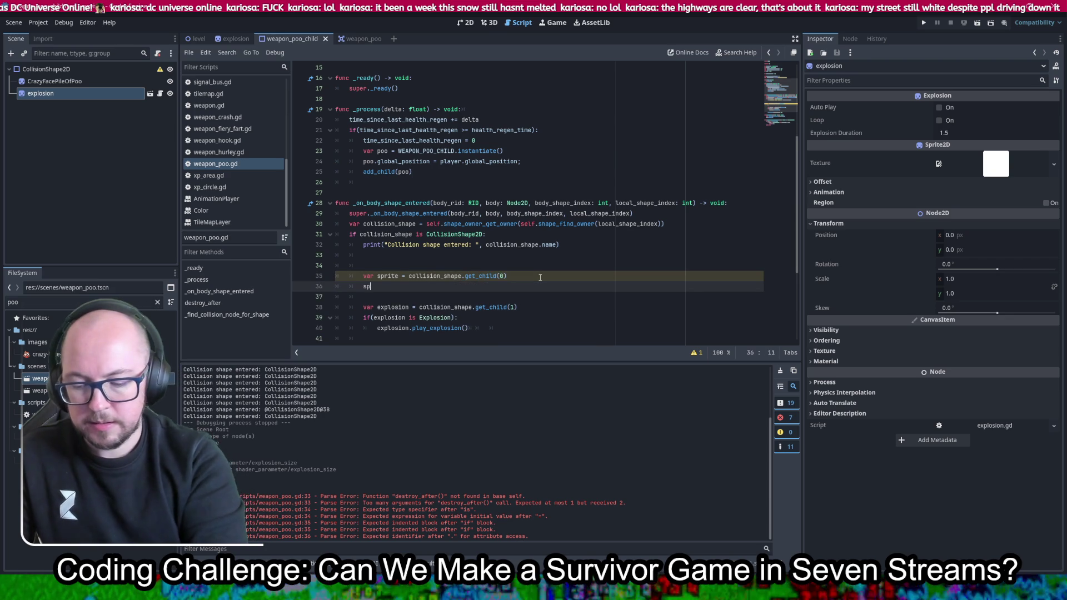
text(sprite.visible = false)
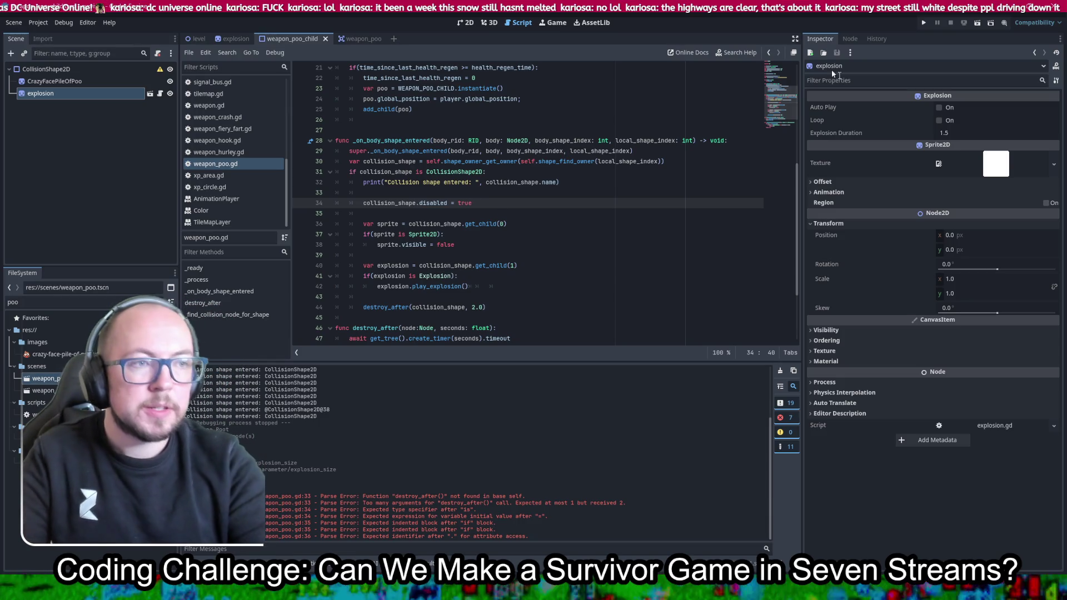
click(924, 23)
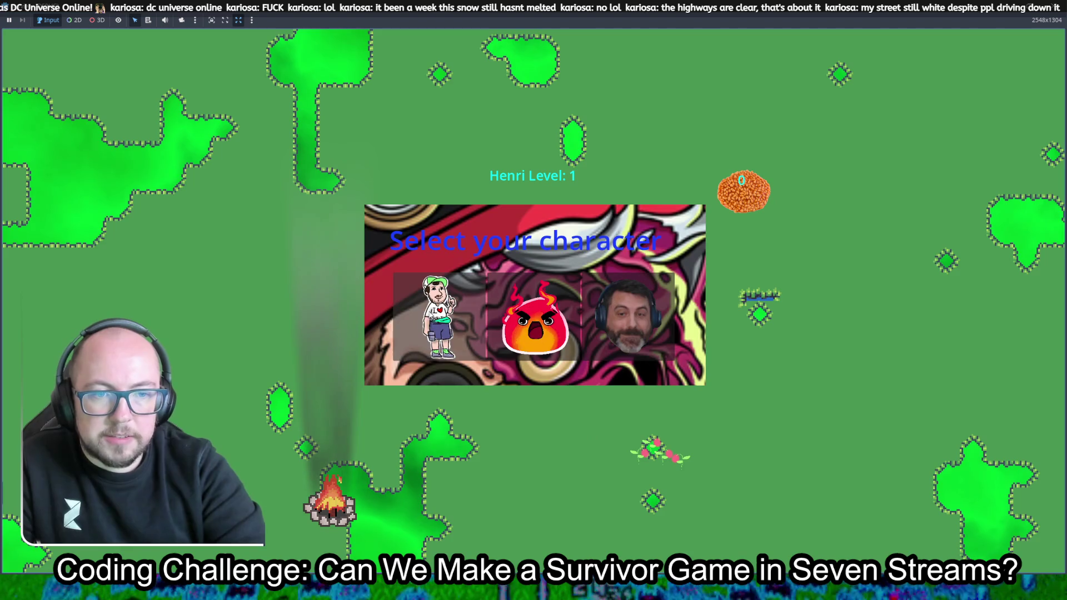
Choose Henri and walk around with WASD until the debugger halts on the Nil-to-float error
click(439, 317)
key(d)
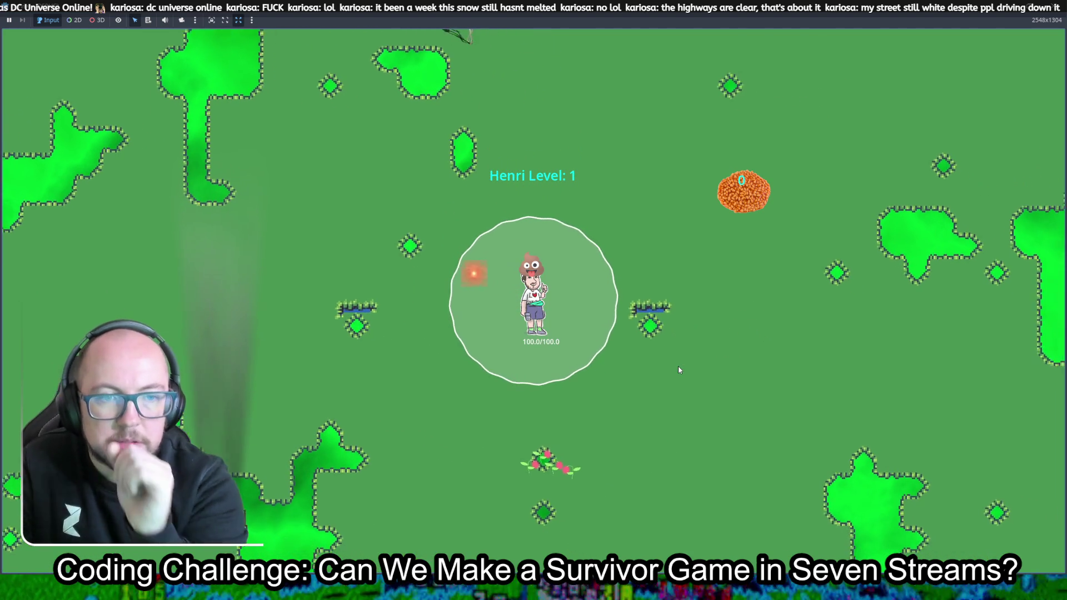
key(s)
key(a)
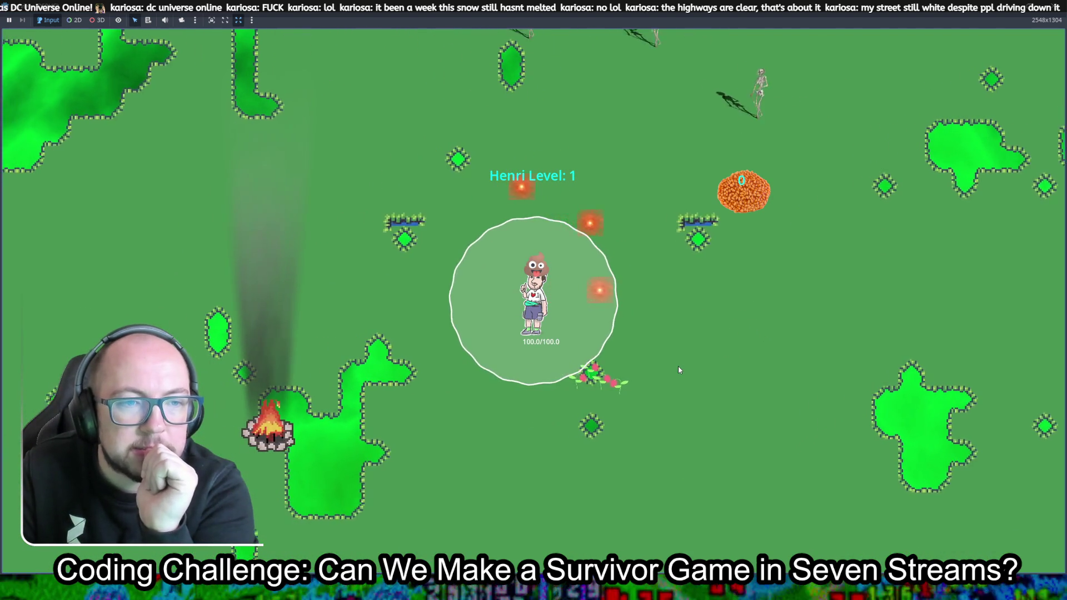
key(w)
key(d)
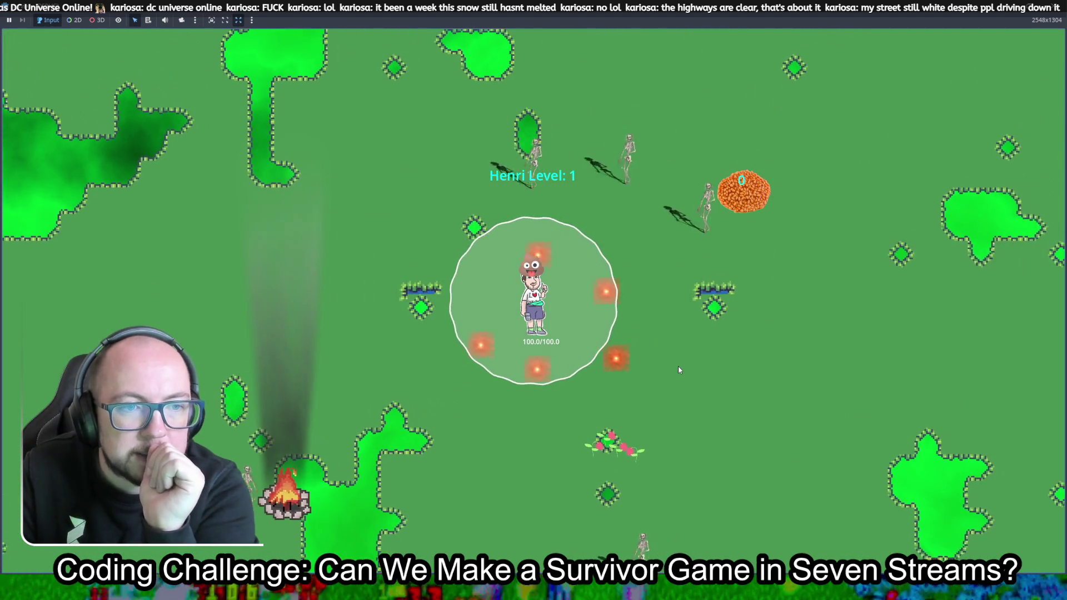
key(s)
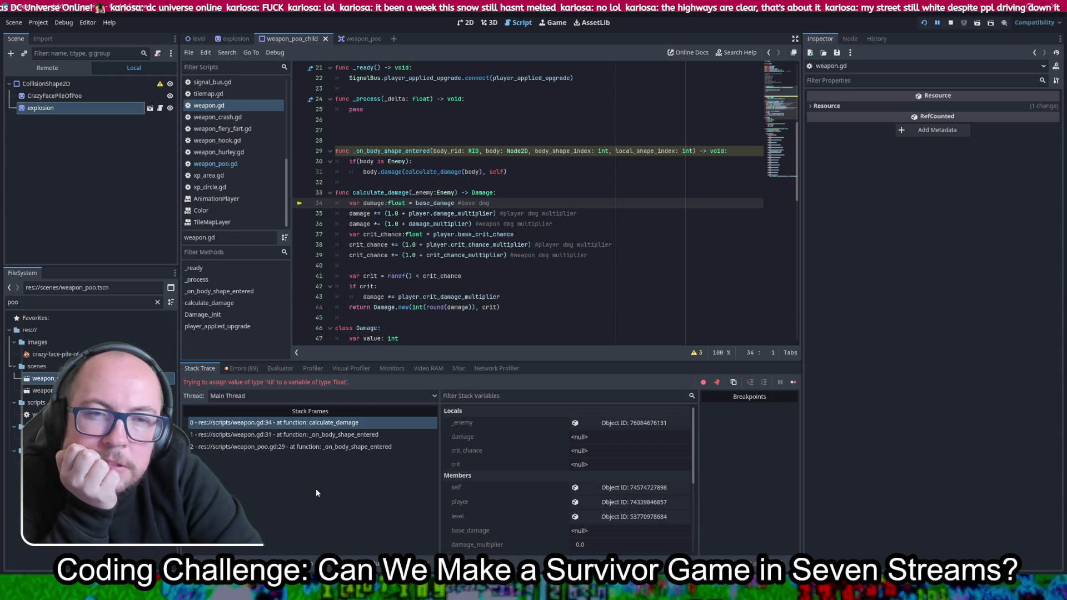
Trace the error through stack frames 0–2, then delete the blank lines after pass on line 25
click(324, 424)
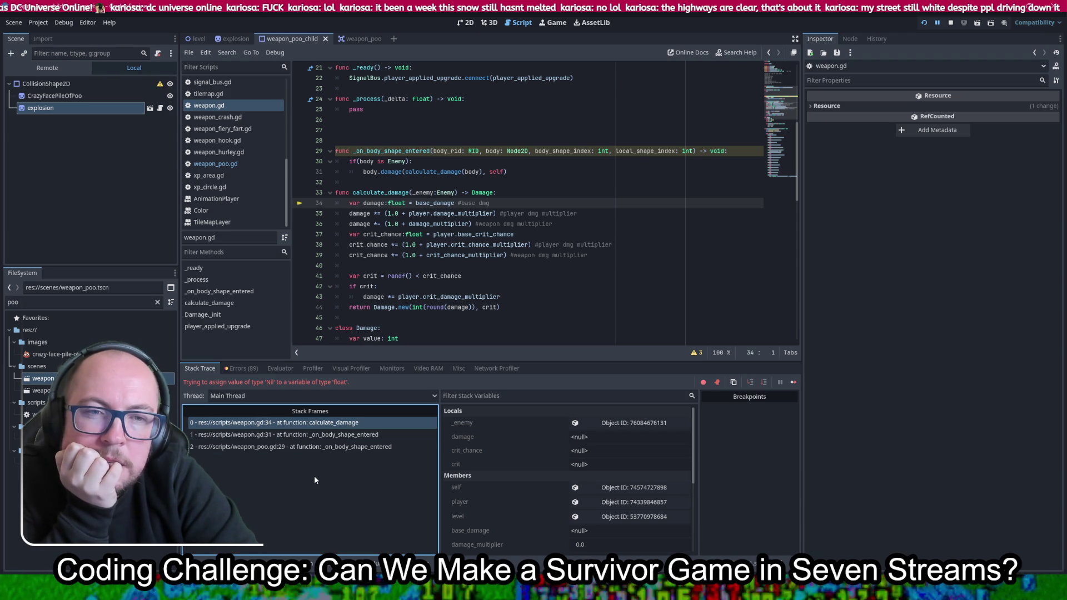
click(339, 435)
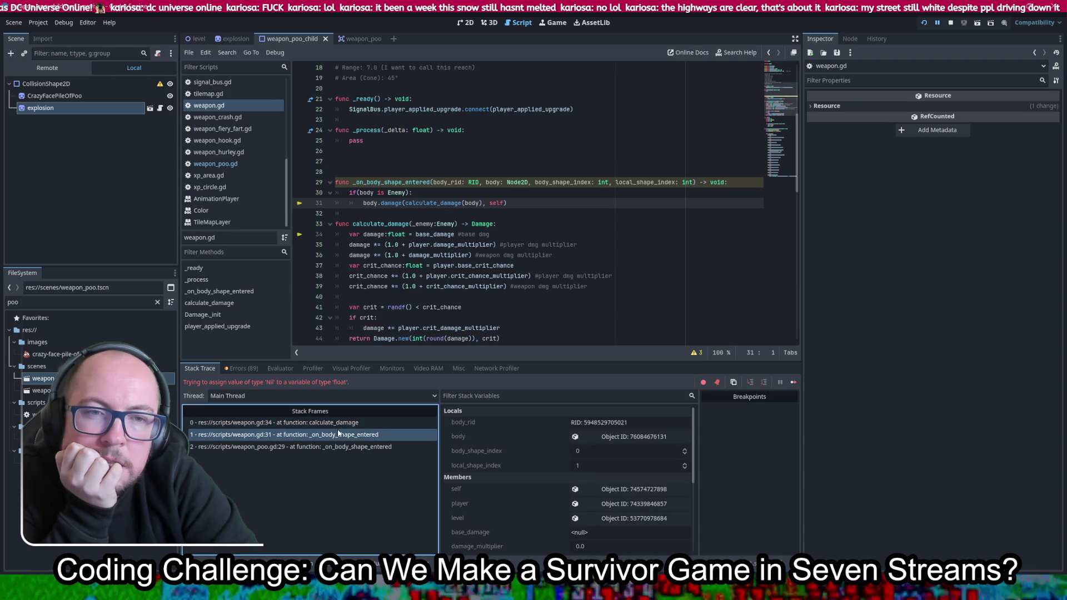
click(332, 446)
click(335, 434)
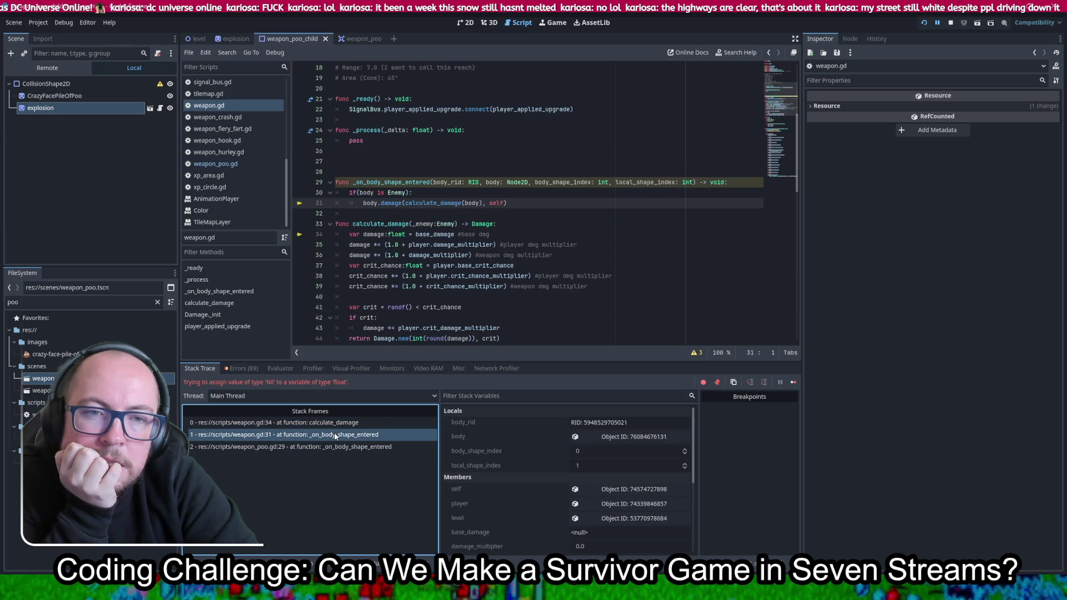
click(336, 423)
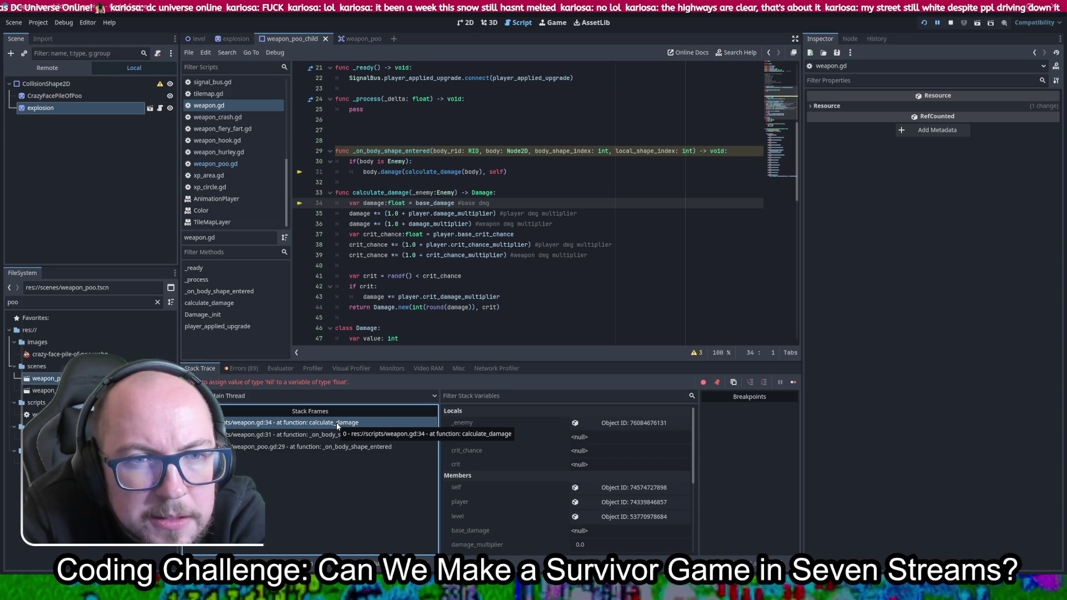
click(398, 108)
key(Delete)
key(Delete)
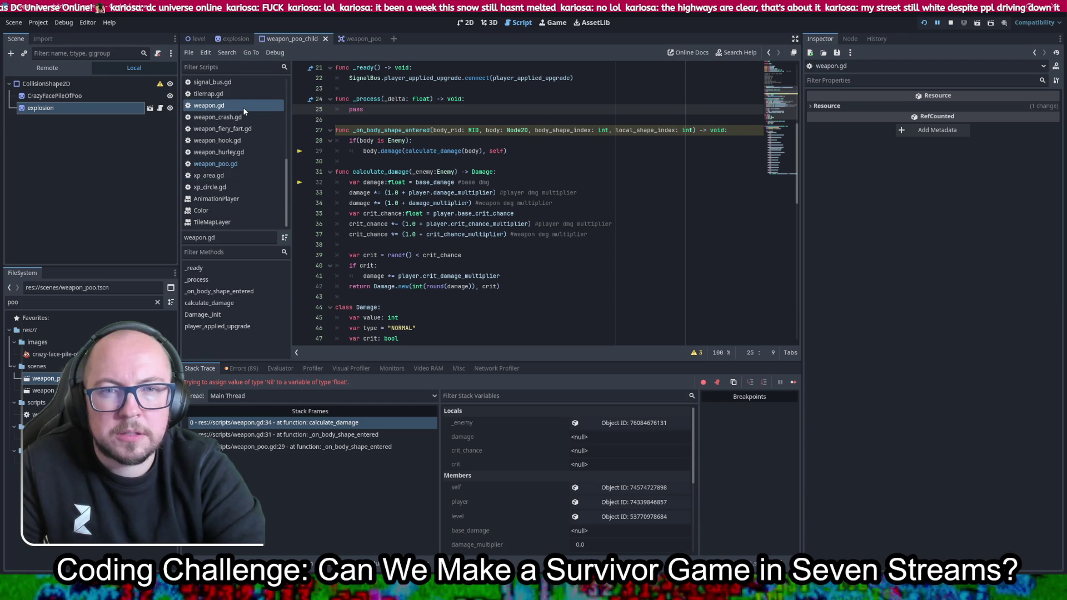
Review weapon_poo.gd, jump back to the crash line in weapon.gd, and run the game again
click(236, 164)
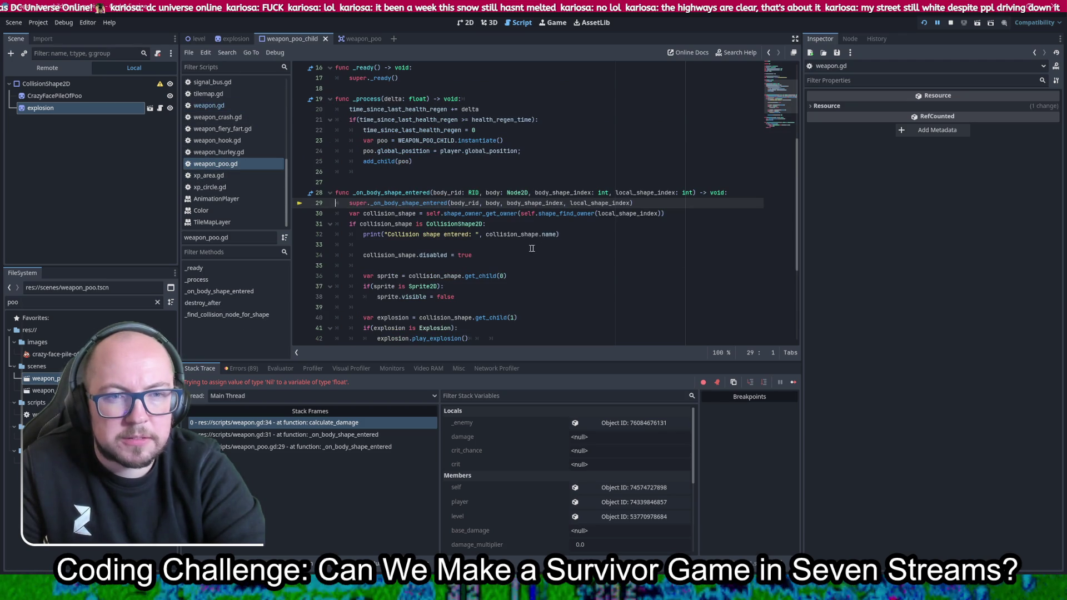
scroll(550, 247, down, 2)
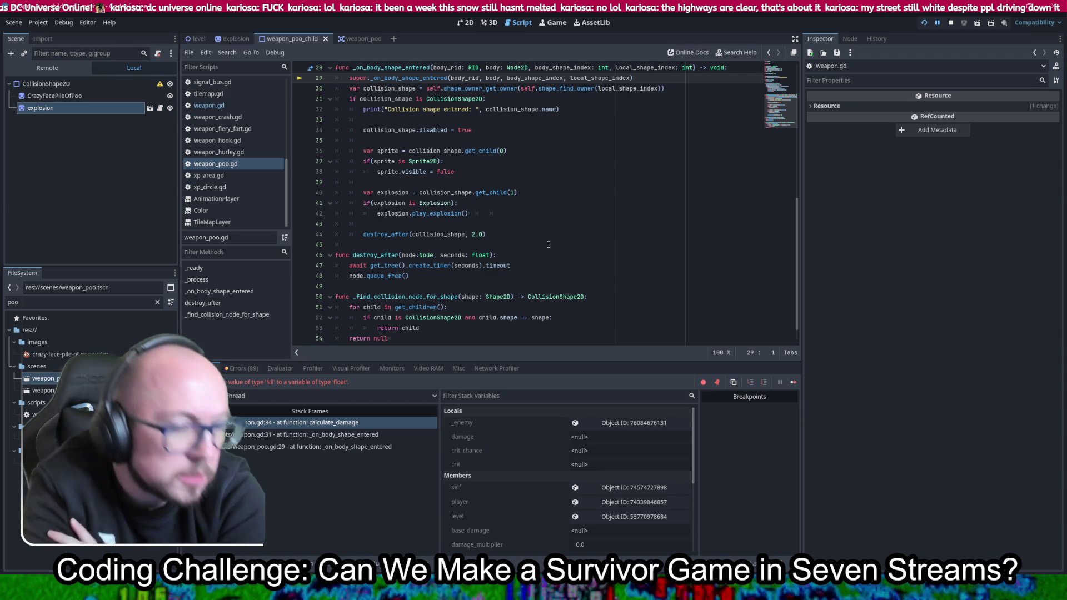
click(320, 422)
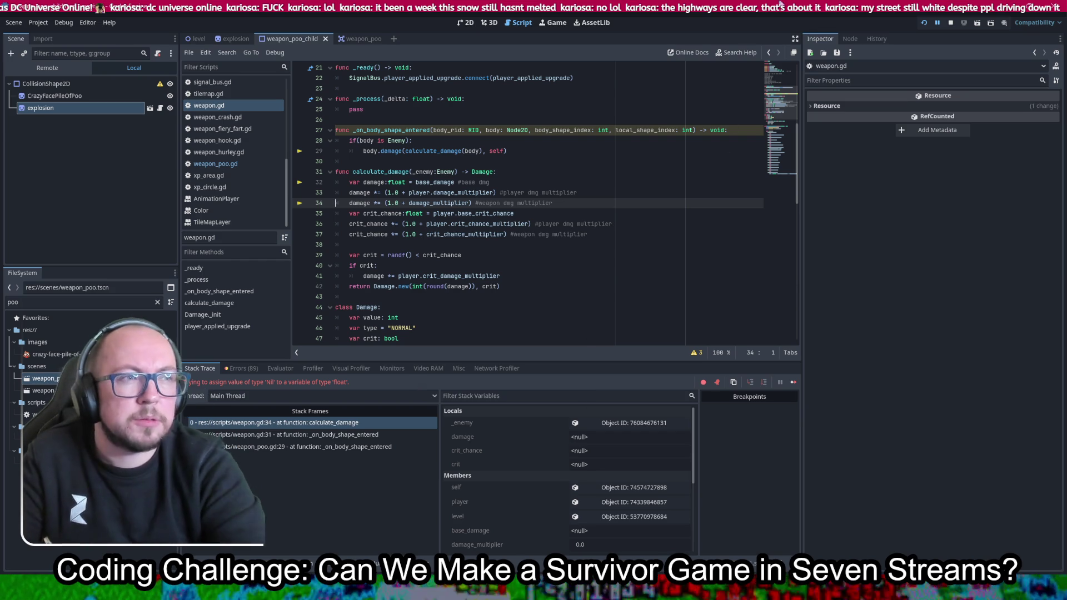
click(925, 23)
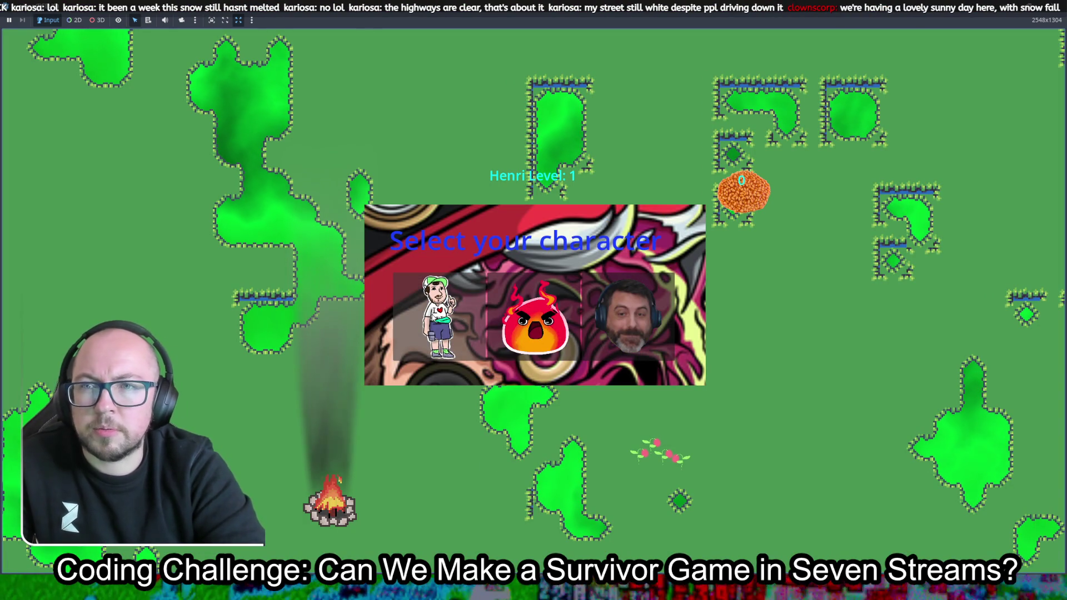
click(533, 322)
key(d)
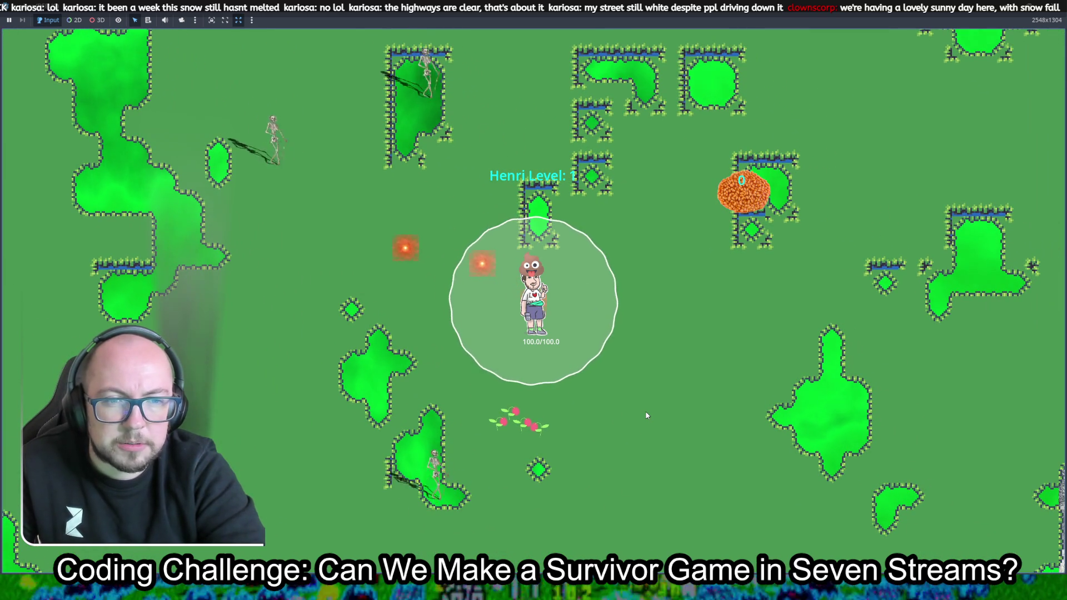
key(d)
key(s)
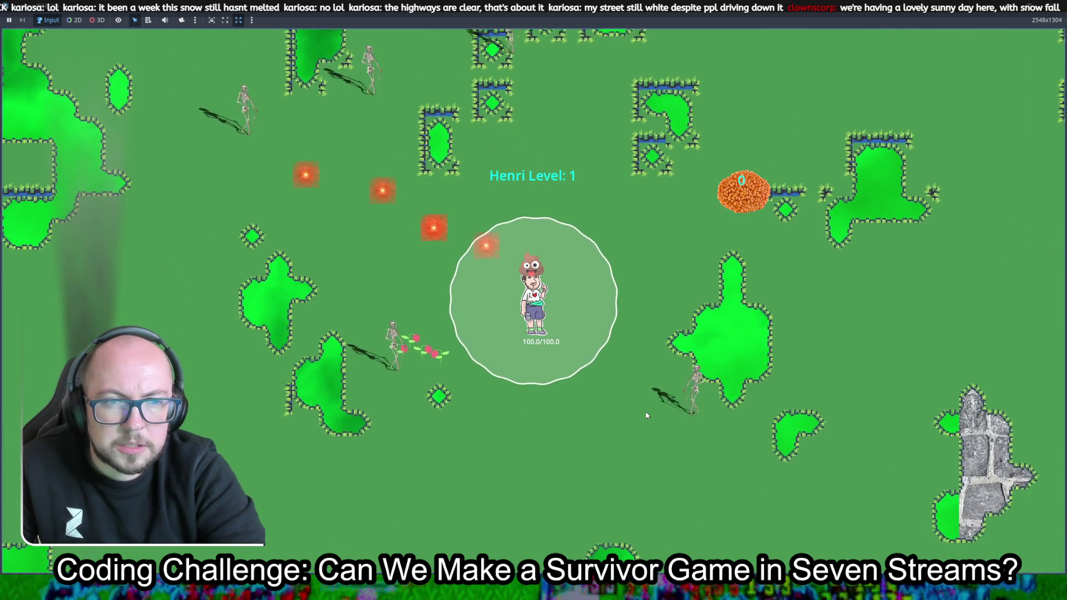
key(a)
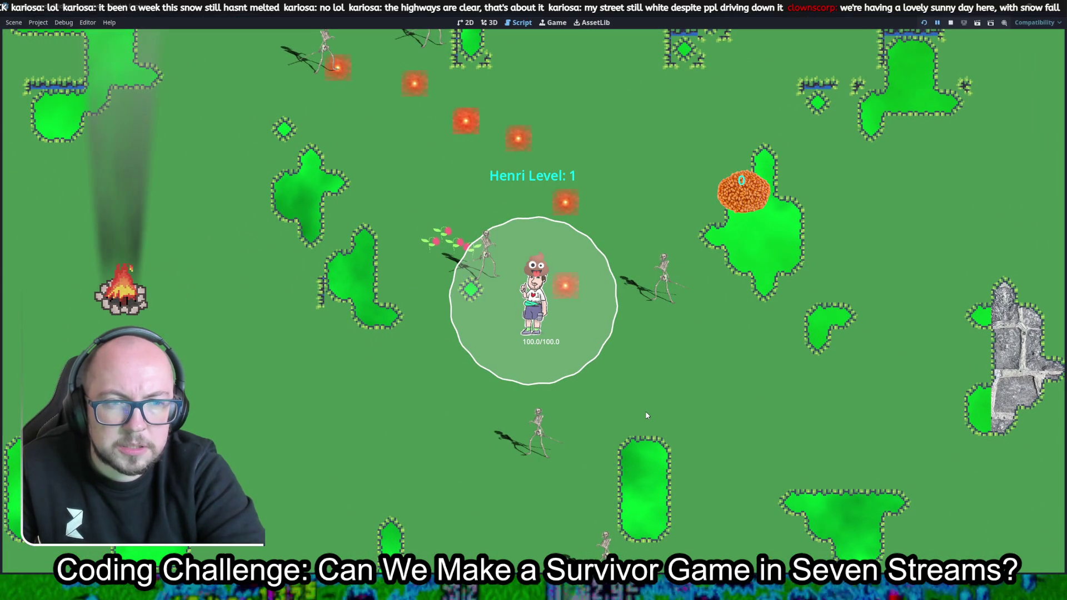
Walk the stack frames from weapon_poo.gd back to calculate_damage line 32 in weapon.gd
click(646, 415)
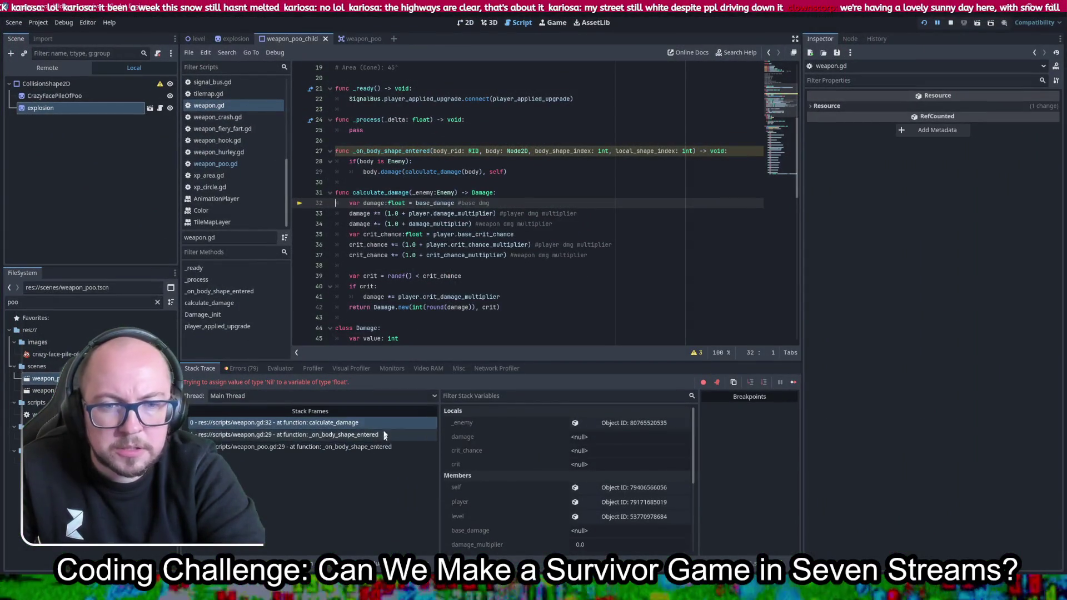
click(345, 435)
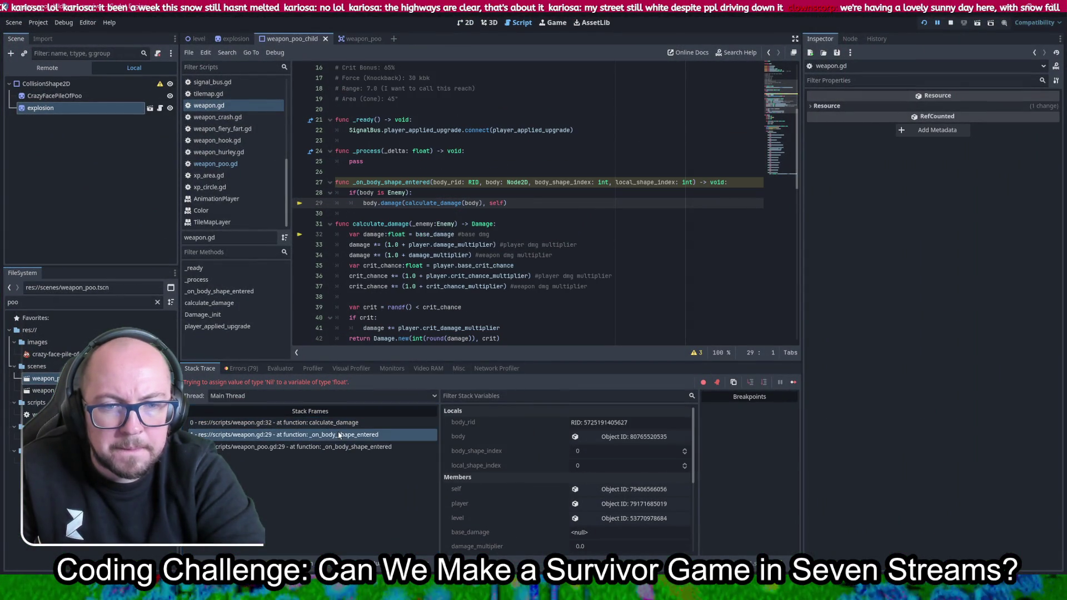
click(338, 448)
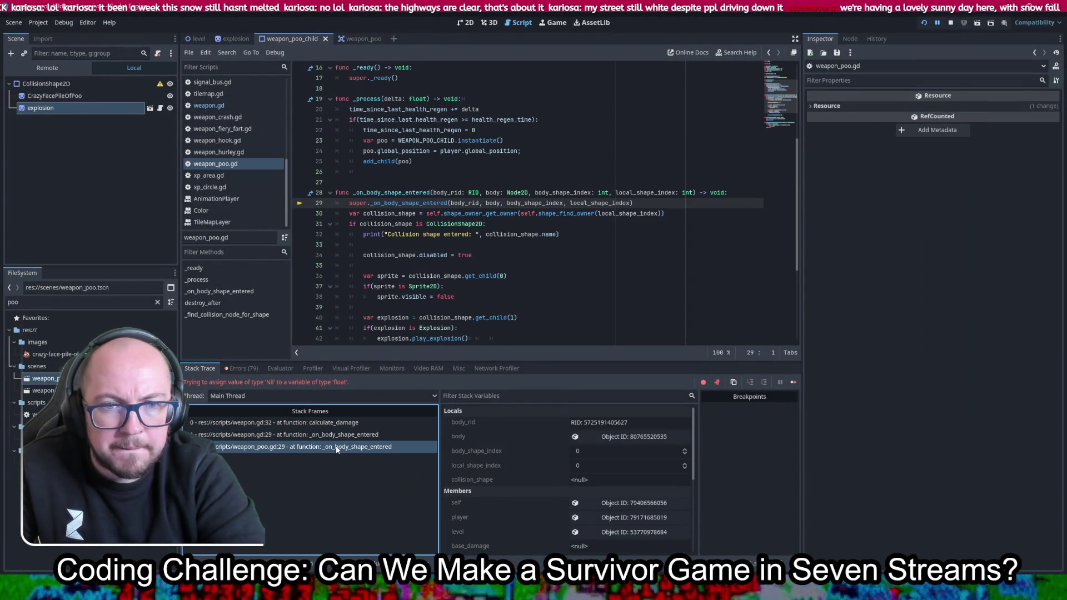
click(336, 447)
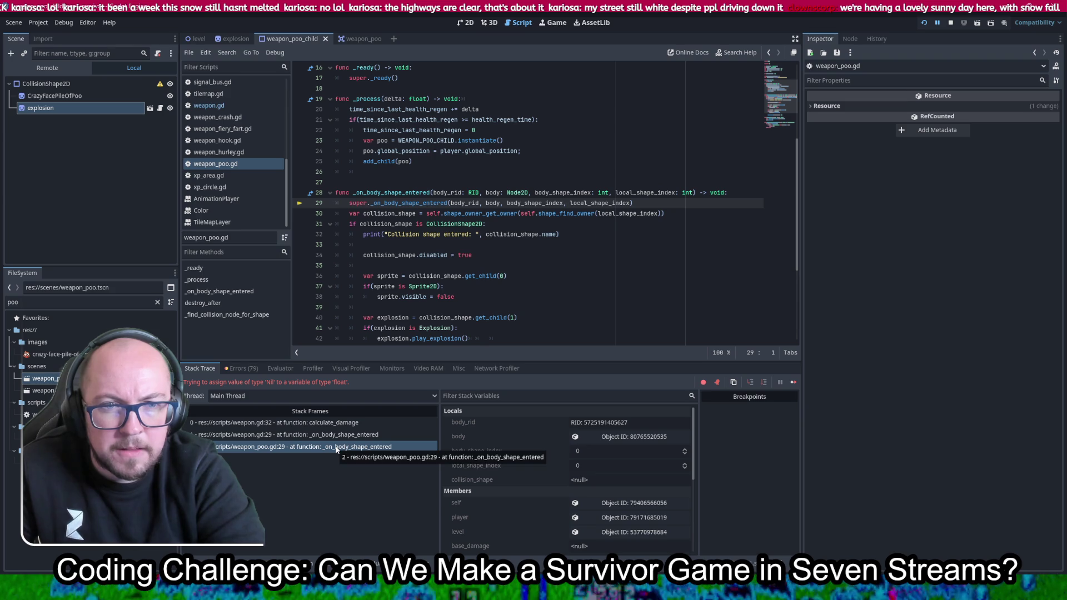
click(338, 436)
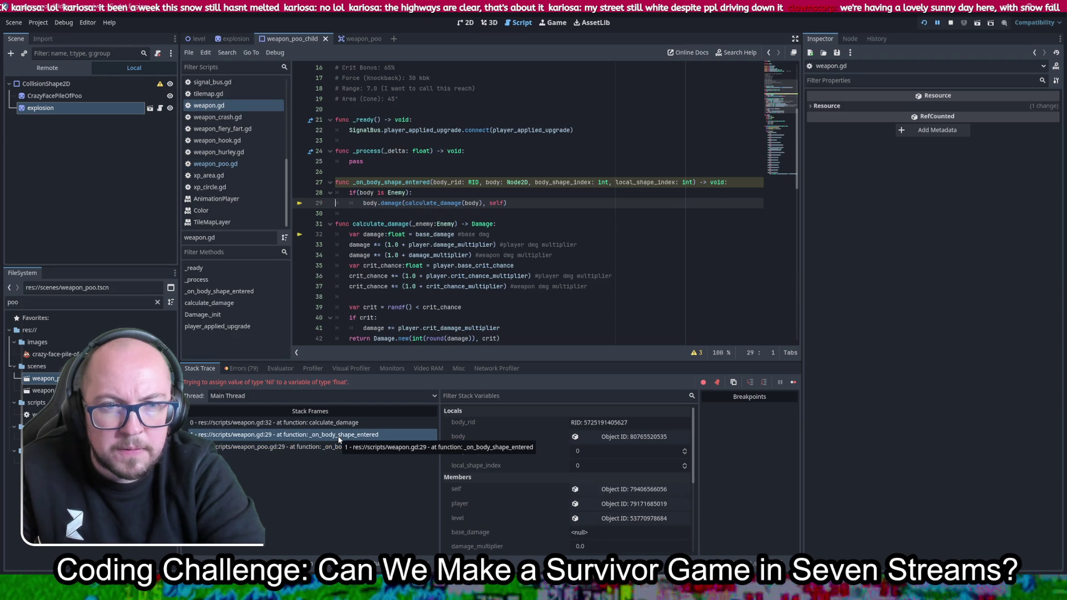
click(340, 423)
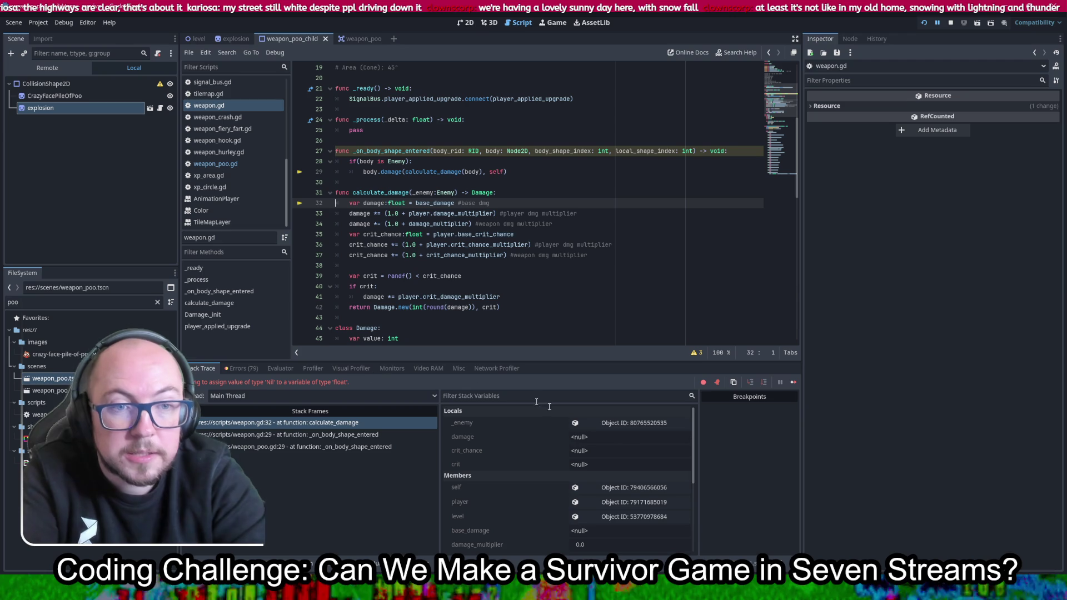
click(518, 191)
Add print("calculate_damage") and print("base_damage = " + str(base_damage)) to calculate_damage and save
key(Return)
key(Return)
key(Return)
key(Up)
text(print("c)
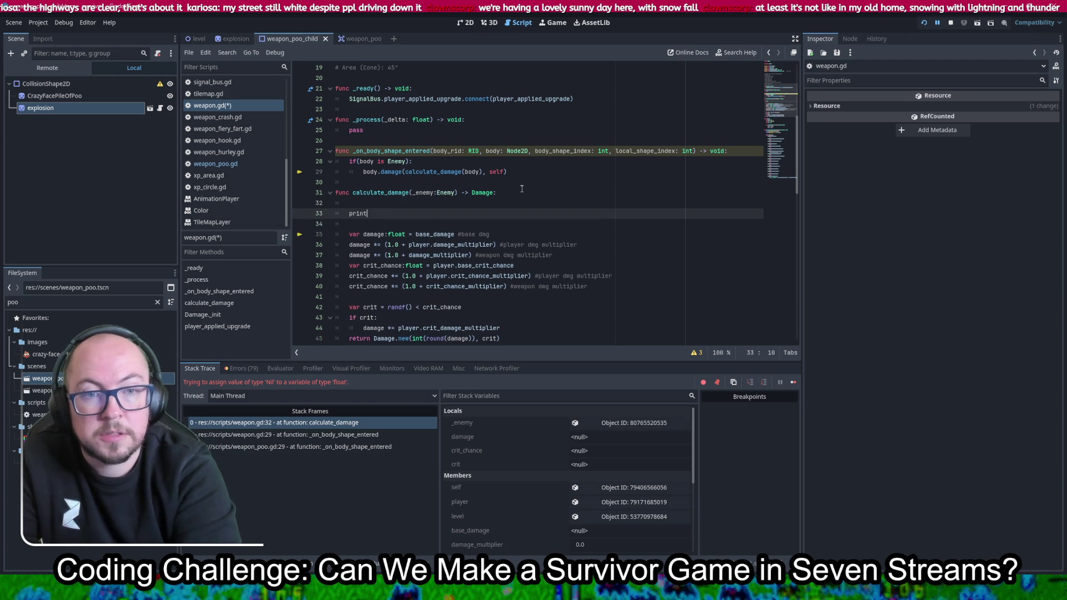
text(ual)
text(late_)
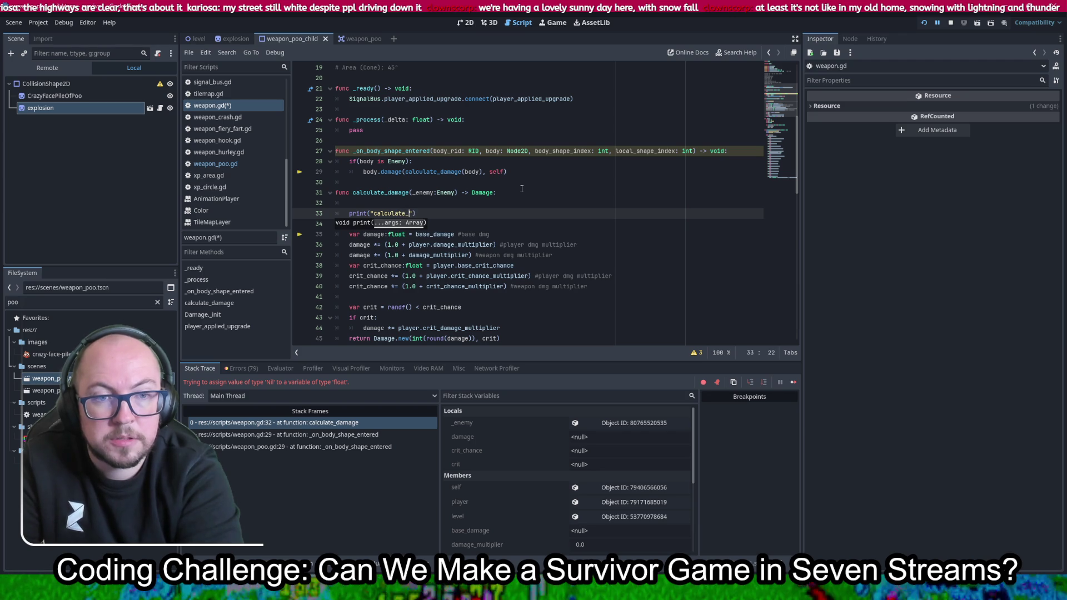
text(ge)
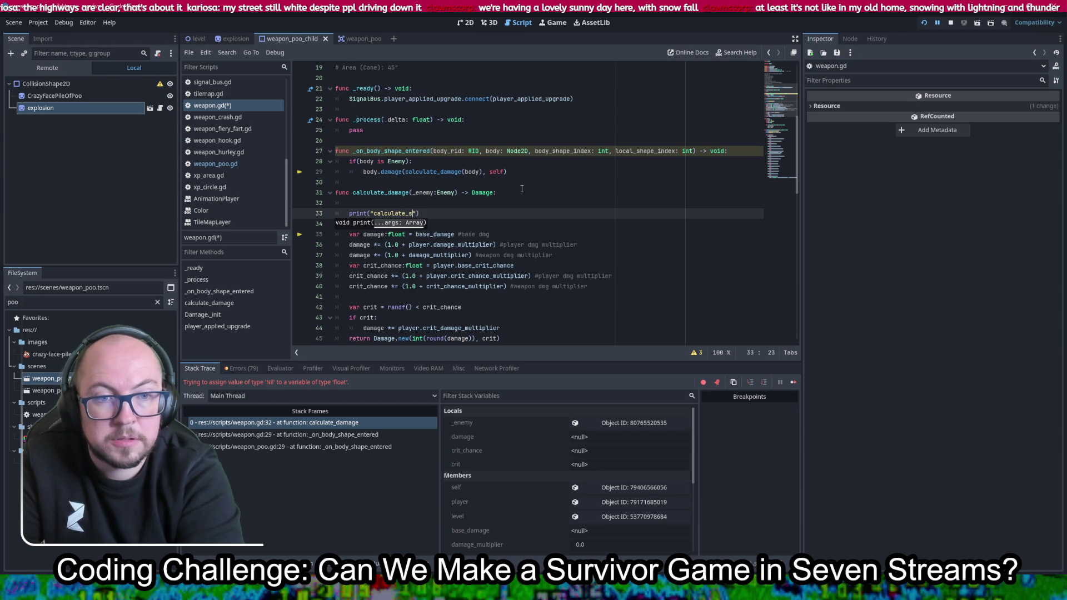
text(mage)
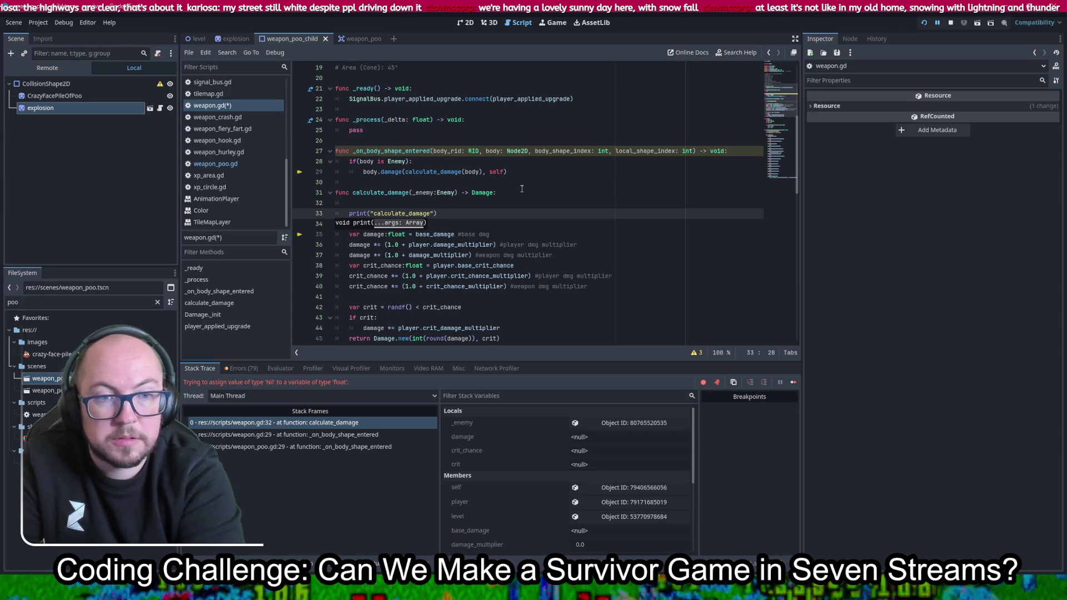
key(ctrl+s)
key(End)
key(Return)
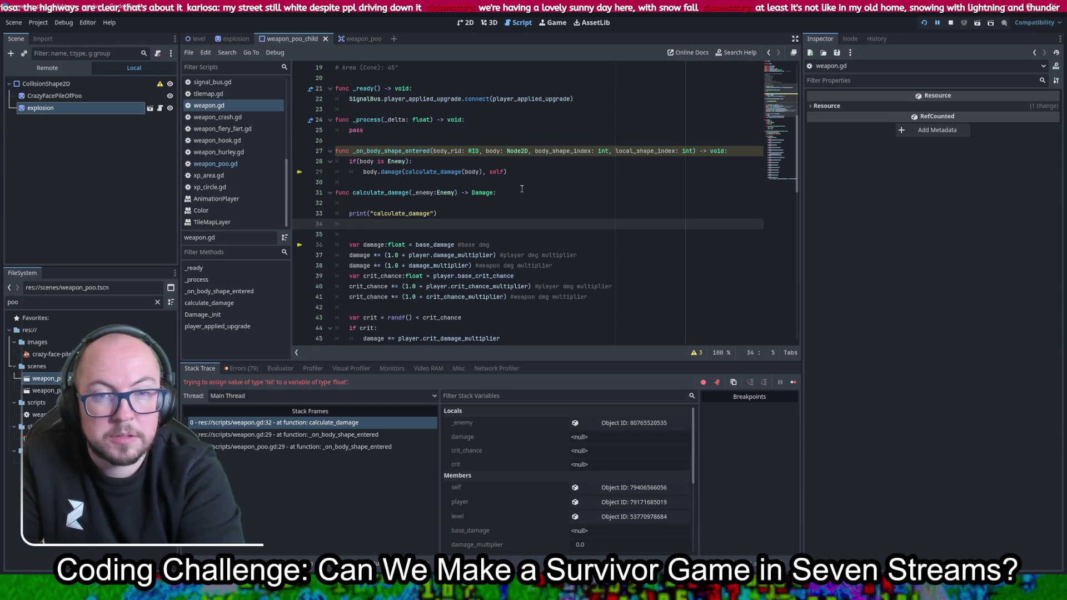
text(print)
key(Return)
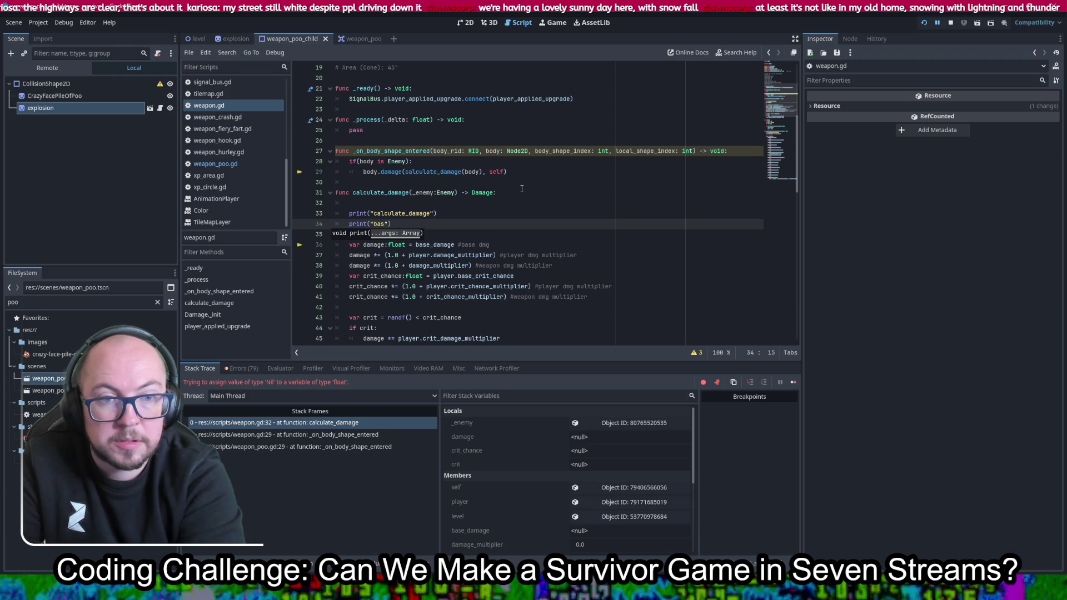
text(mage = " )
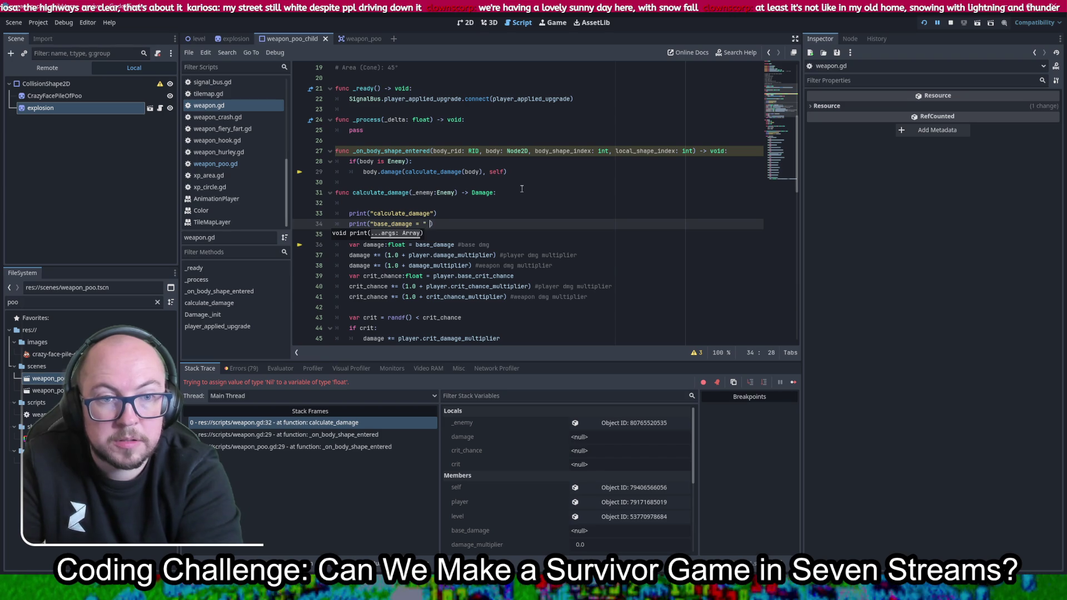
text(+ str(base)
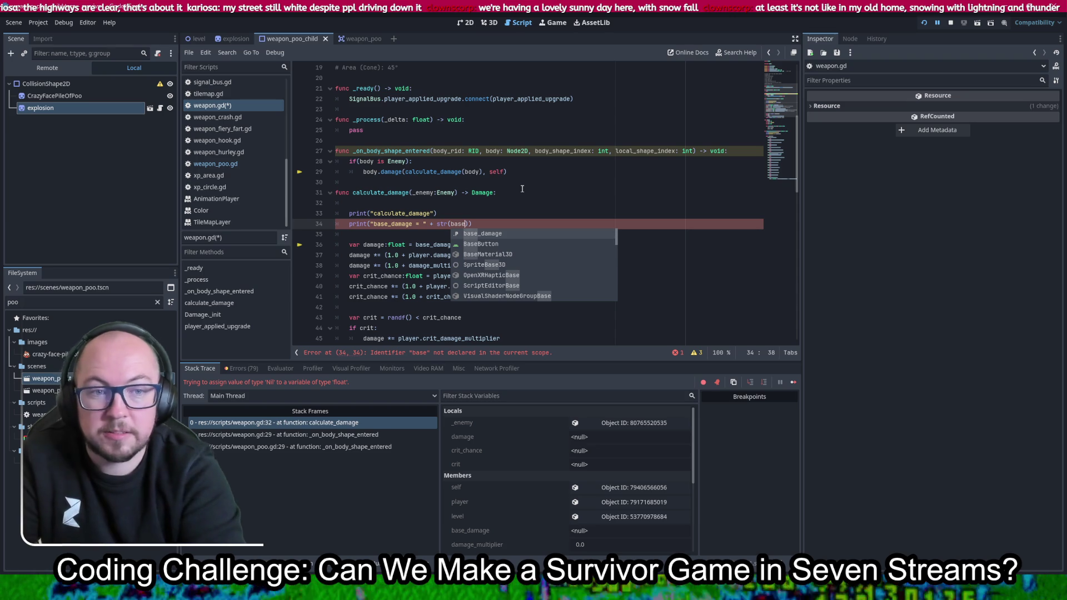
key(Return)
key(ctrl+s)
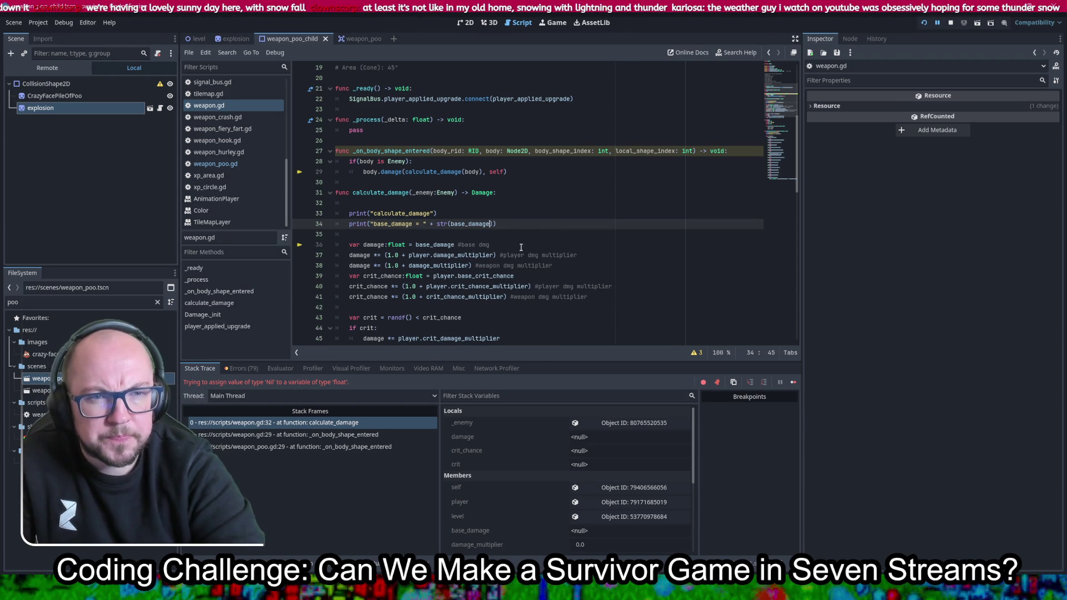
Jump to base_damage's declaration, search weapon_poo.gd for 'base', then relaunch the game
ctrl+click(467, 224)
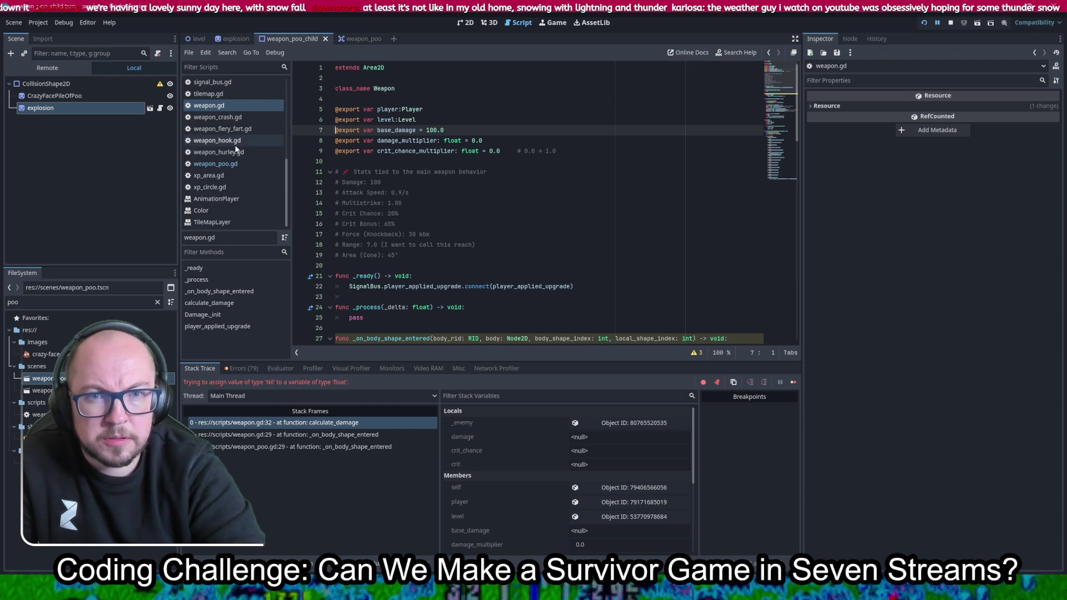
click(215, 164)
scroll(580, 228, up, 5)
click(585, 163)
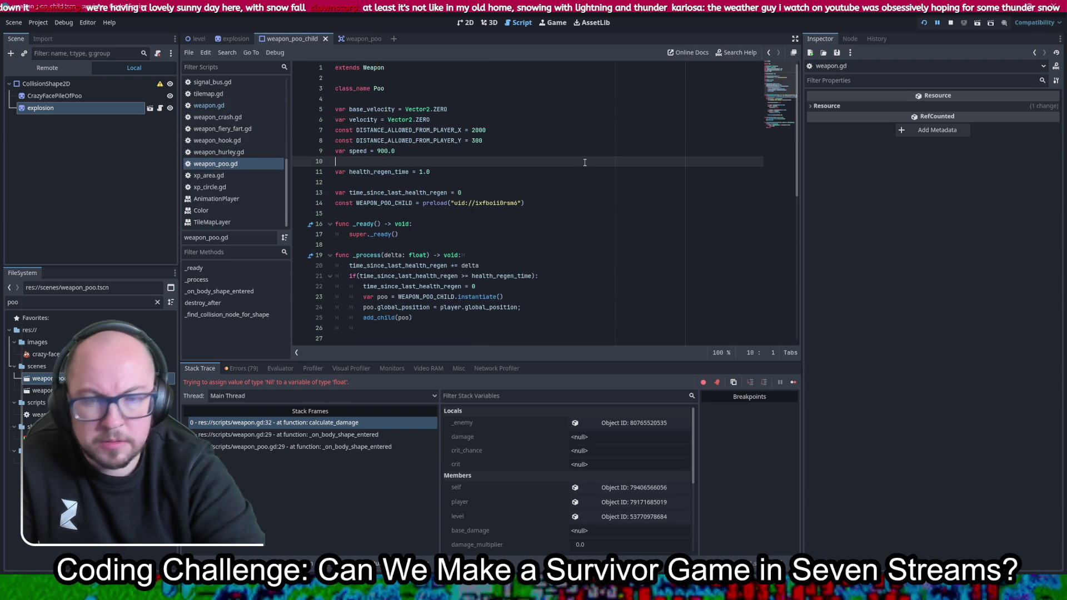
key(ctrl+f)
text(base_)
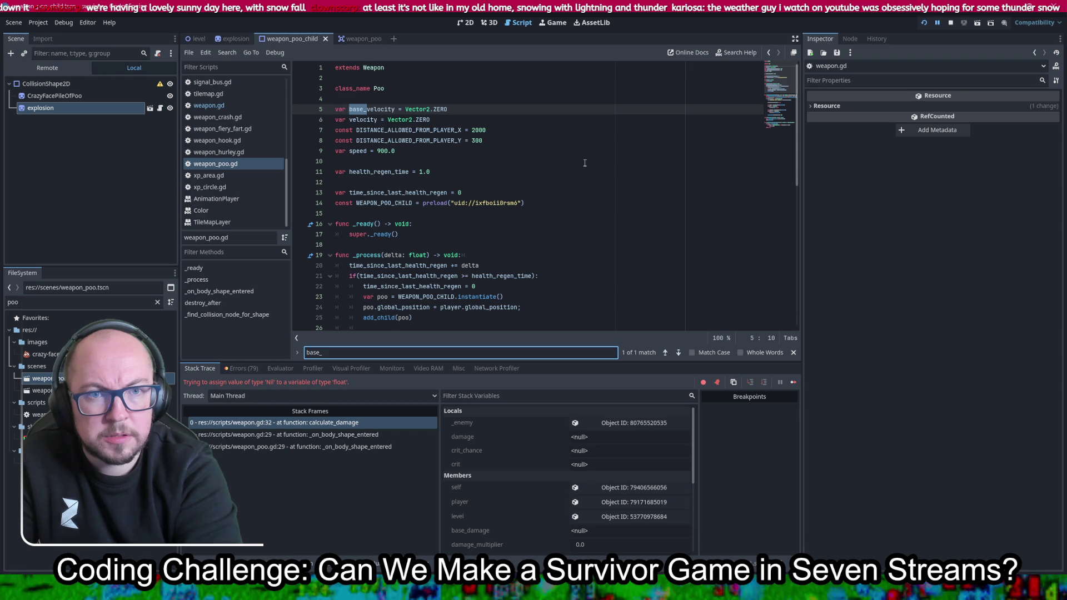
key(Escape)
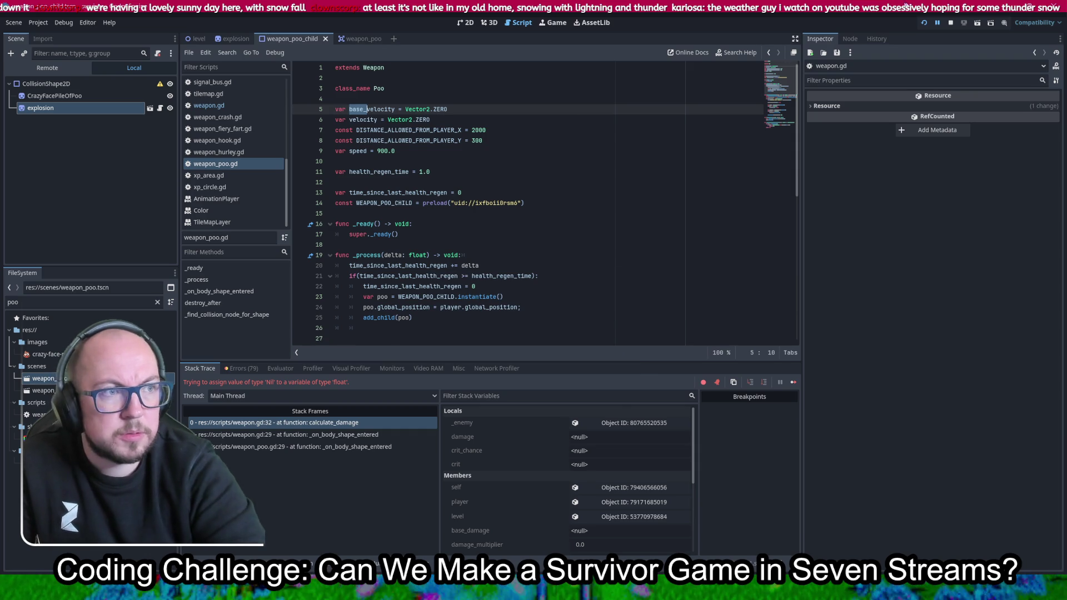
click(923, 28)
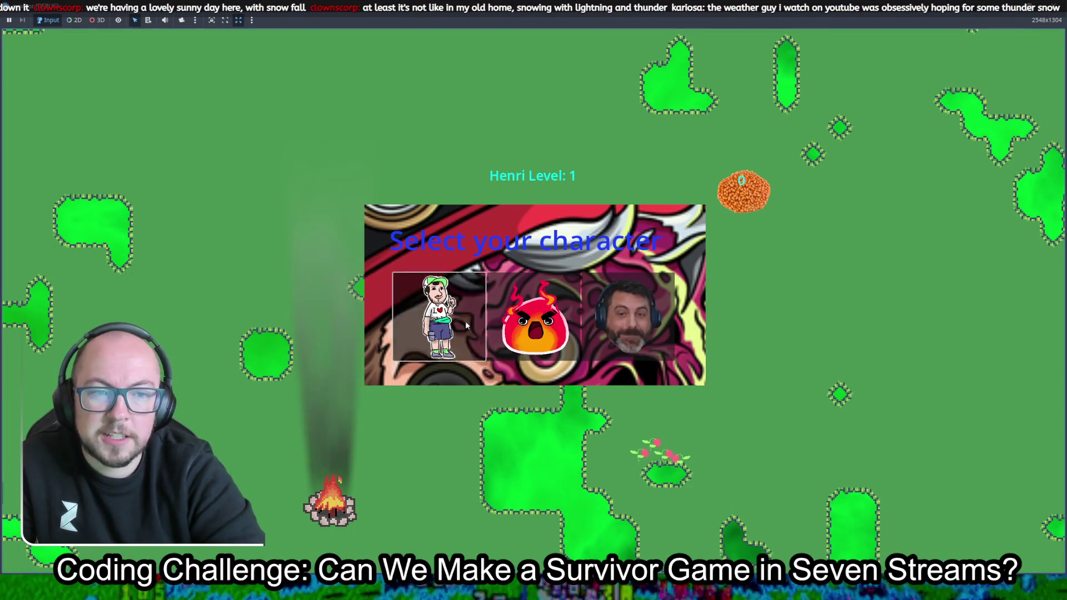
Play as Henri, walking up, down and right until it crashes, then stop the run
click(439, 316)
key(Up)
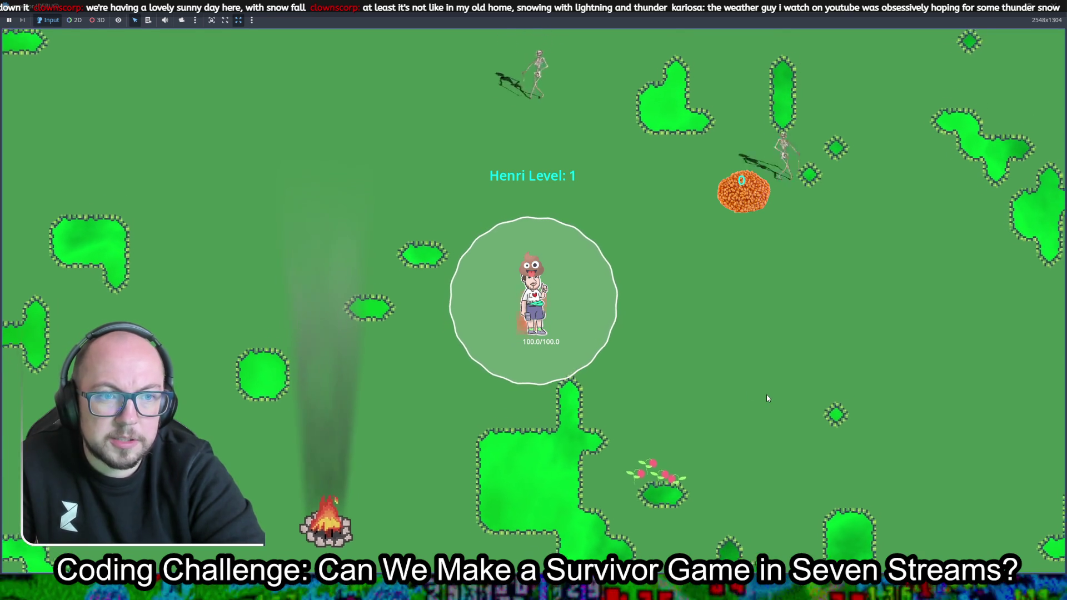
key(Down)
key(Right)
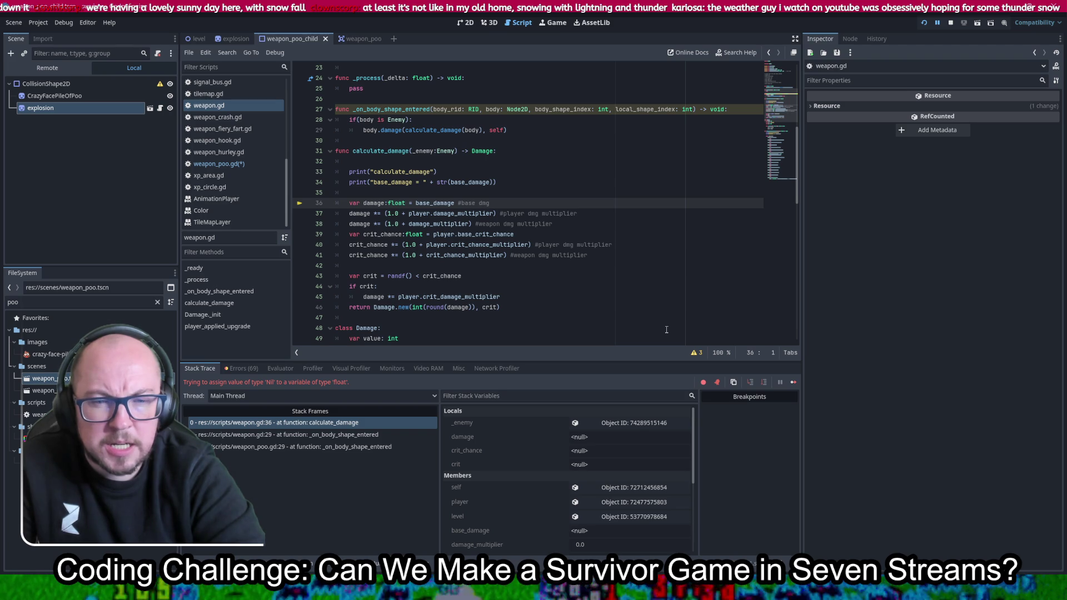
key(F8)
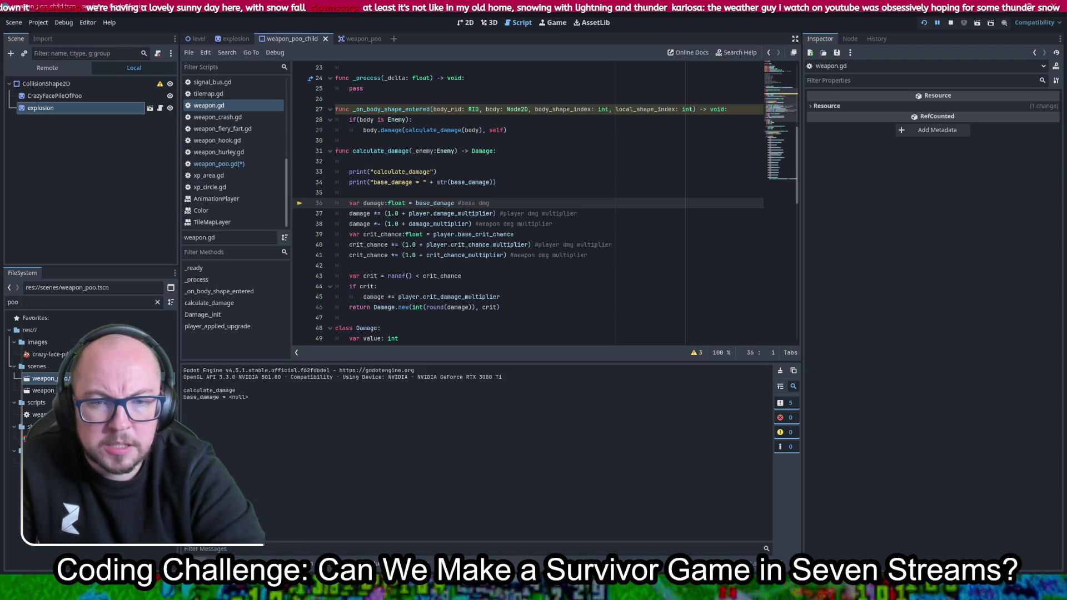
Duplicate the base_damage print as print("self = " + str(self)), save, and relaunch the game
click(500, 184)
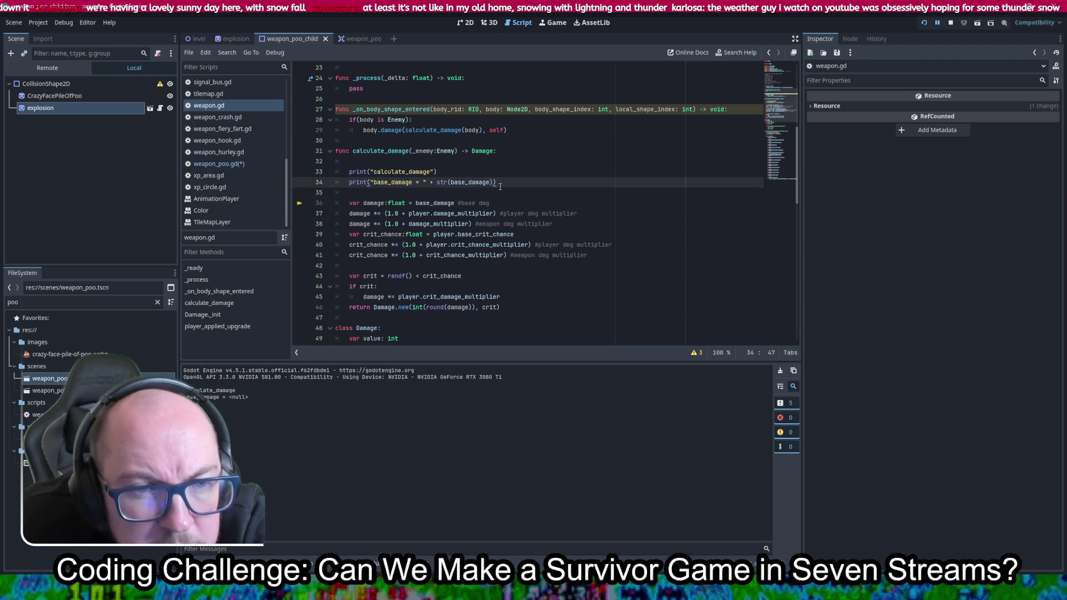
drag(496, 182, 519, 170)
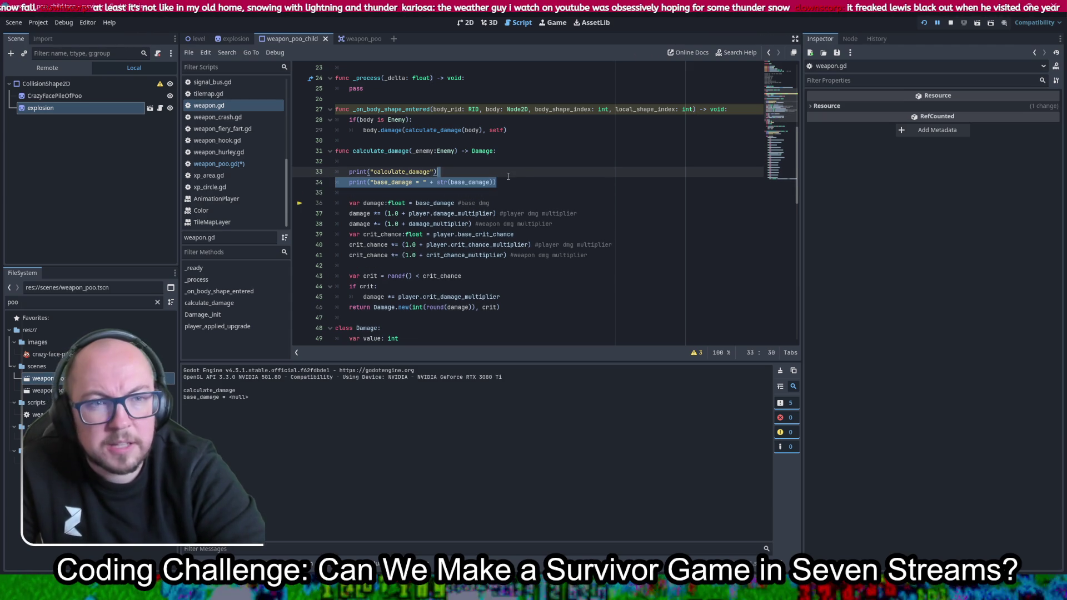
key(ctrl+d)
click(388, 183)
double_click(388, 183)
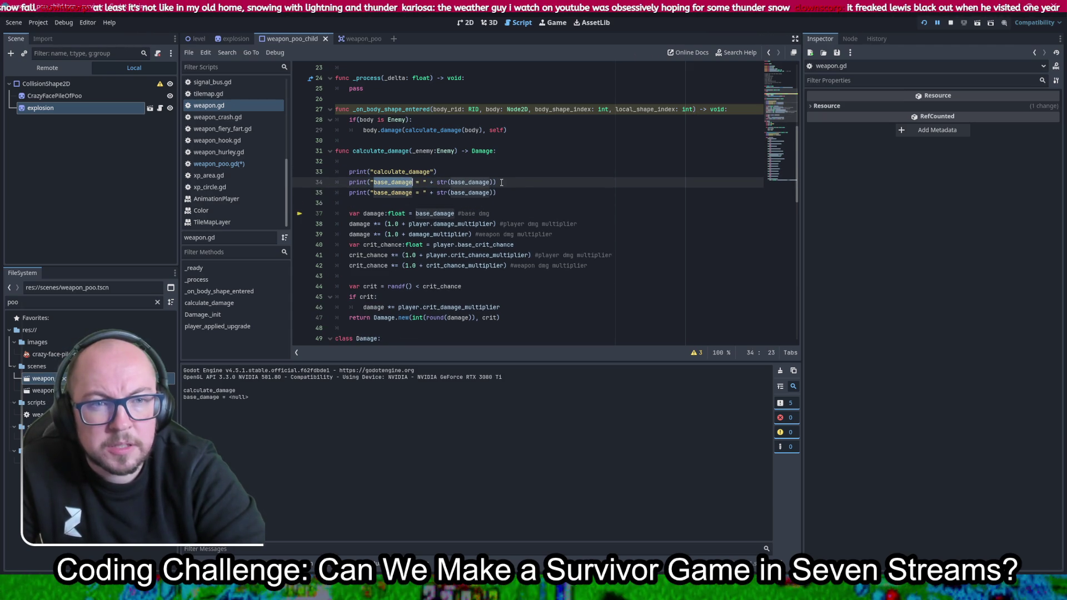
text(seld)
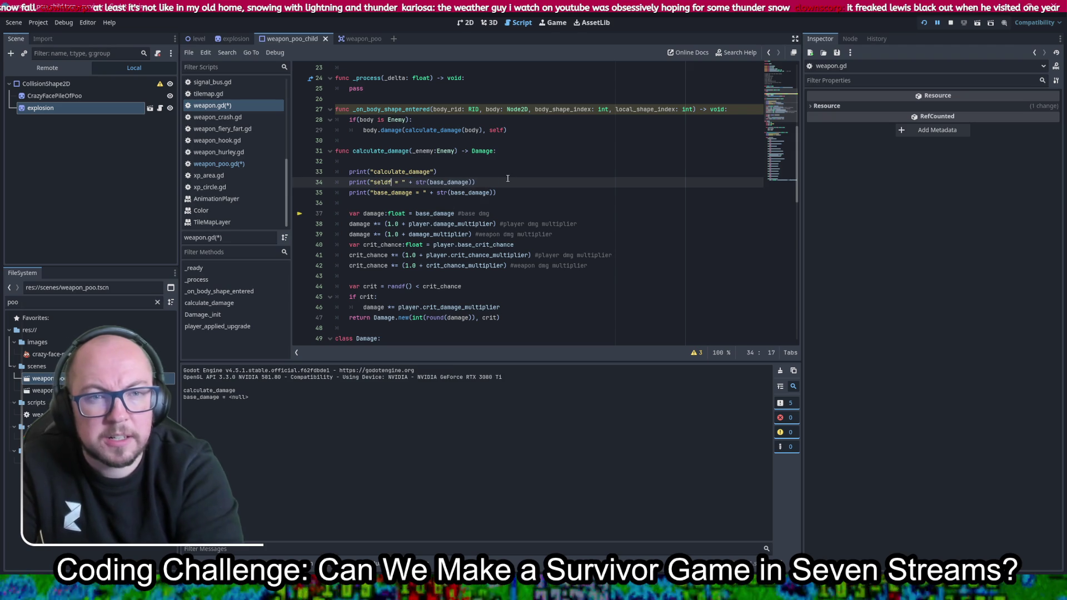
text(f)
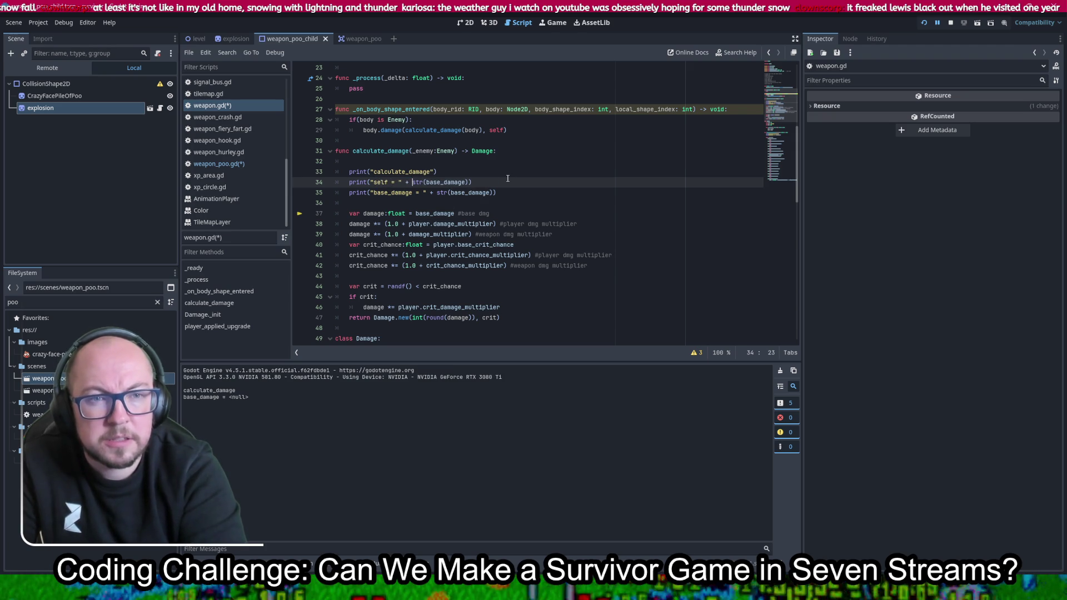
key(Right)
key(Right)
key(Delete)
key(Delete)
key(Delete)
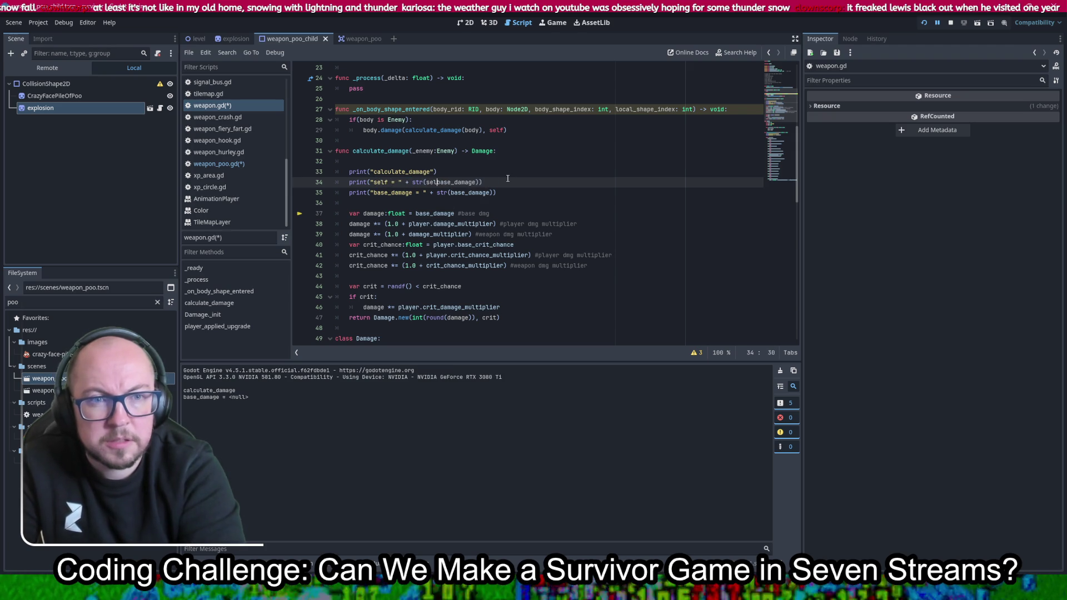
text(self)
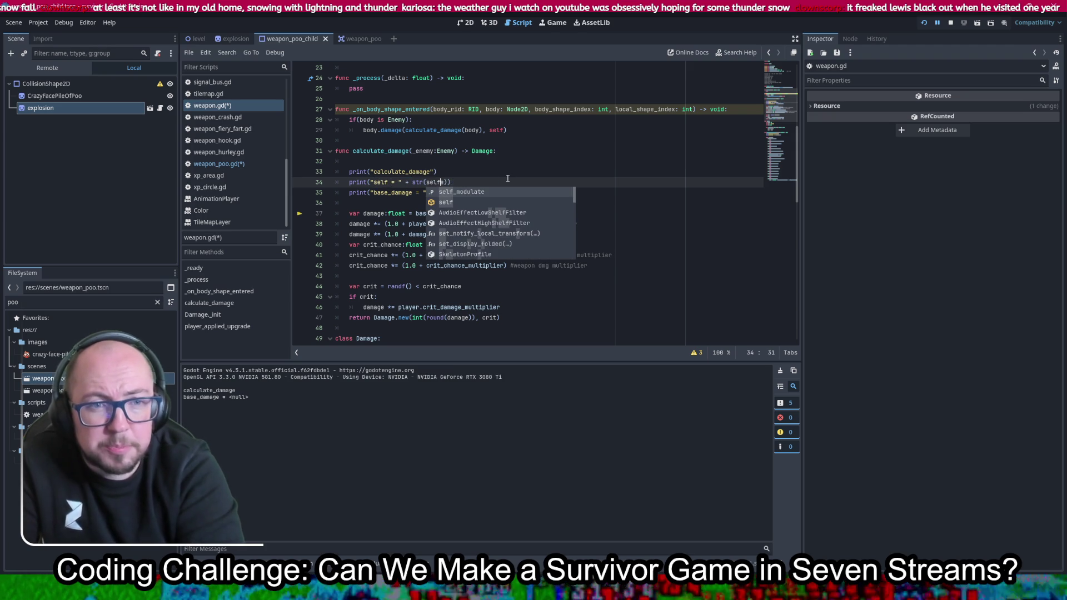
key(Delete)
key(ctrl+s)
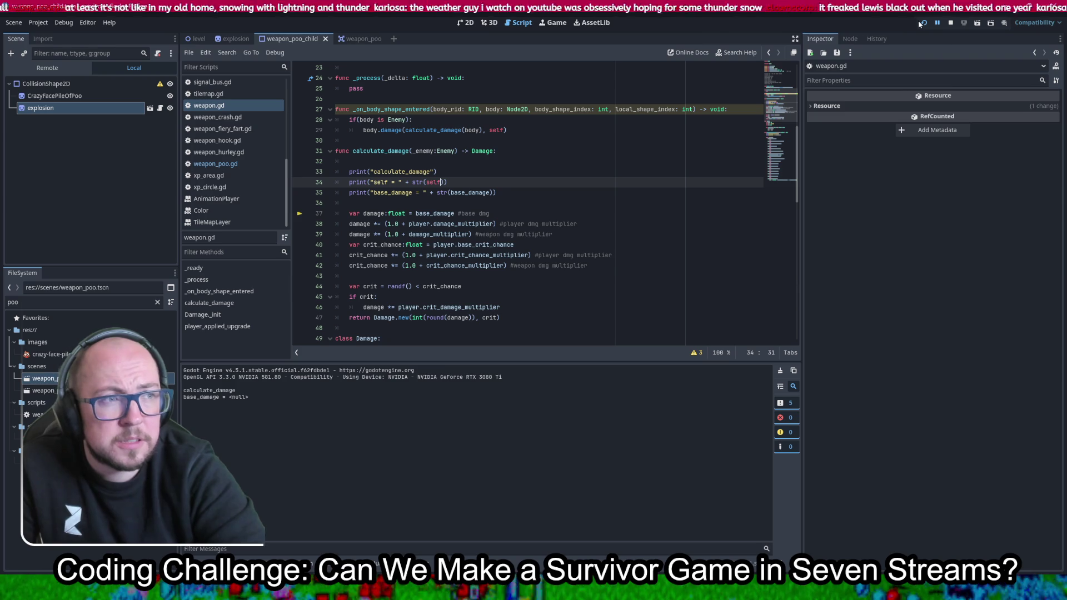
click(923, 23)
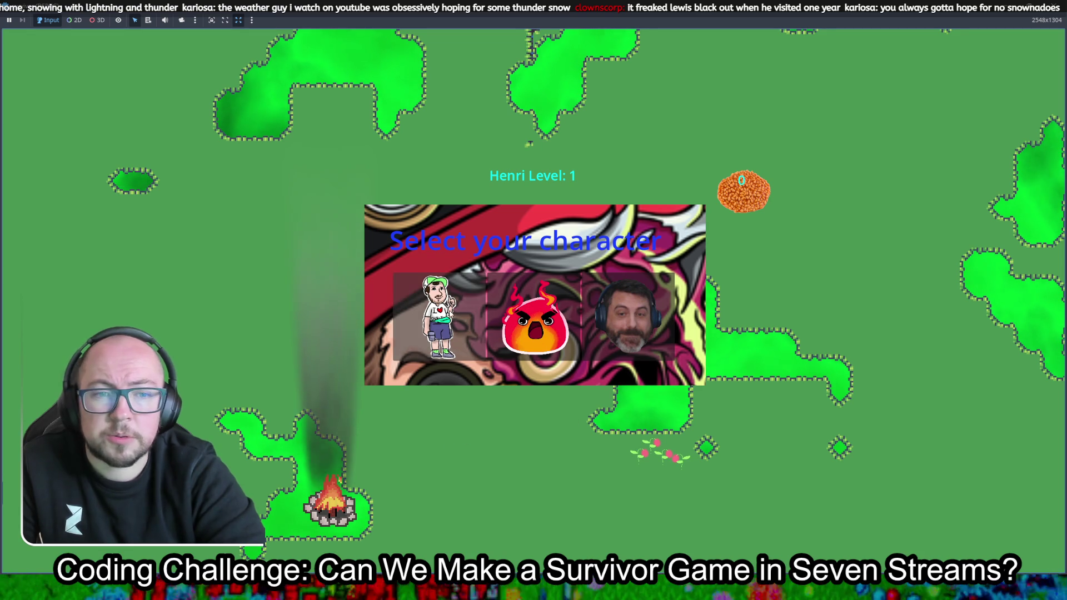
Pick Henri and walk around with WASD until the debugger halts on the Nil-to-float error
click(478, 350)
key(w)
key(a)
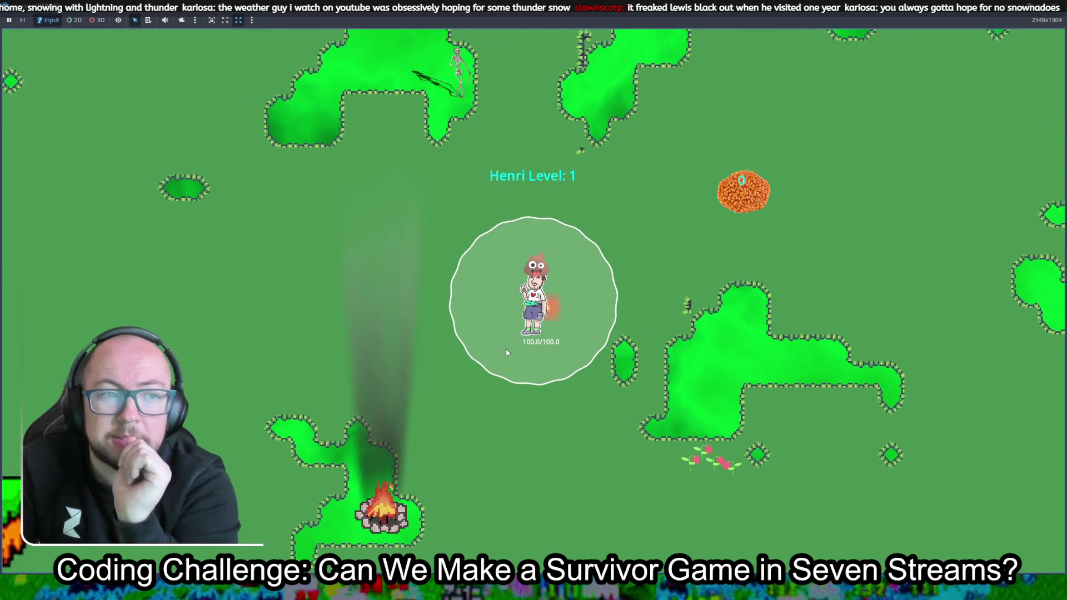
key(s)
key(d)
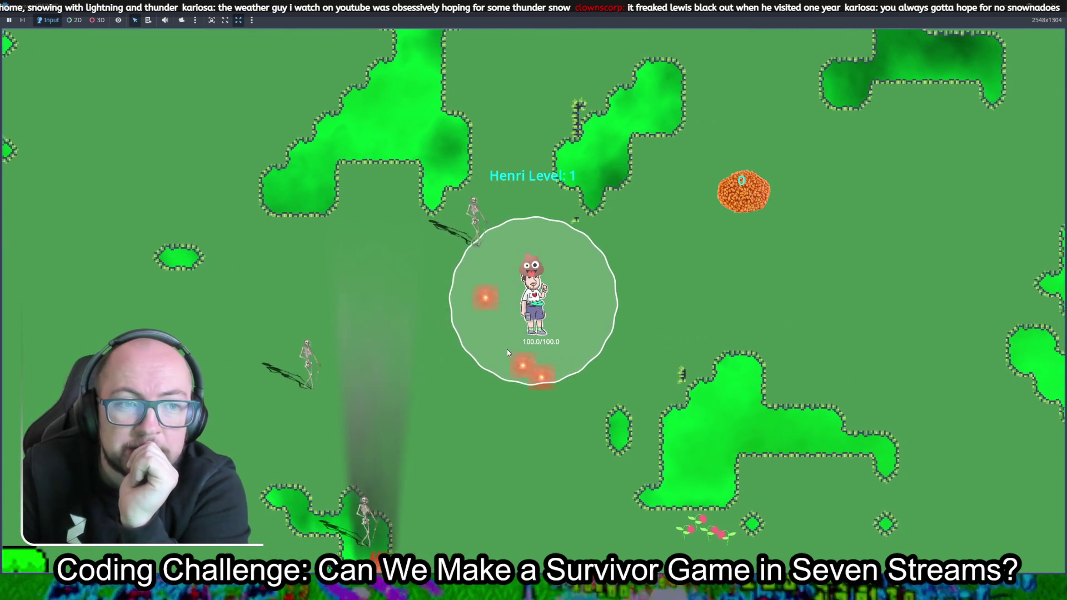
key(s)
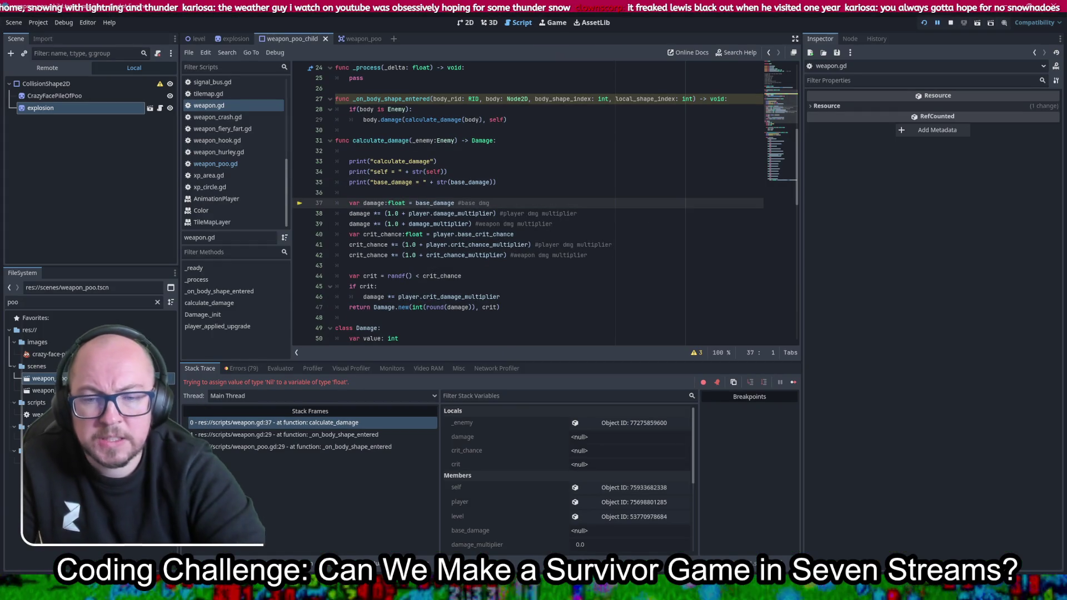
Show the Output log to read the self and base_damage prints, then place the caret on line 36
key(alt+o)
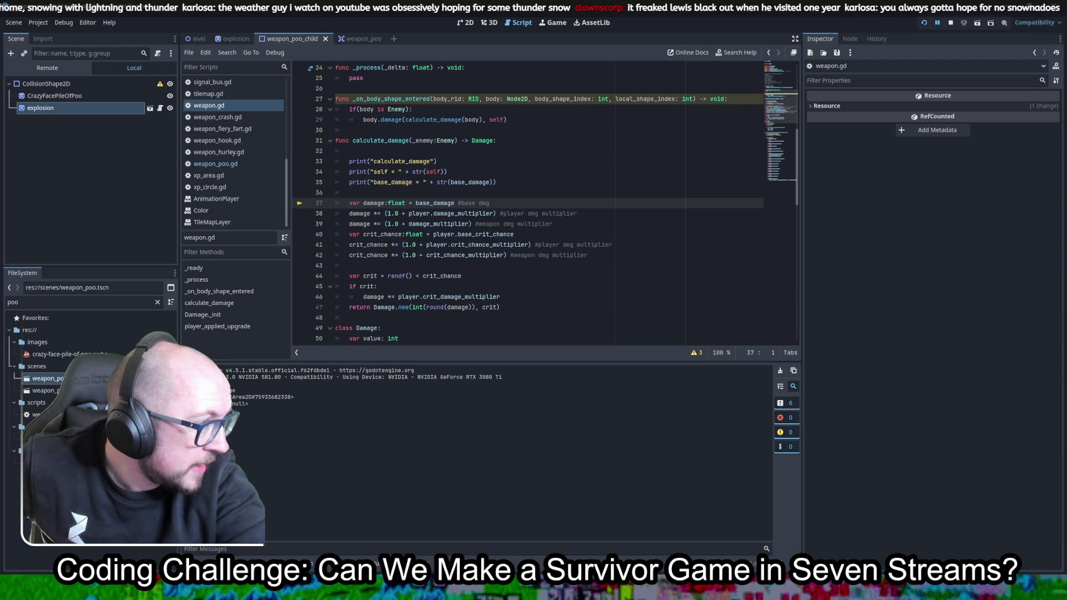
click(699, 196)
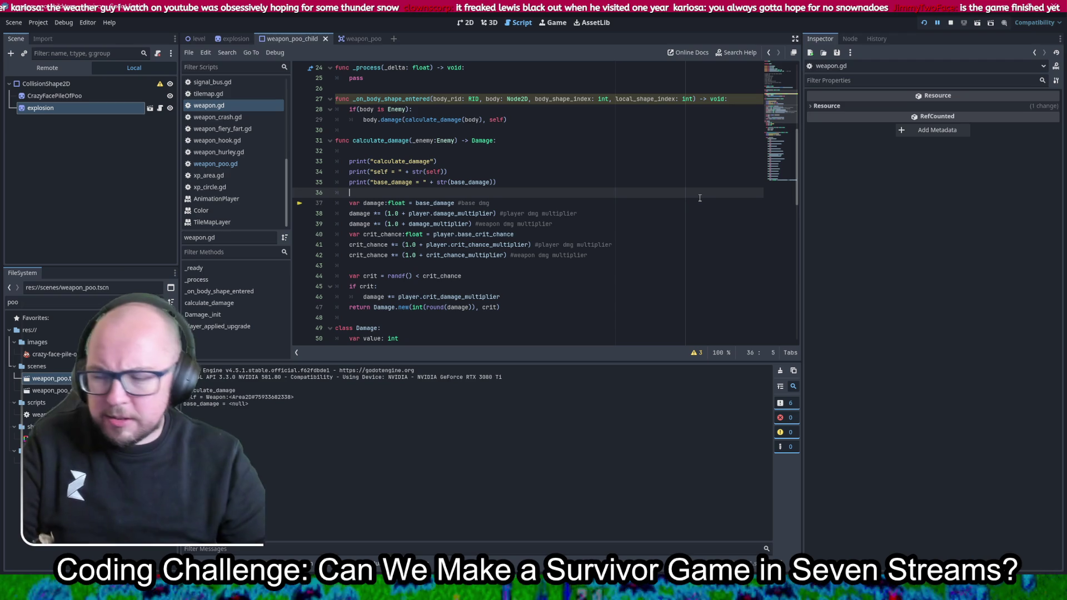
click(612, 164)
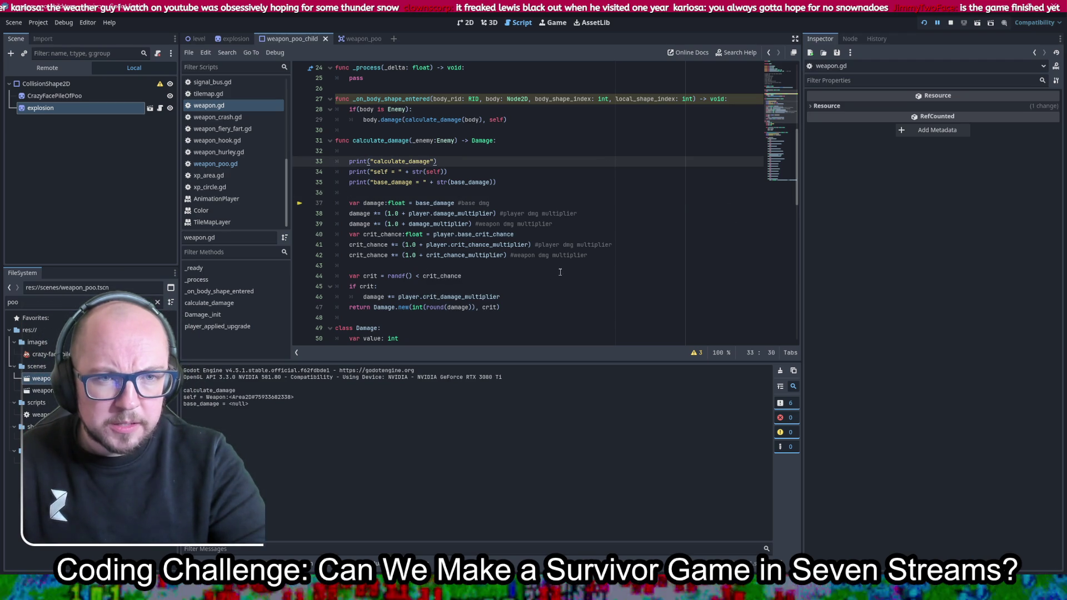
click(374, 109)
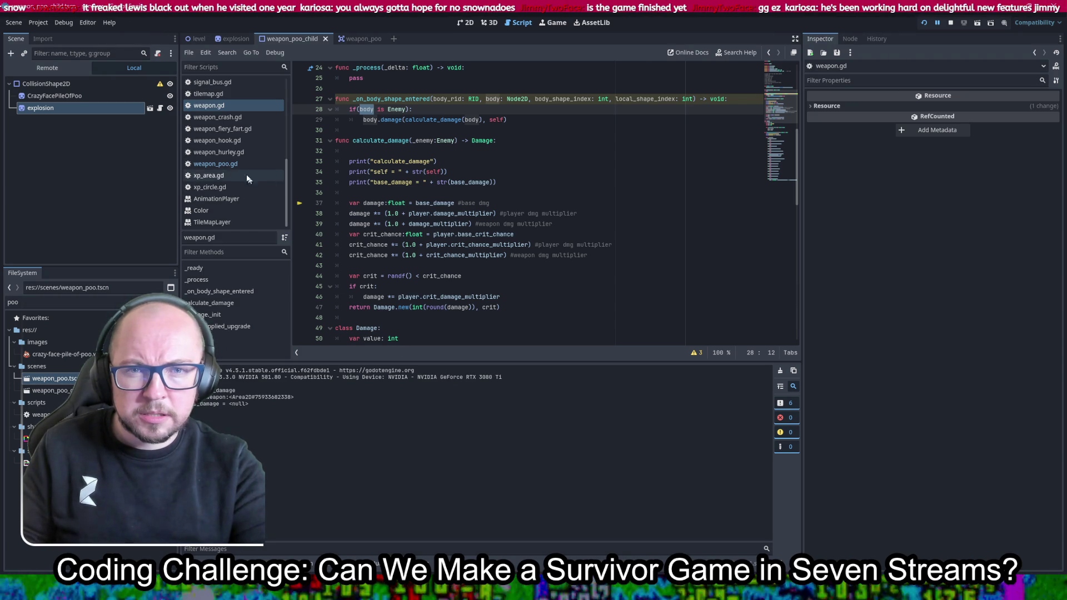
click(216, 163)
scroll(580, 234, down, 4)
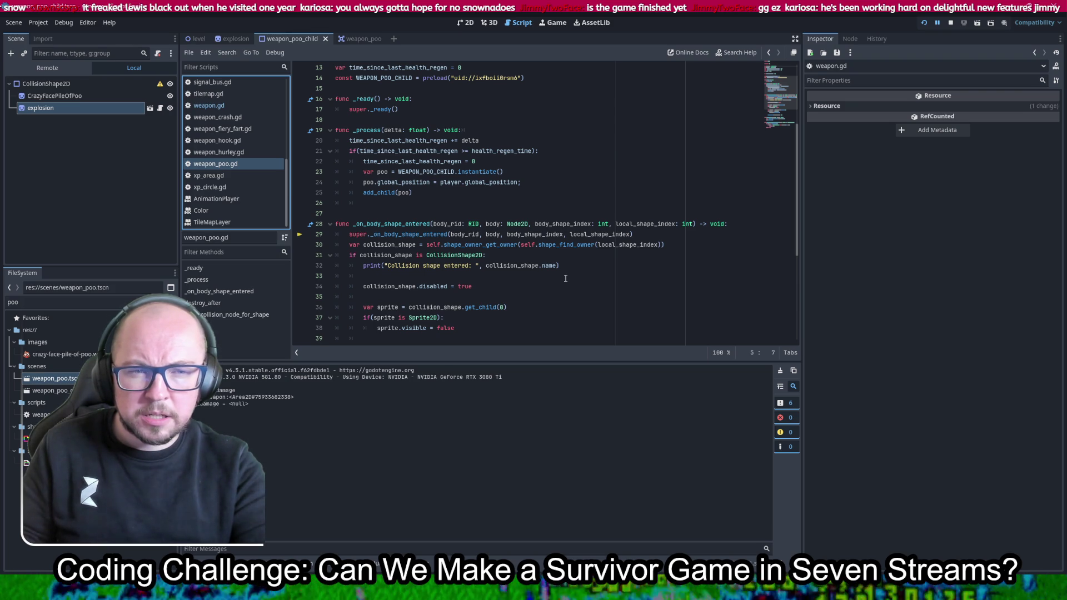
scroll(566, 279, down, 2)
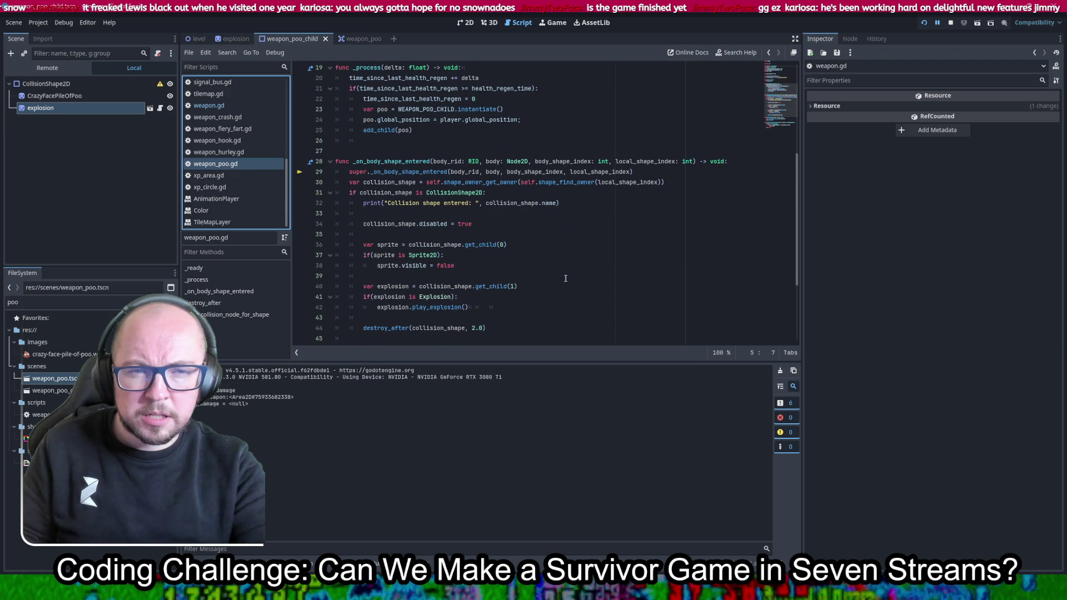
scroll(566, 279, down, 1)
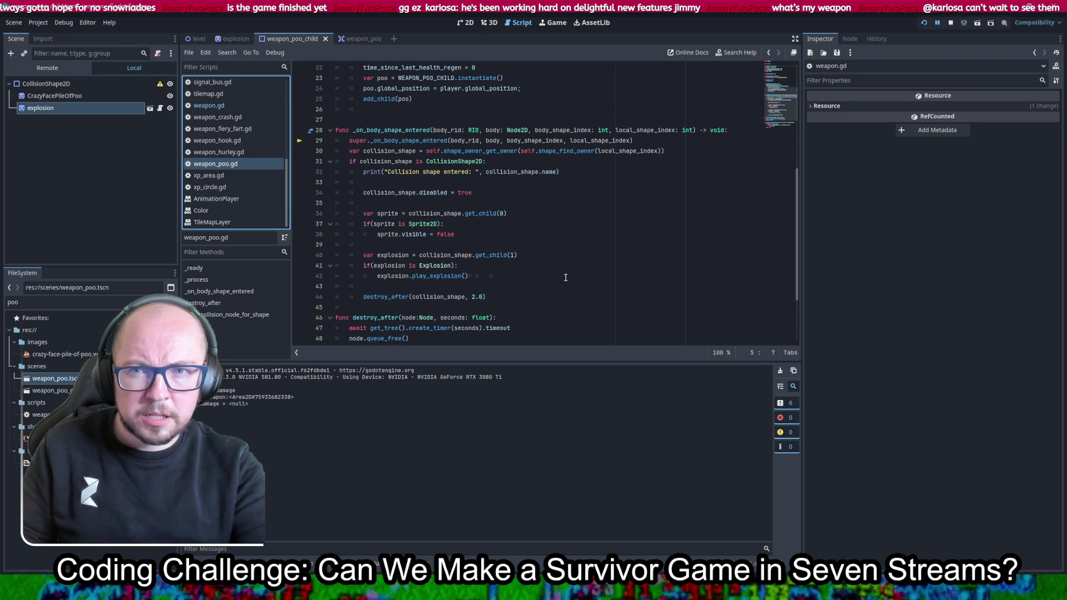
ctrl+click(404, 140)
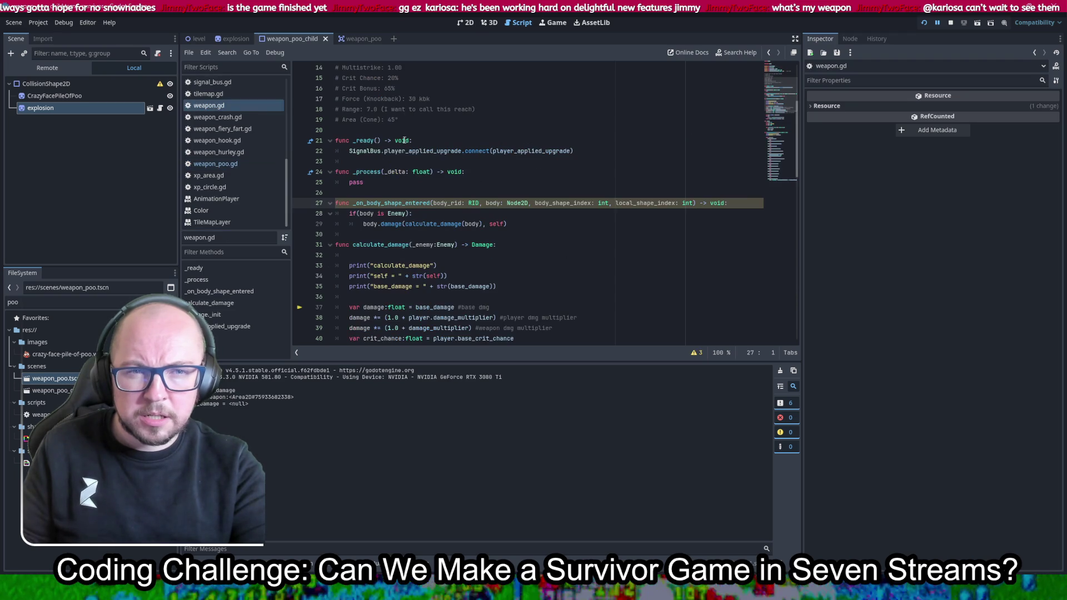
Search all scripts for calculate_damage and open the enemy_behaviour.gd match
double_click(375, 246)
key(ctrl+shift+f)
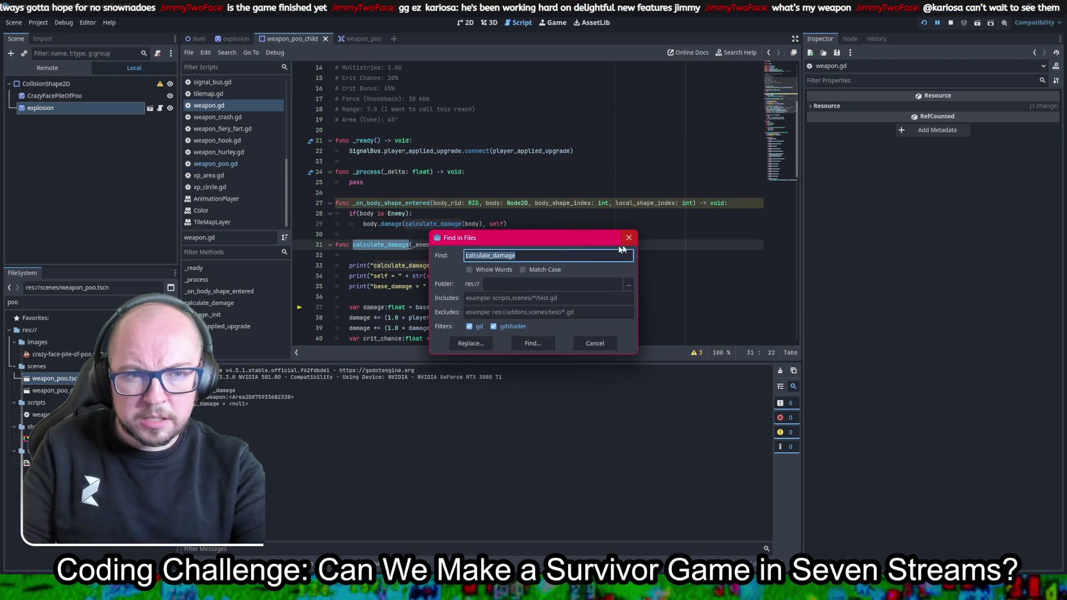
click(532, 344)
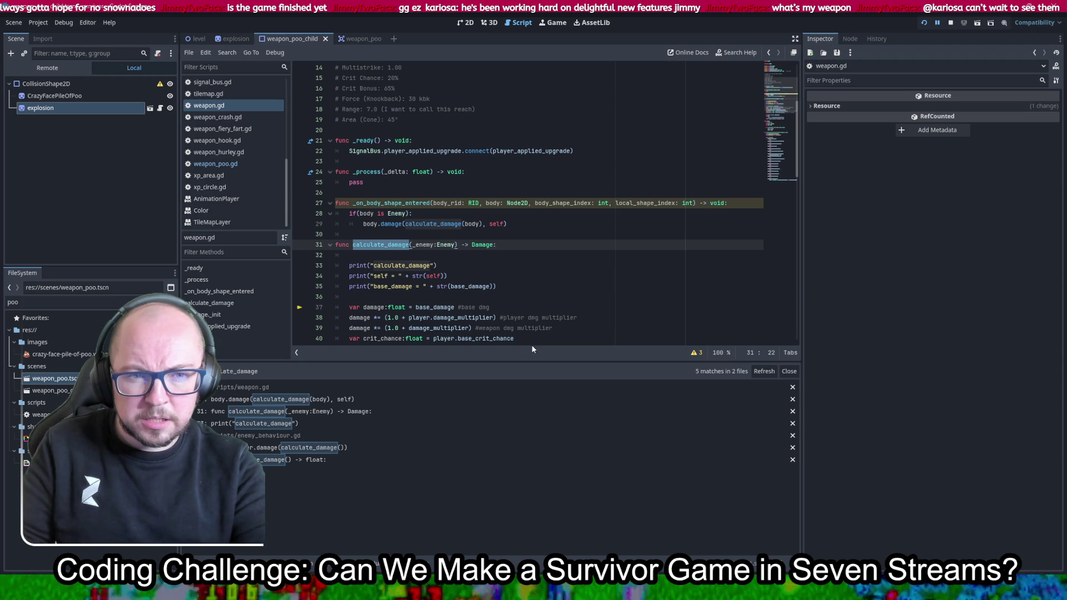
click(288, 461)
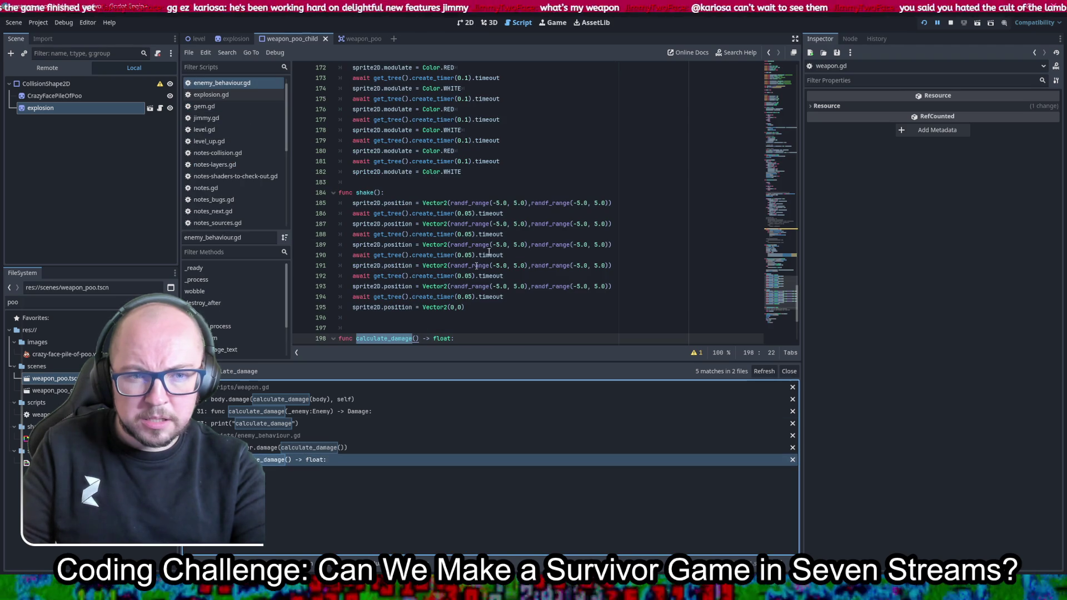
Delete enemy_behaviour.gd's calculate_damage function, then undo the deletion
scroll(503, 224, down, 2)
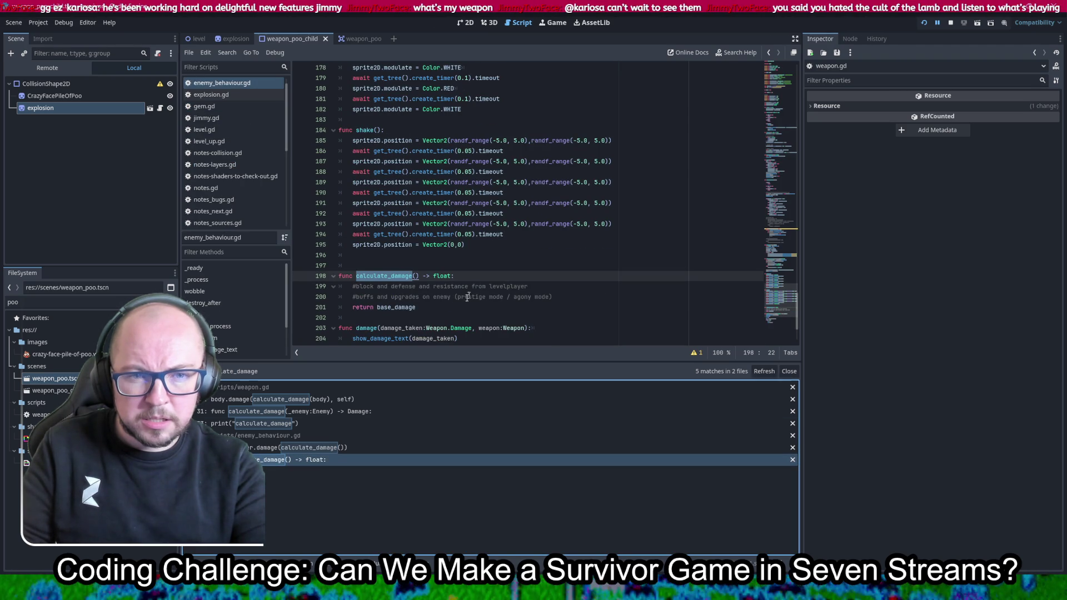
drag(477, 308, 490, 248)
key(BackSpace)
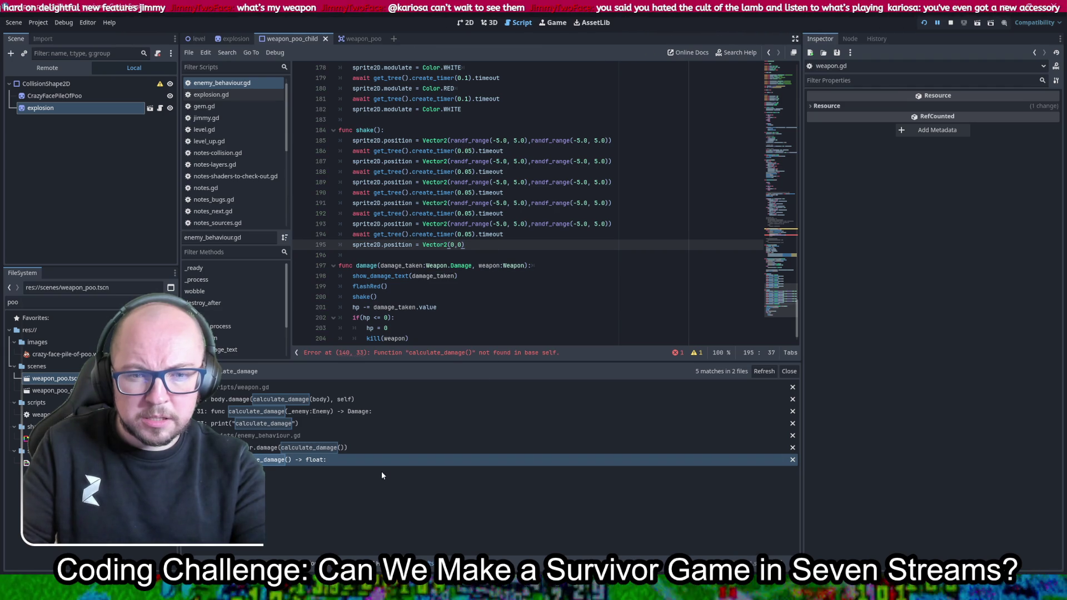
key(ctrl+z)
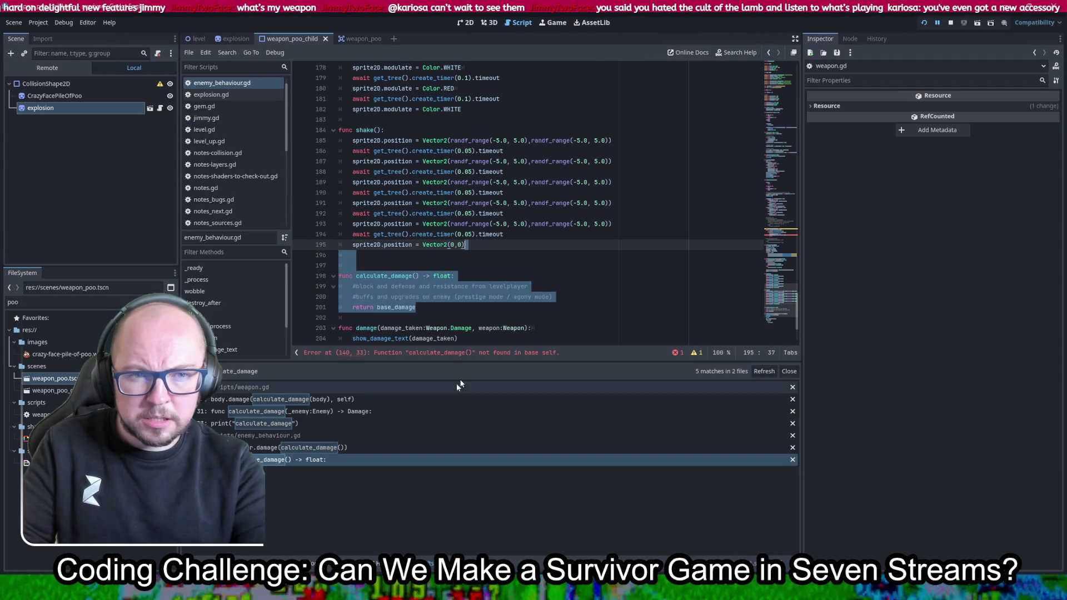
Search the project for calculate_damage(), open the line 140 call in enemy_behaviour.gd, and save
click(472, 276)
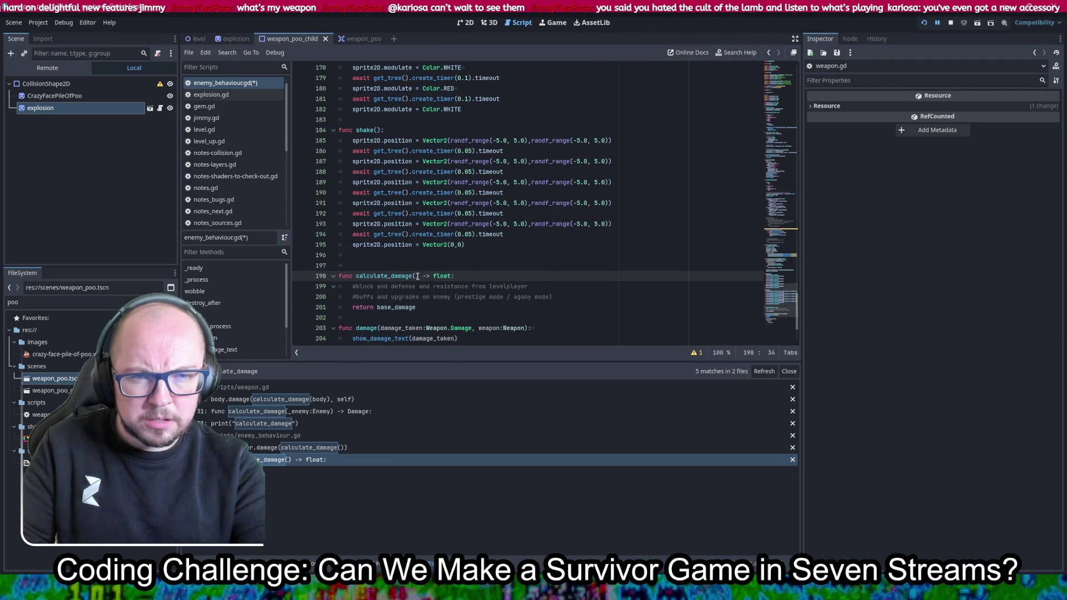
drag(418, 276, 356, 276)
key(ctrl+shift+f)
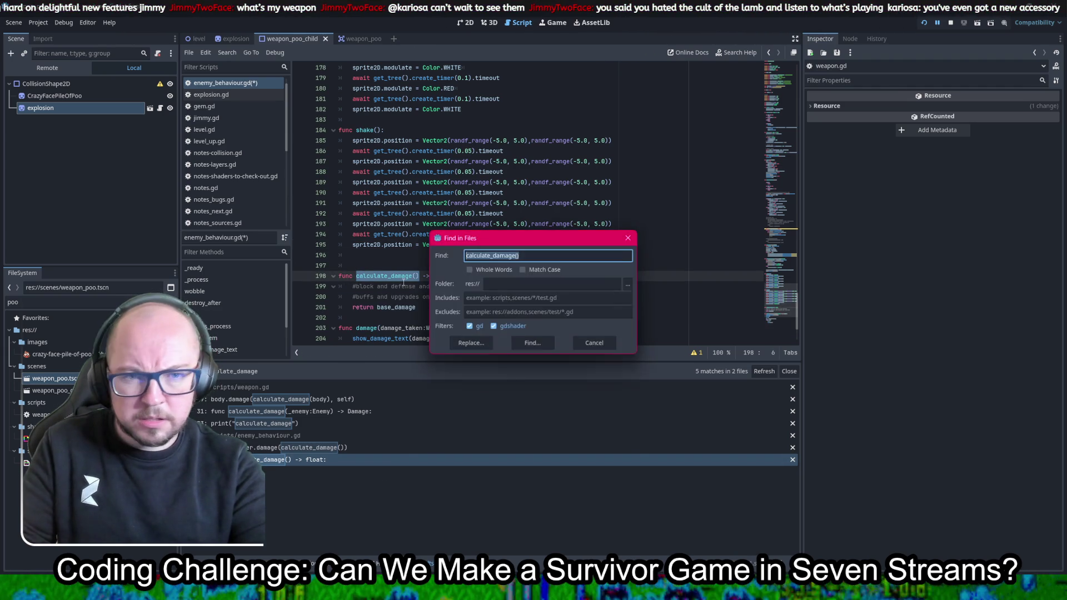
key(Escape)
key(ctrl+shift+f)
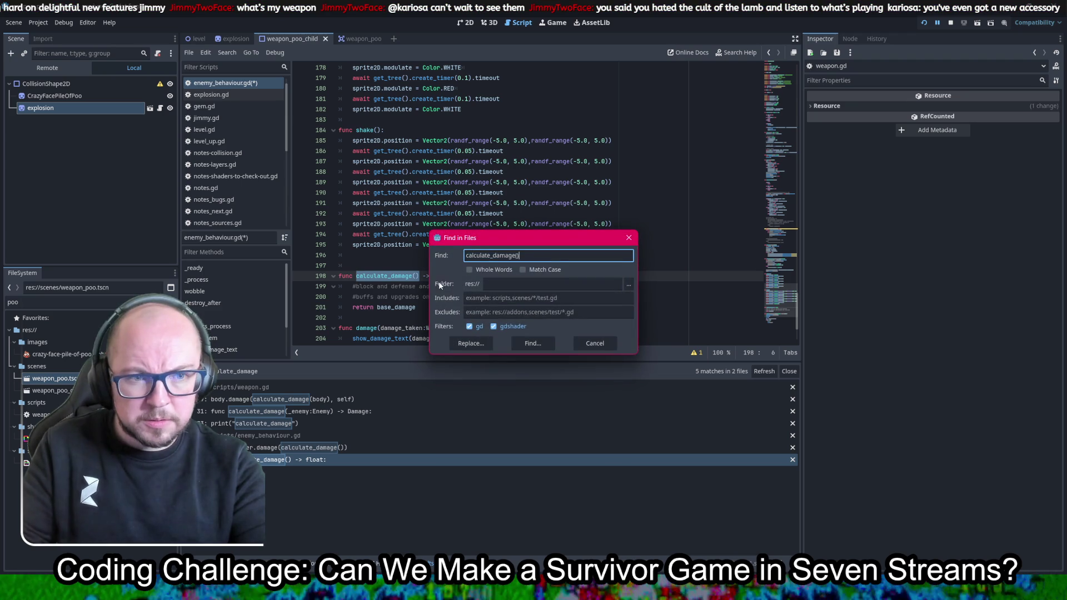
click(529, 343)
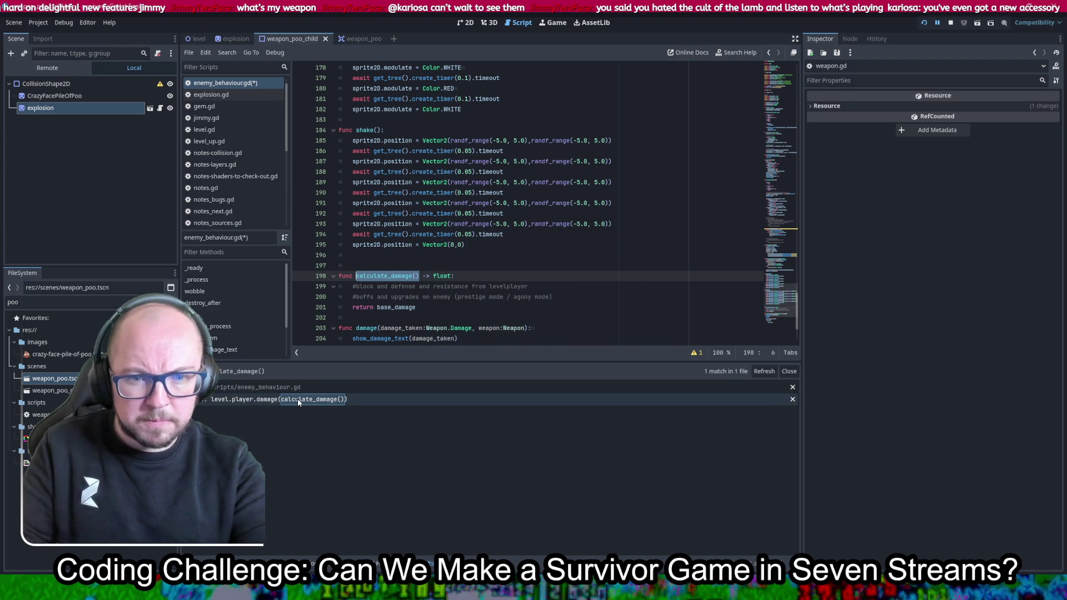
click(311, 399)
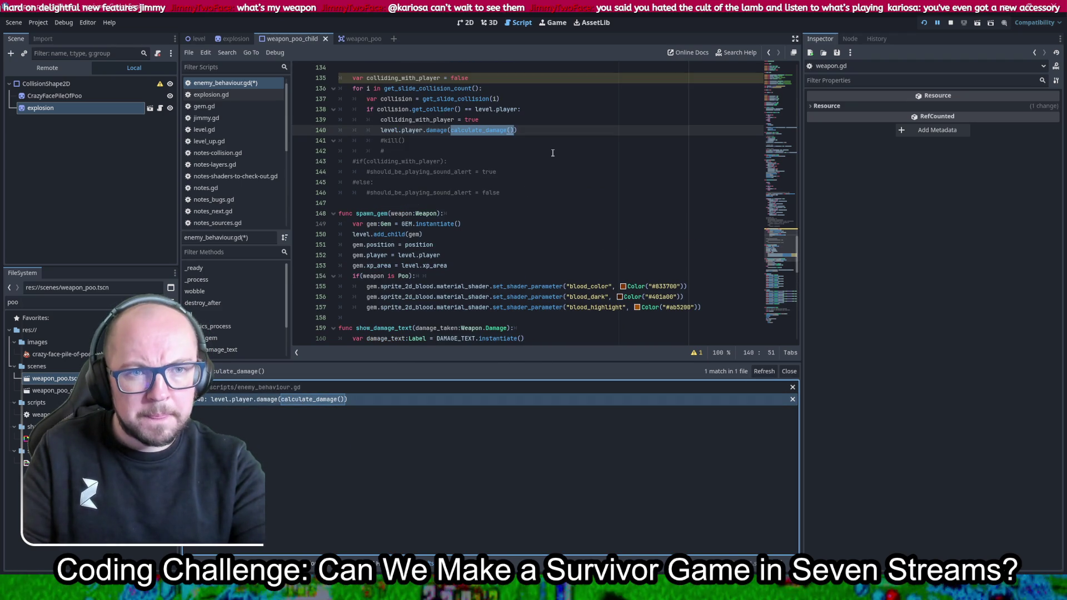
scroll(553, 153, up, 2)
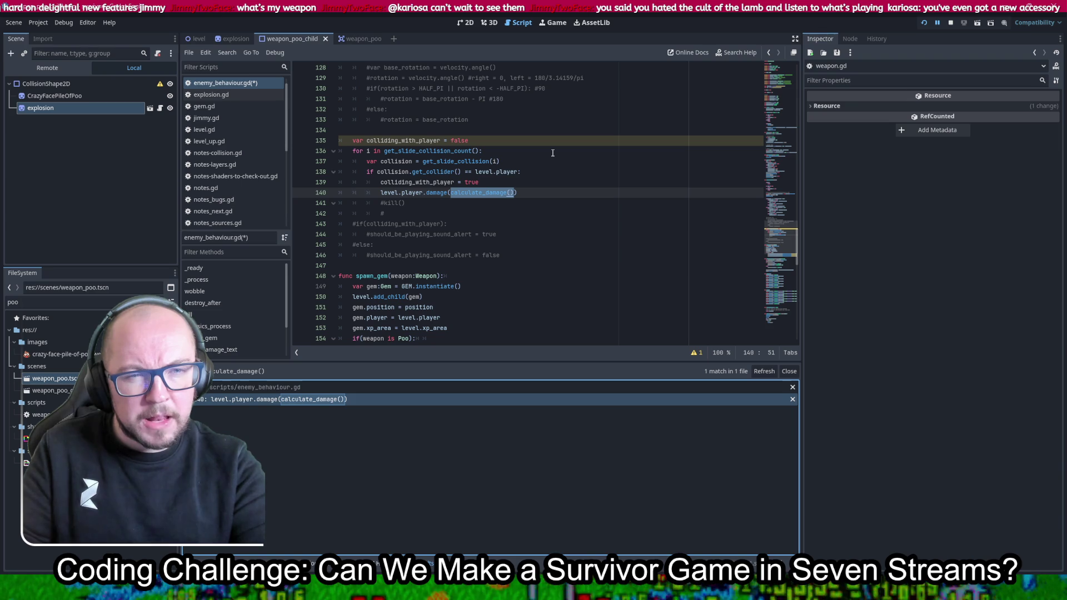
scroll(553, 152, up, 3)
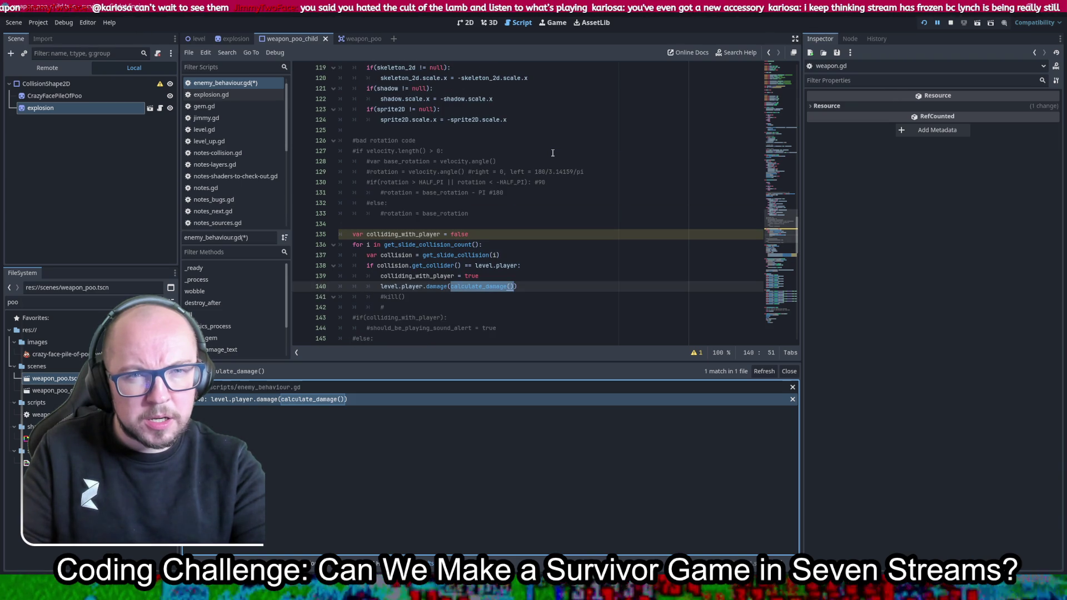
key(ctrl+s)
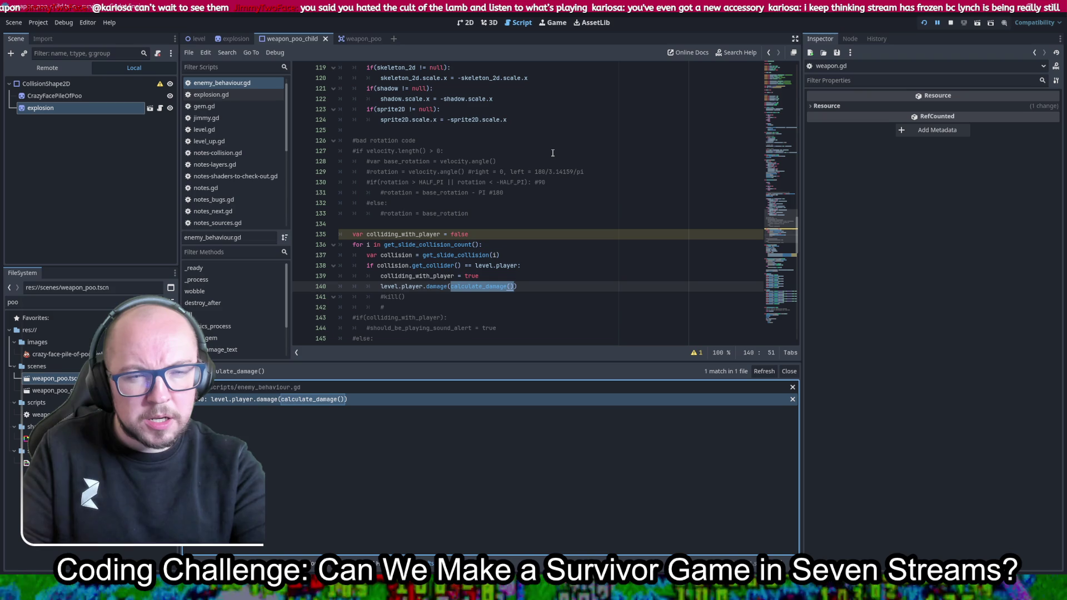
Search the project again for calculate_damage without parentheses
scroll(553, 152, down, 4)
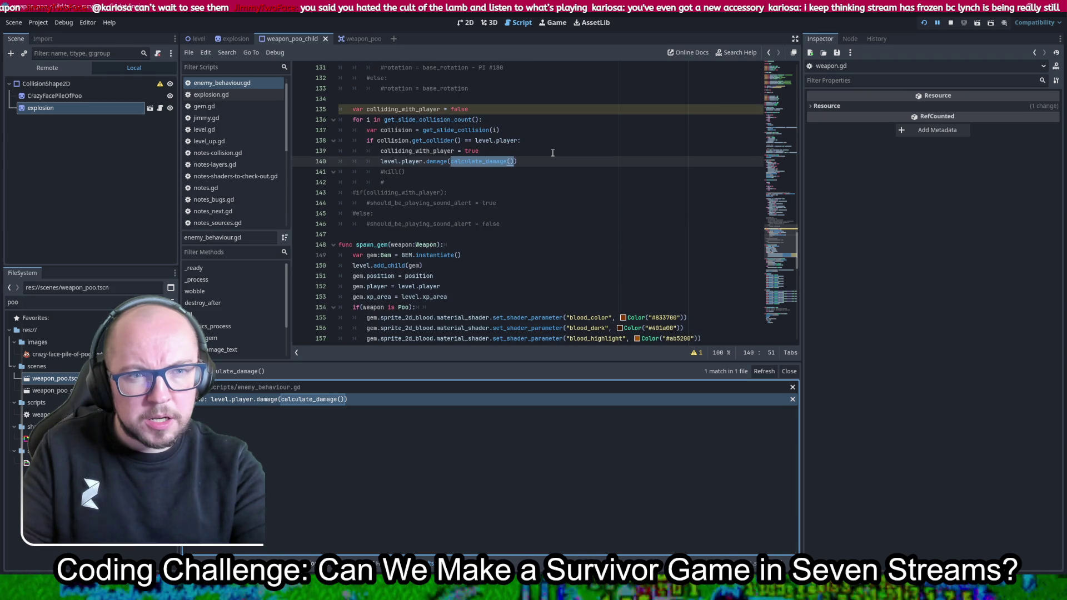
scroll(256, 206, down, 2)
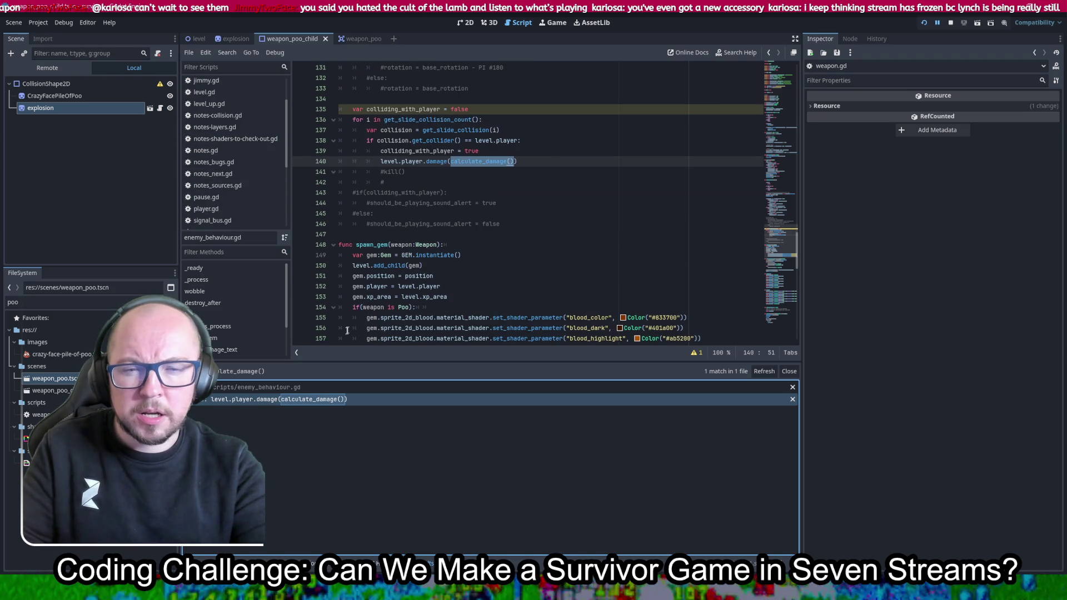
click(628, 245)
key(ctrl+shift+f)
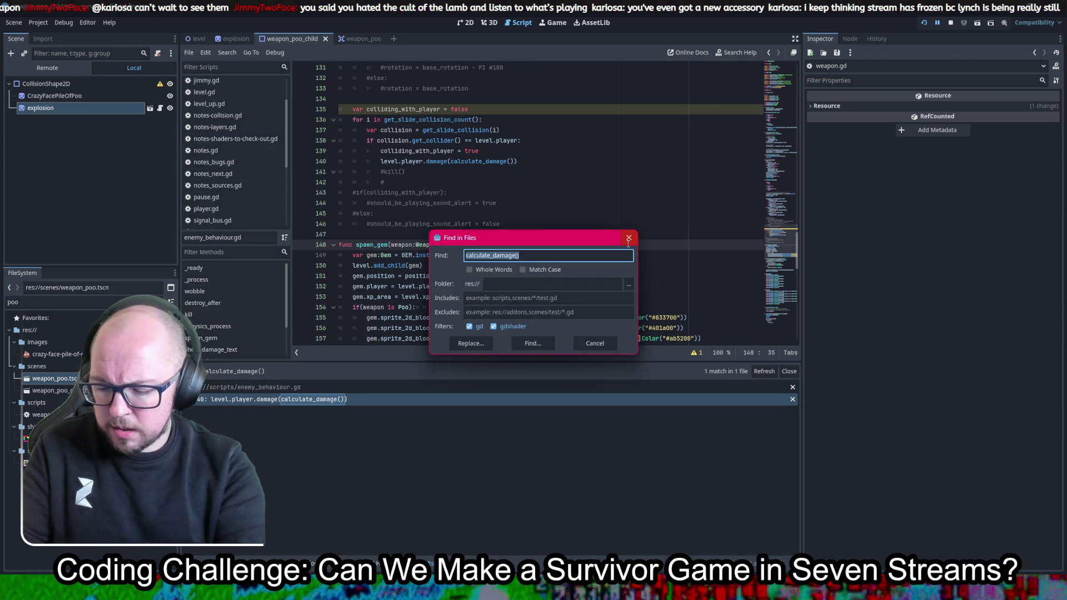
text(calcu)
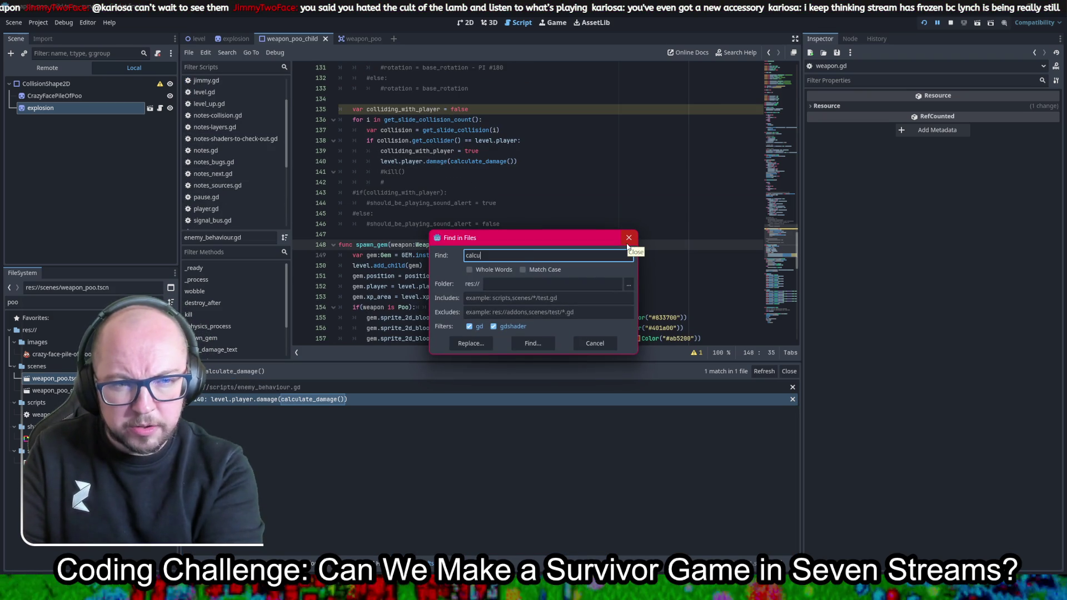
text(late_damage)
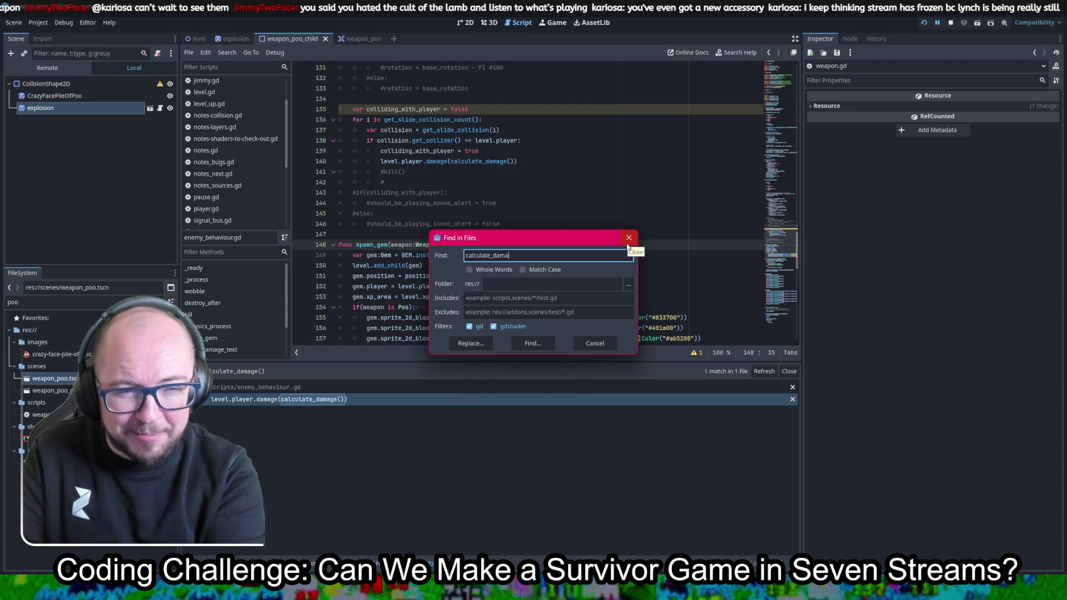
key(Return)
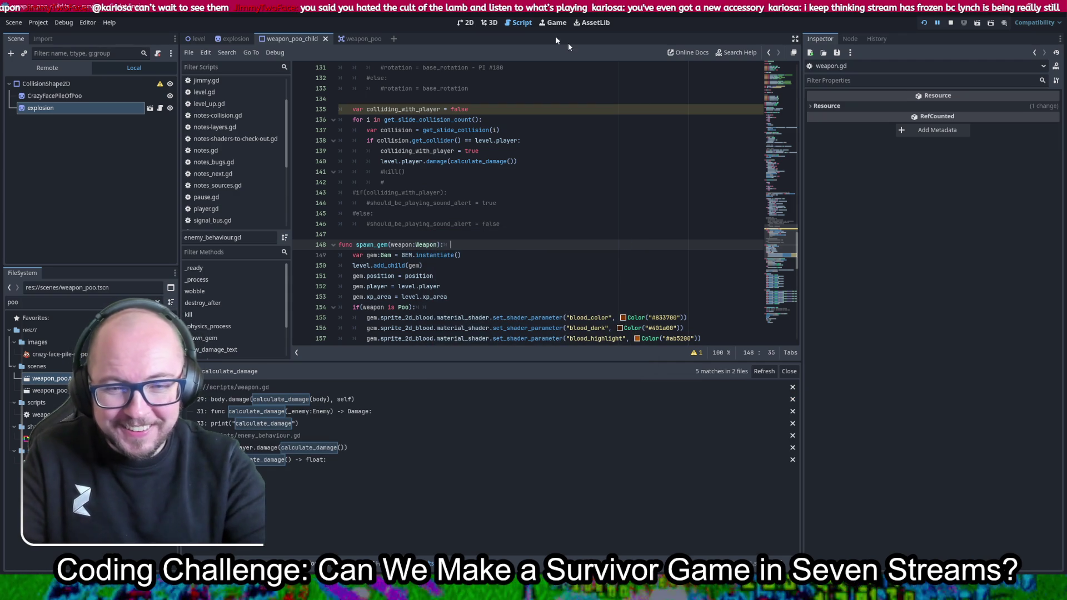
Open weapon.gd's line 29 call, look over weapon_poo.gd in its scene, then return to weapon.gd
click(313, 400)
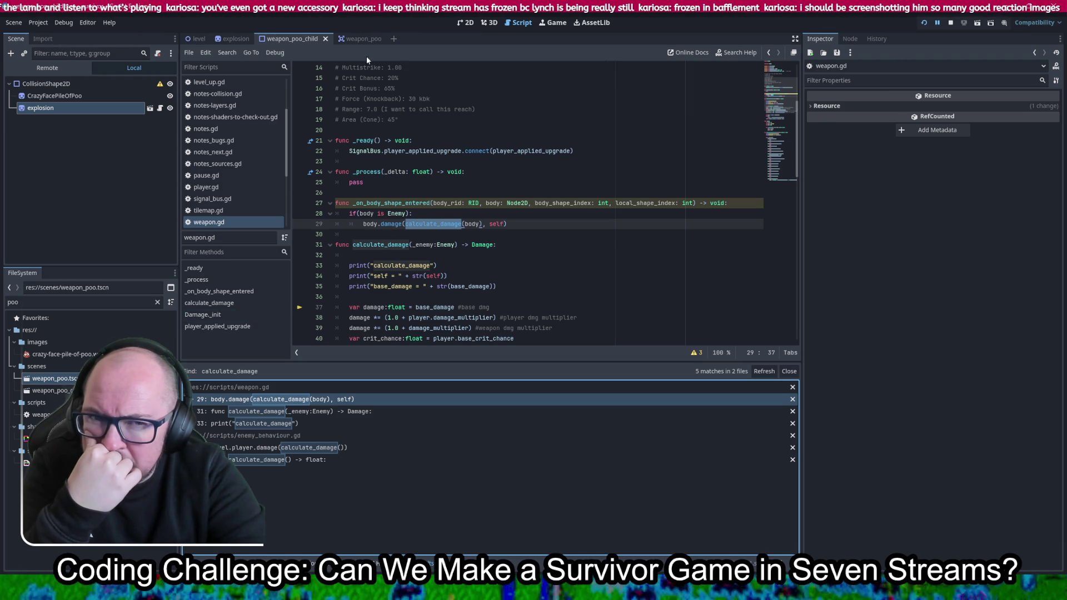
click(356, 39)
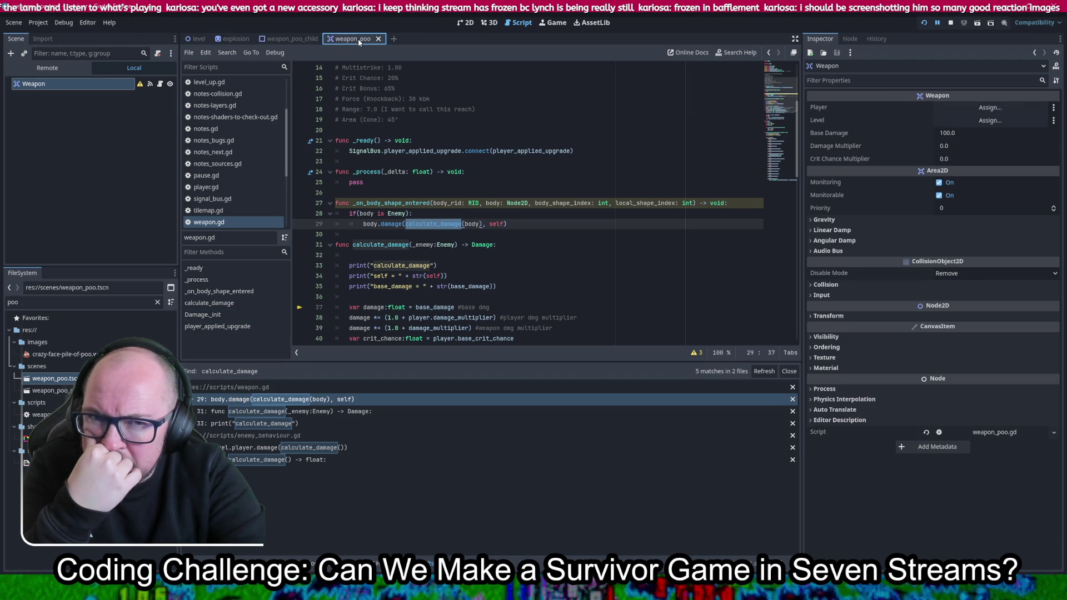
click(160, 84)
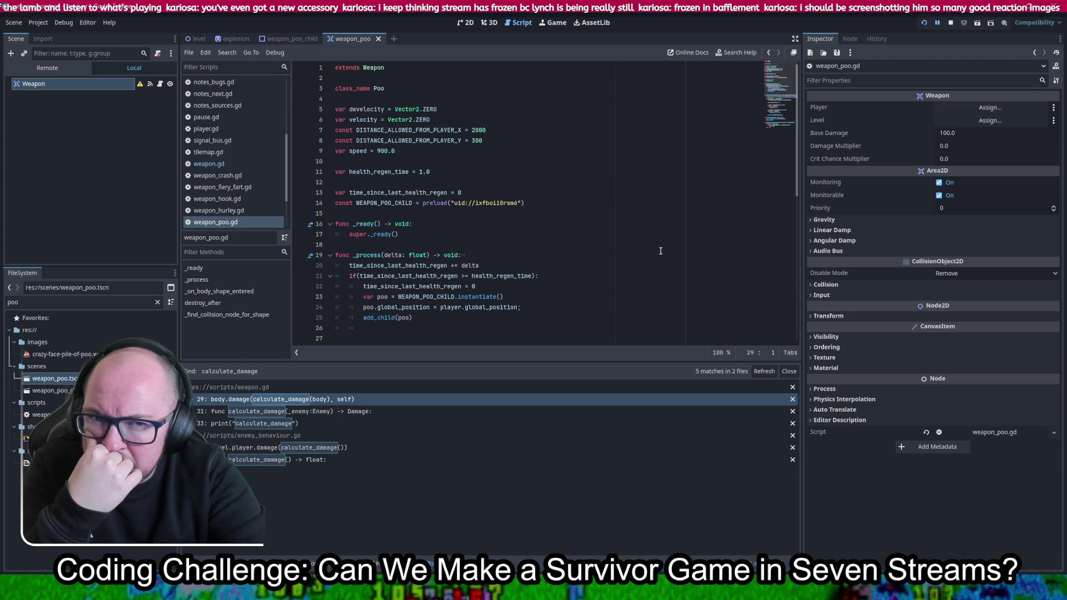
ctrl+click(373, 68)
scroll(559, 182, up, 5)
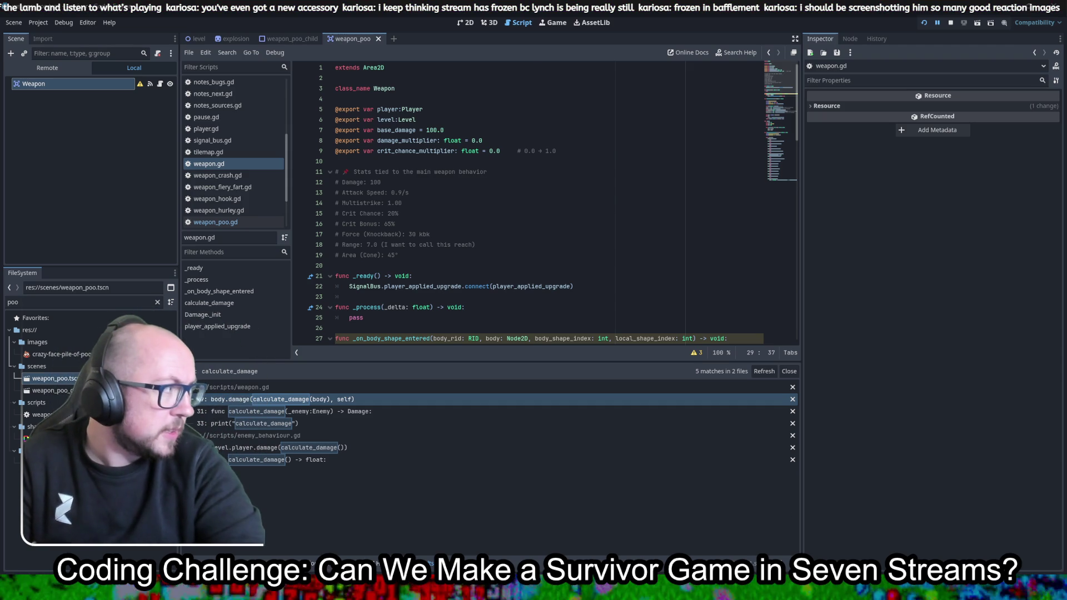
key(alt+Tab)
Go to the streamer's twitchtracker.com page and open its Cult of the Lamb game stats
text(t)
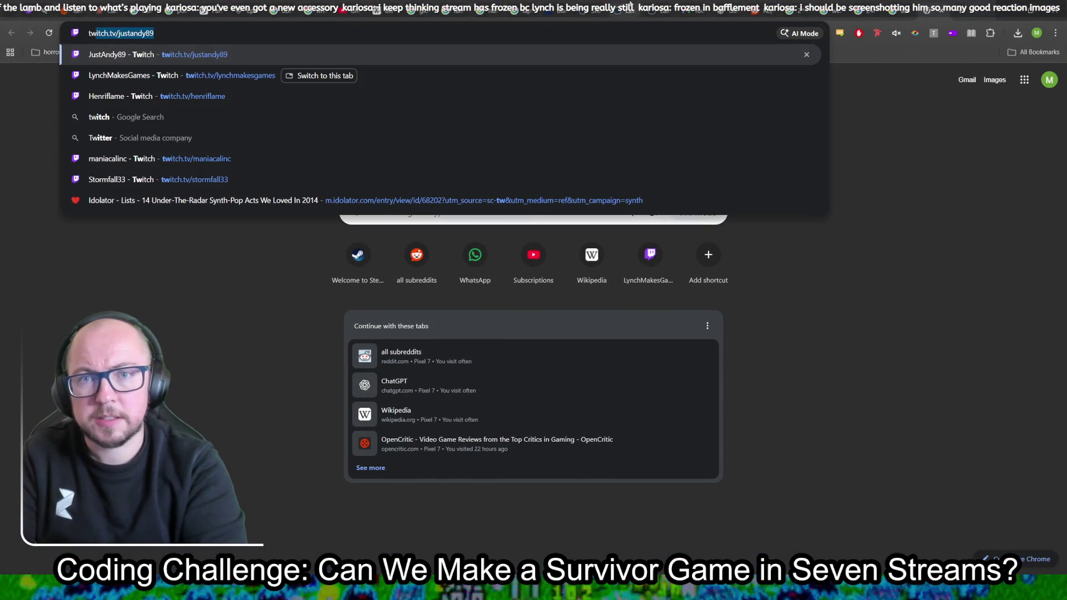
text(witcht)
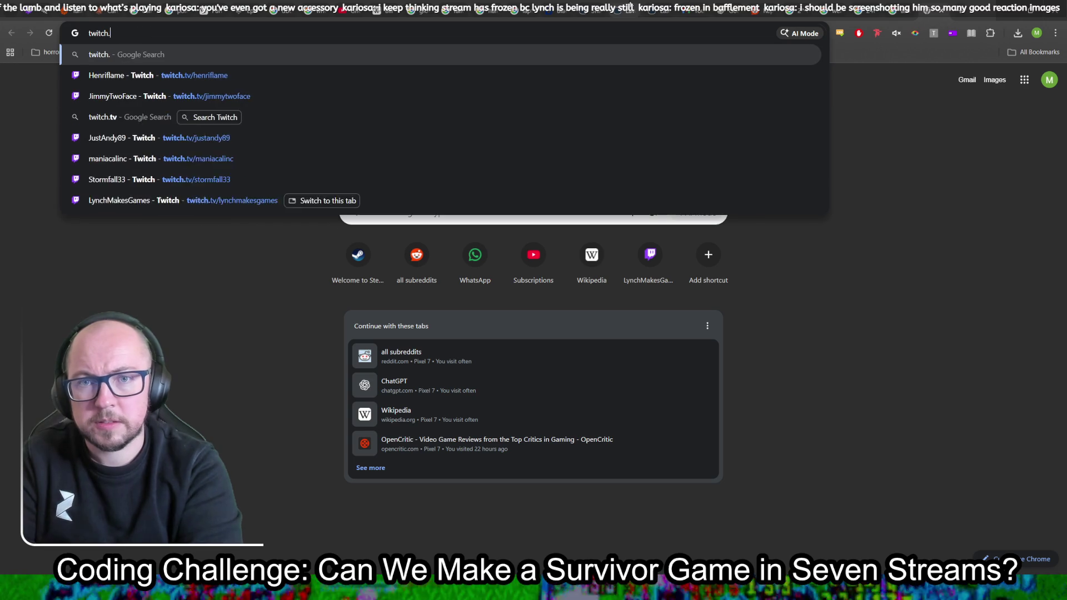
text(racker.com/l)
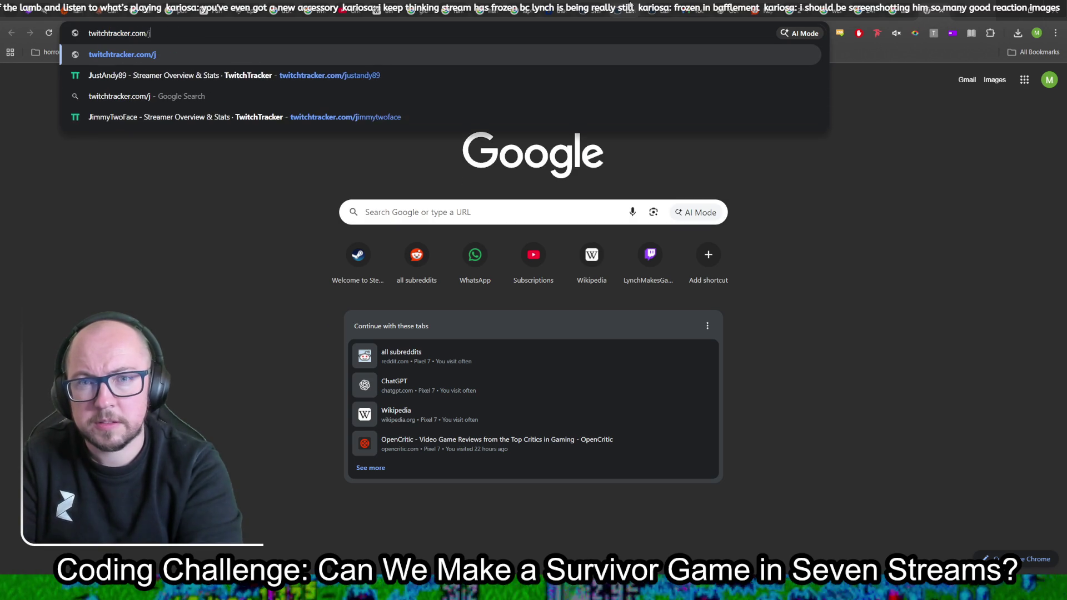
text(ynch)
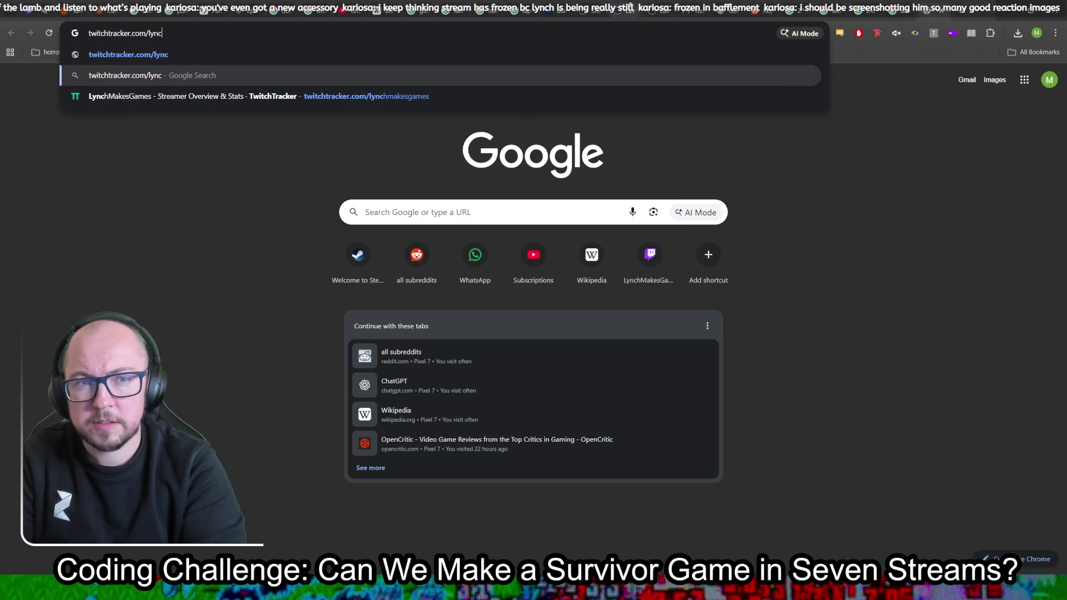
key(Return)
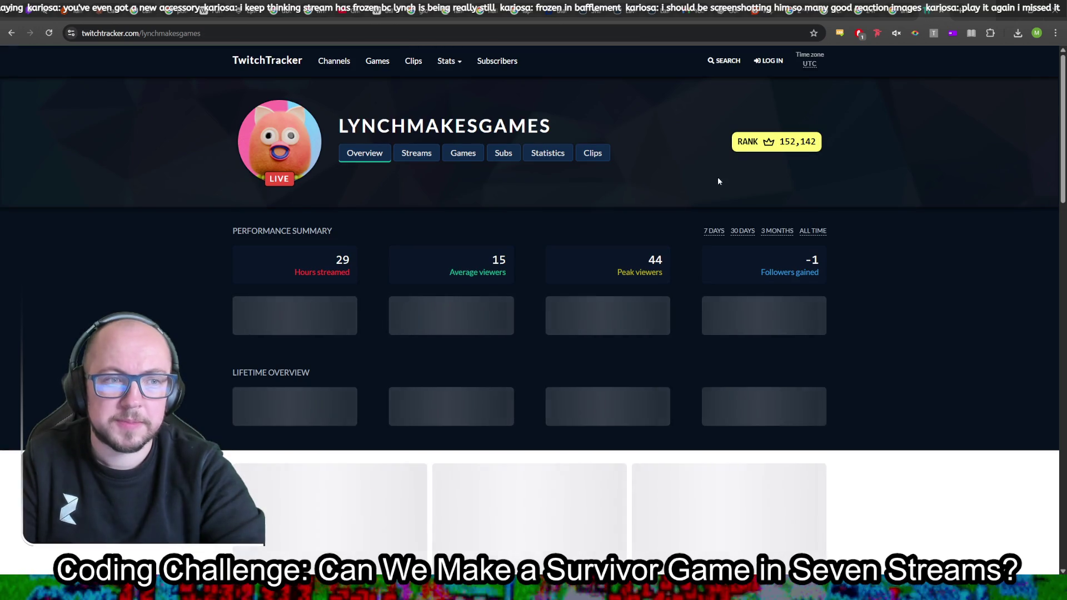
click(459, 155)
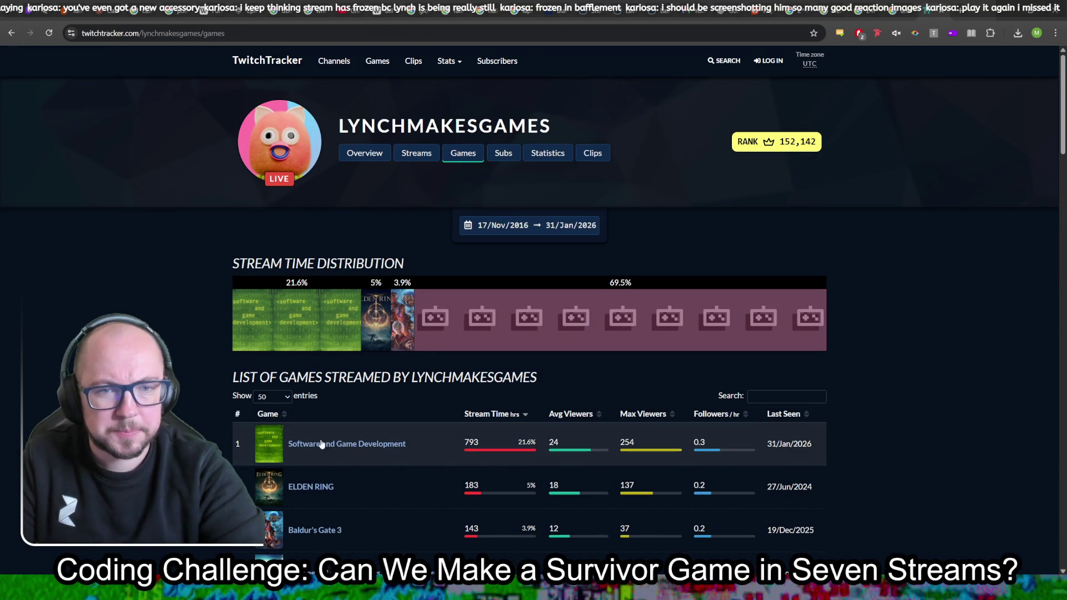
click(761, 398)
text(cult)
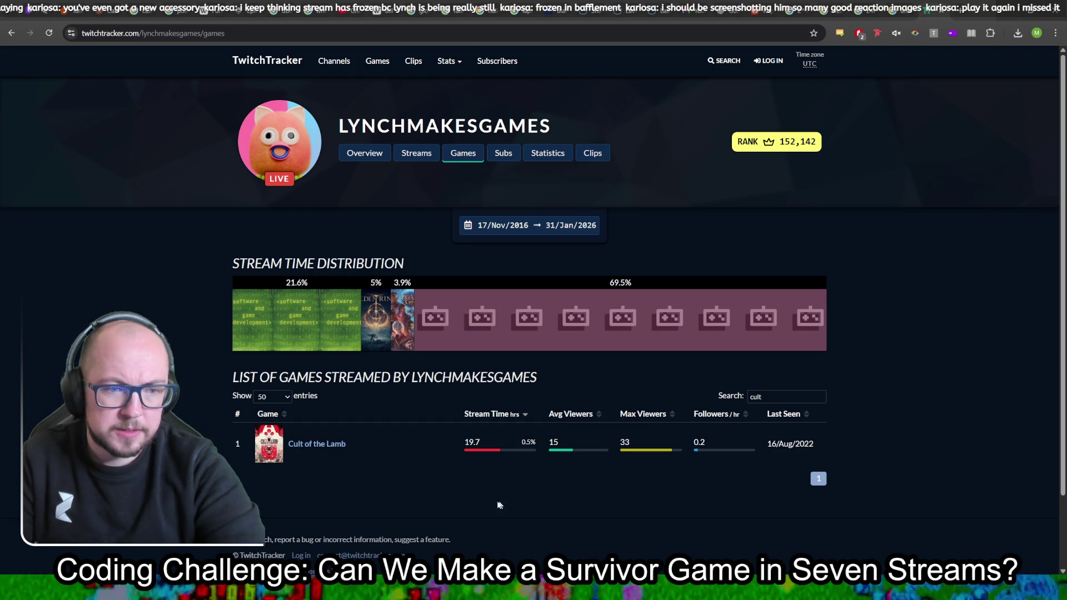
click(321, 444)
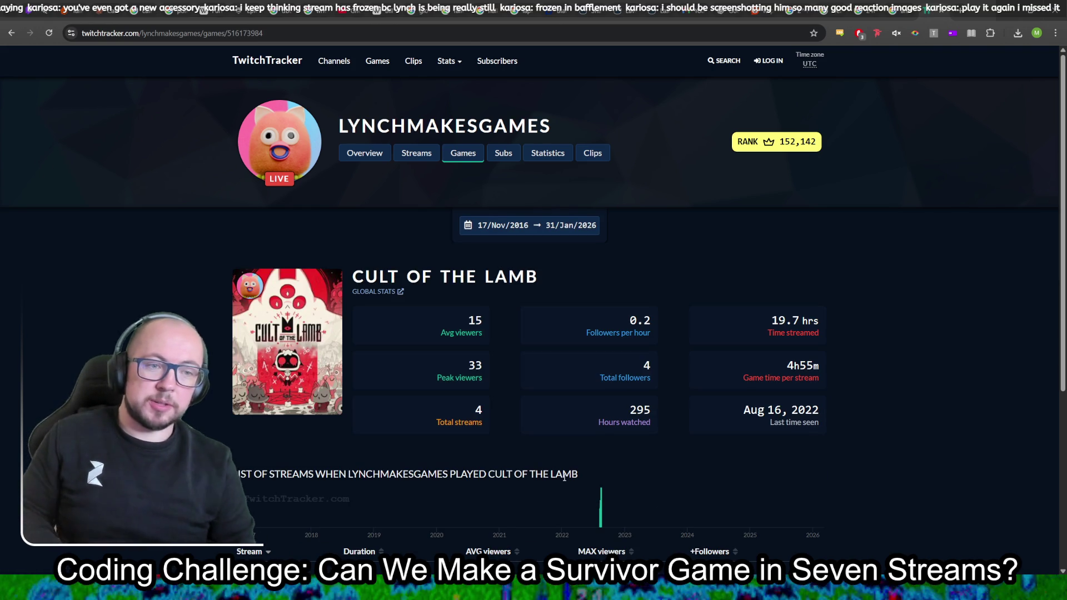
Scroll through the four August 2022 Cult of the Lamb streams, then return to Godot
scroll(994, 389, down, 3)
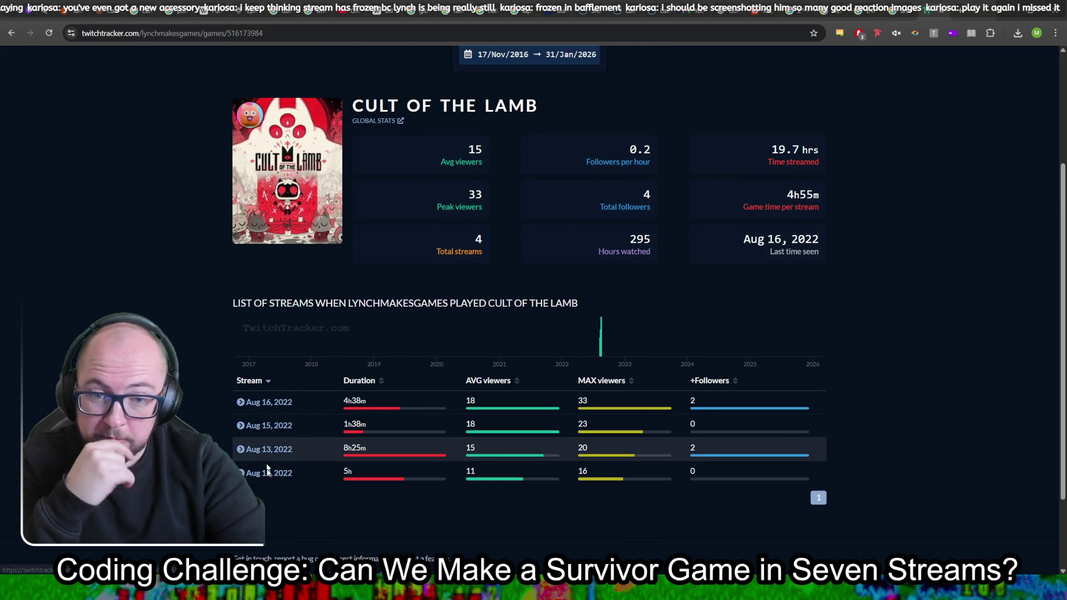
scroll(446, 481, down, 2)
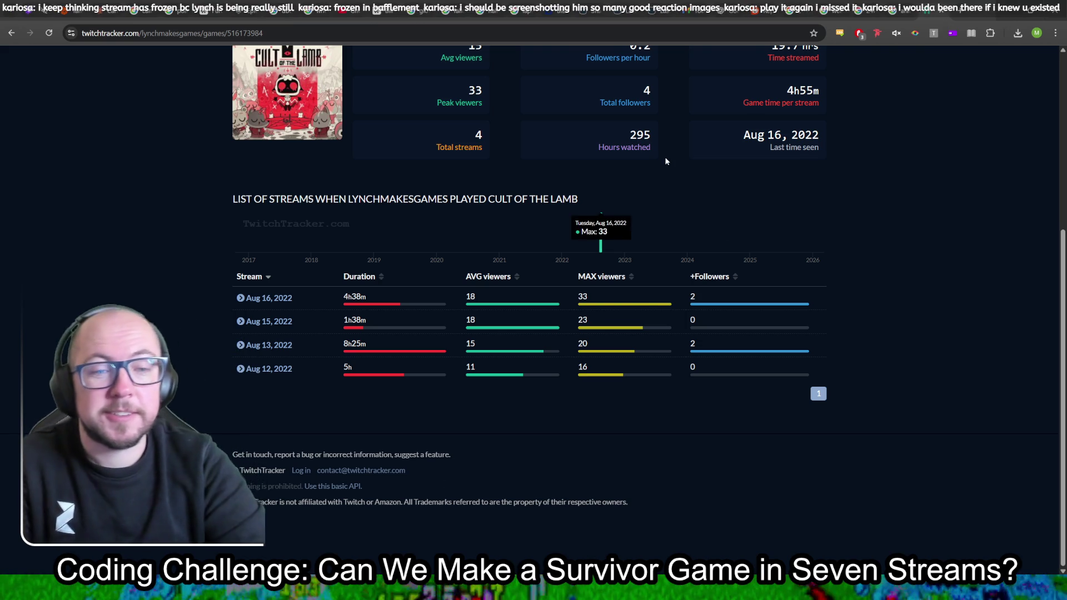
scroll(869, 409, up, 3)
scroll(871, 412, up, 2)
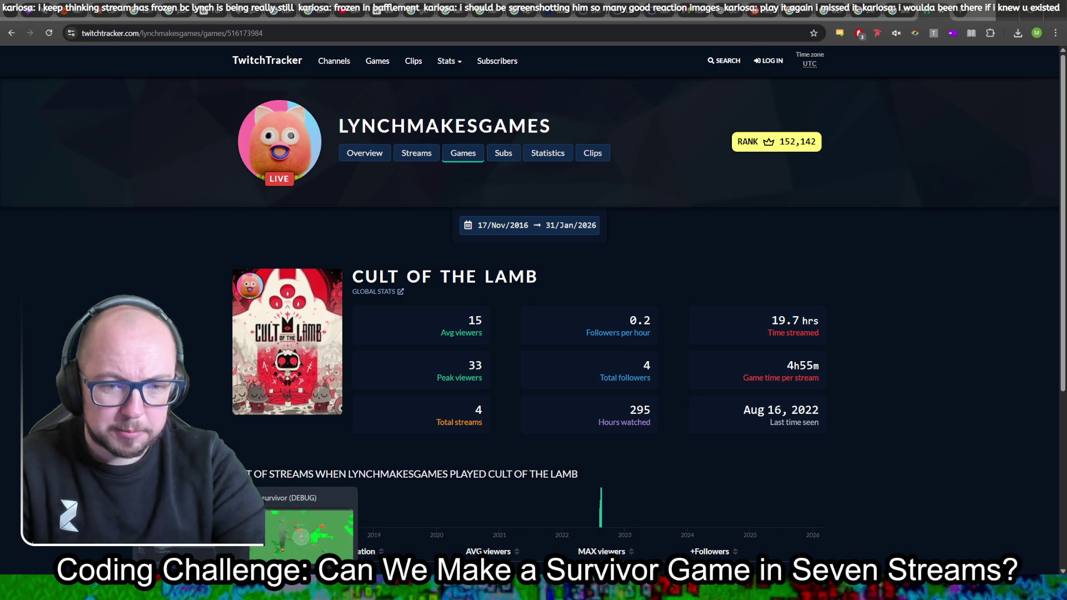
click(333, 584)
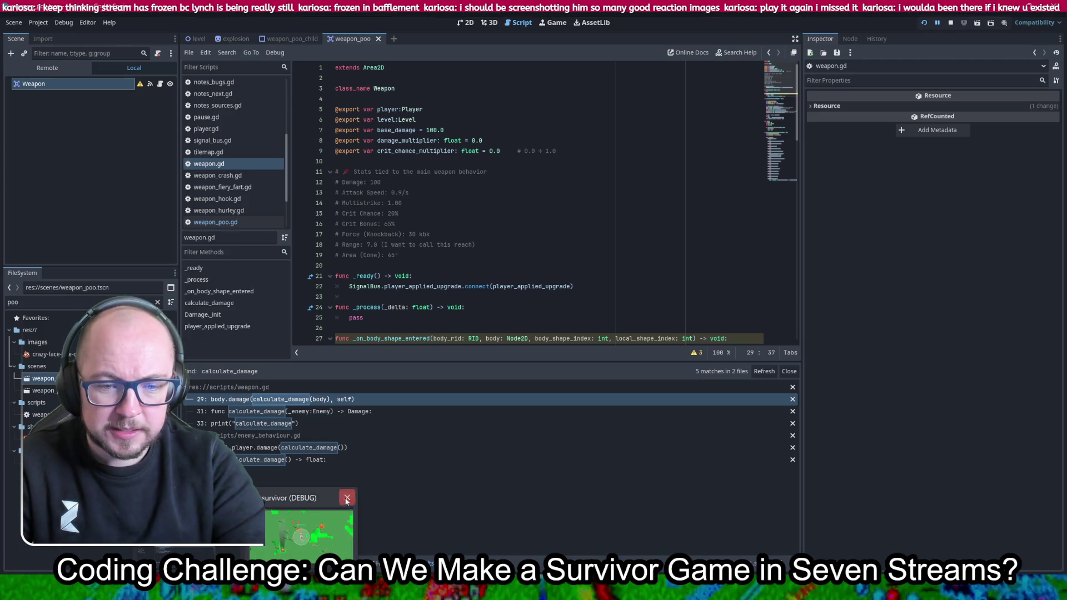
Close the running game window and scroll down through weapon.gd
click(612, 216)
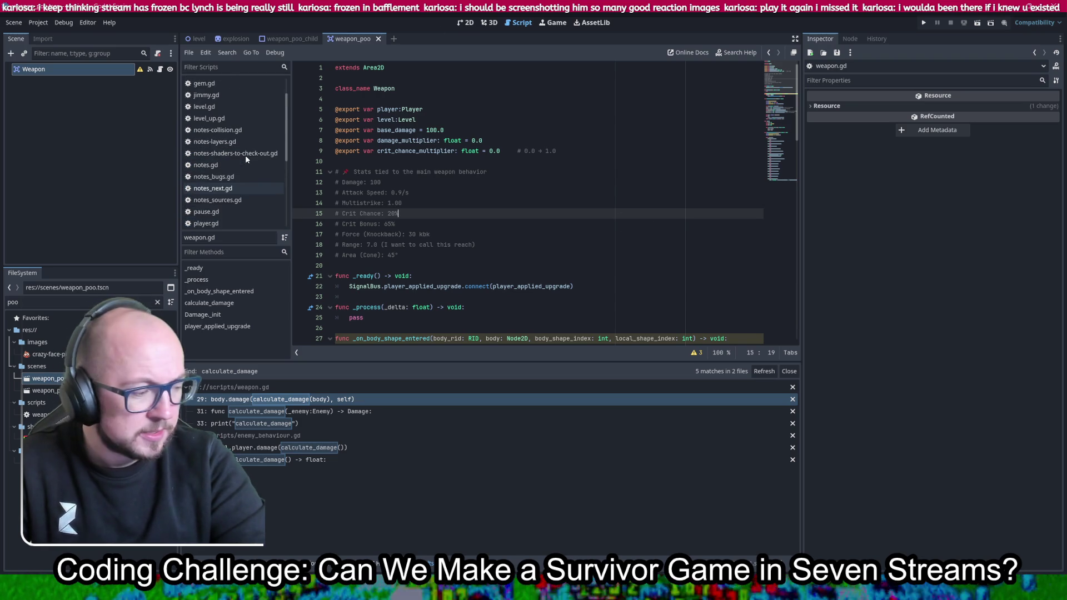
scroll(246, 159, down, 3)
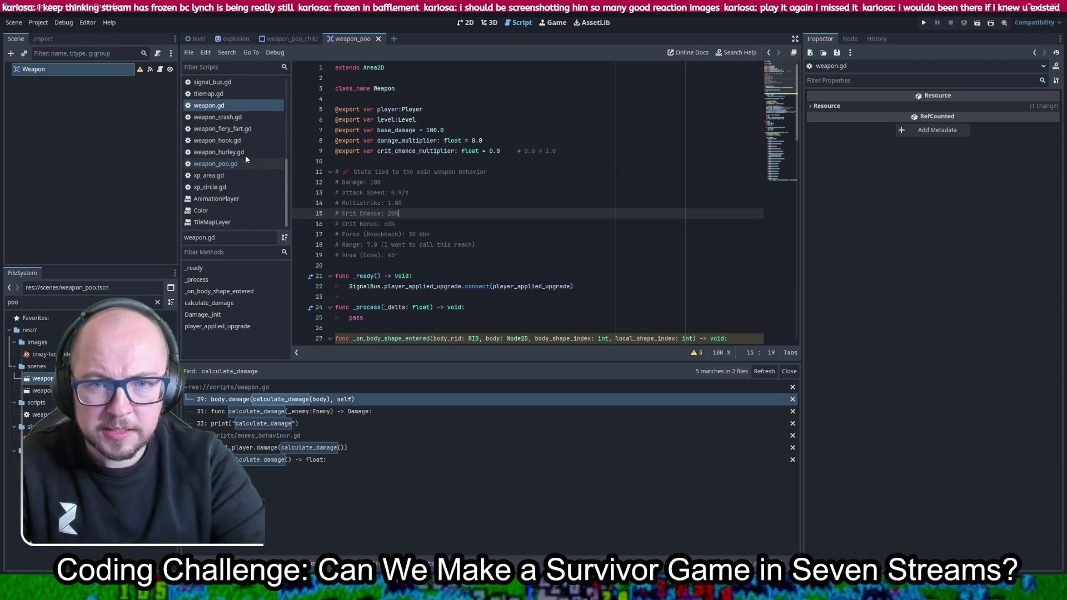
click(238, 108)
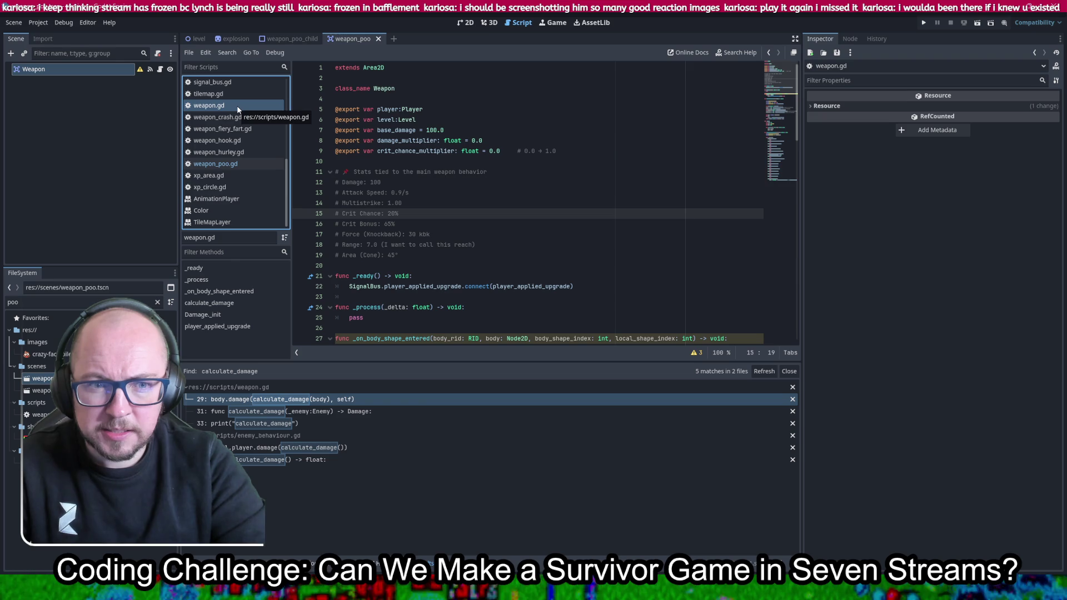
scroll(540, 210, down, 5)
scroll(539, 210, down, 1)
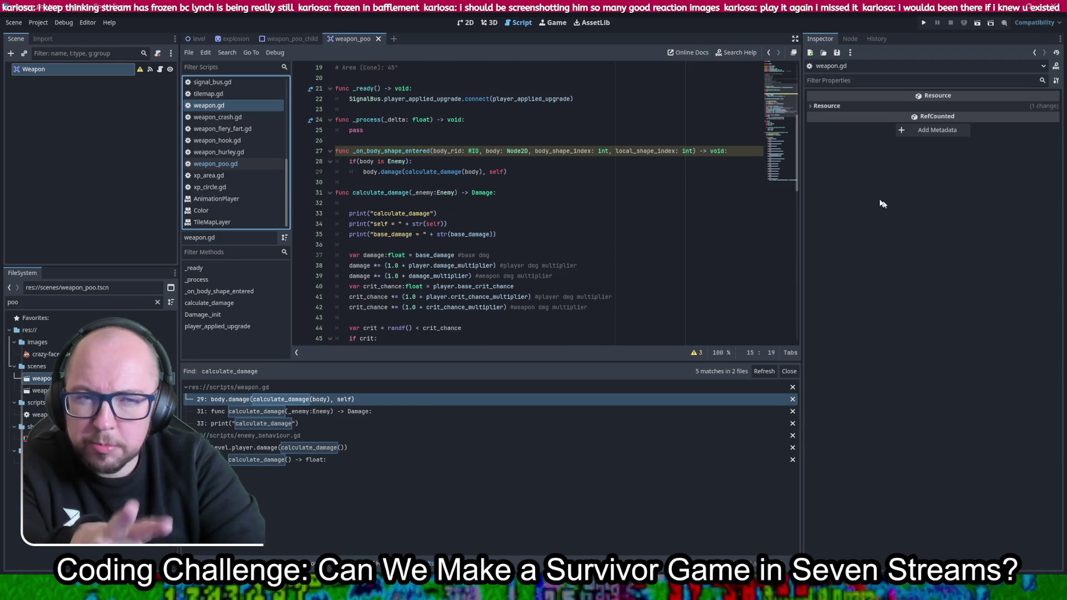
Select the calculate_damage debug prints, then the class_name Weapon declaration
click(748, 148)
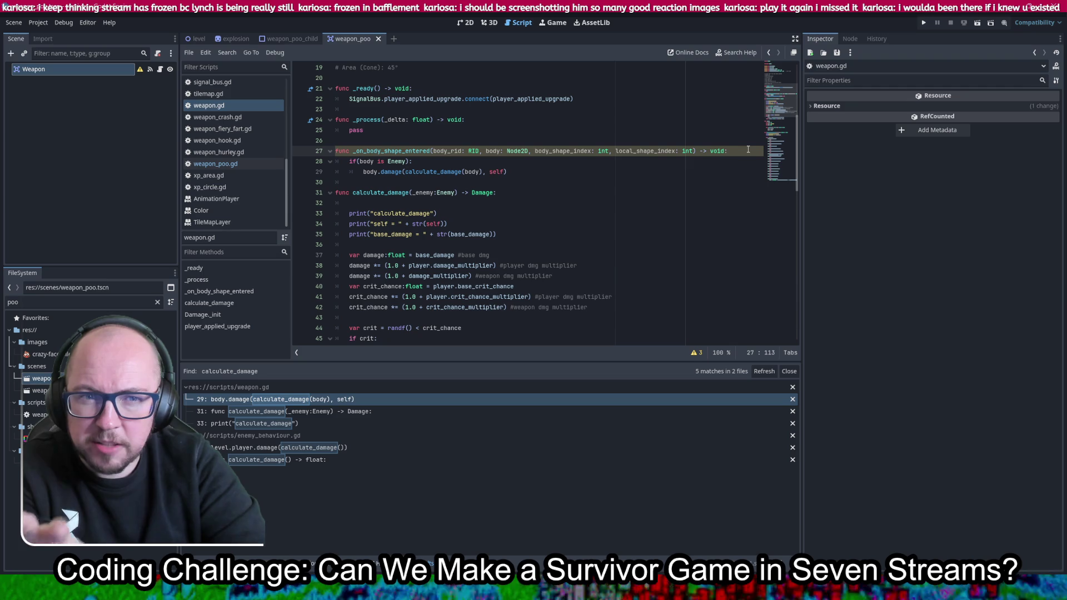
mouse_move(682, 150)
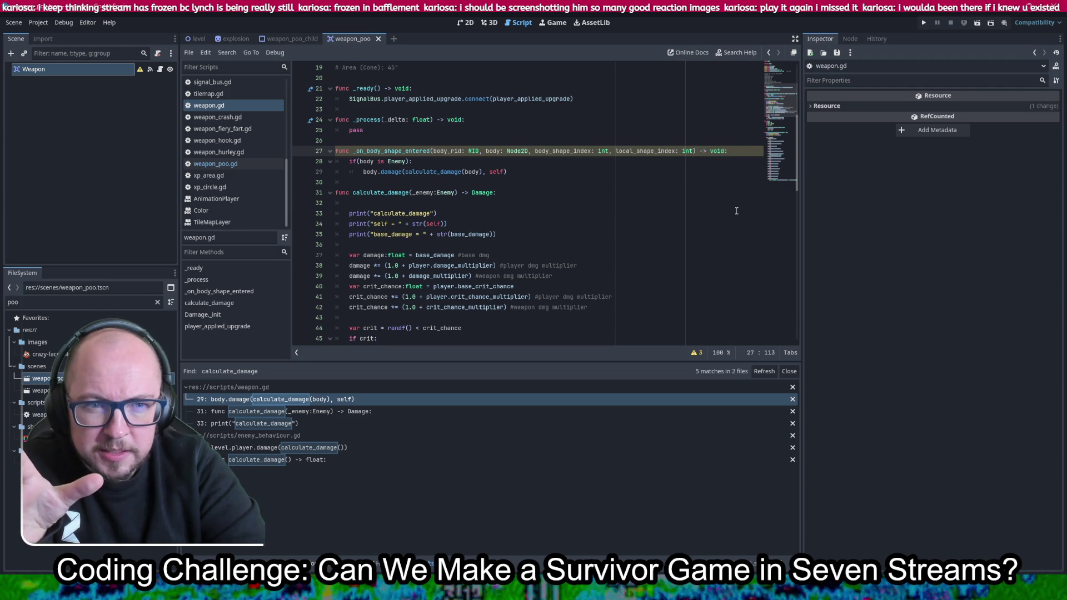
drag(465, 219, 485, 208)
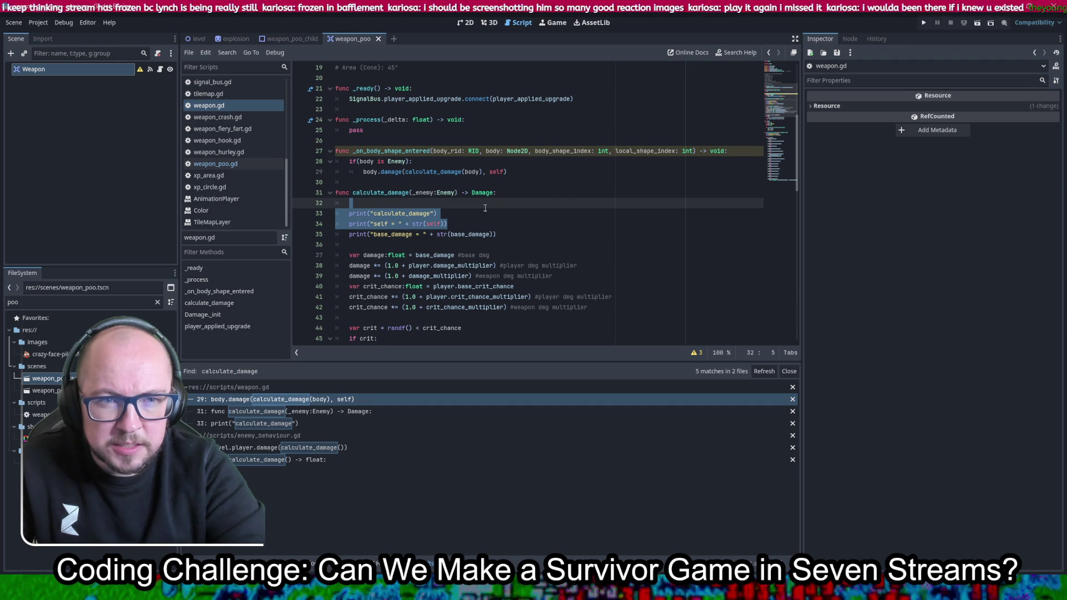
scroll(485, 207, up, 6)
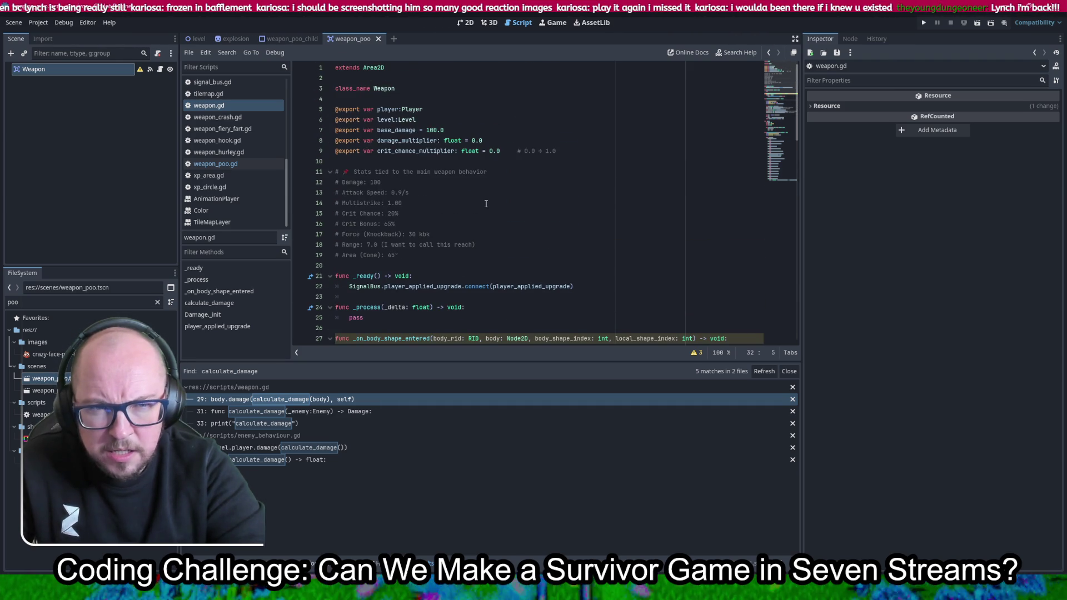
drag(398, 91, 335, 88)
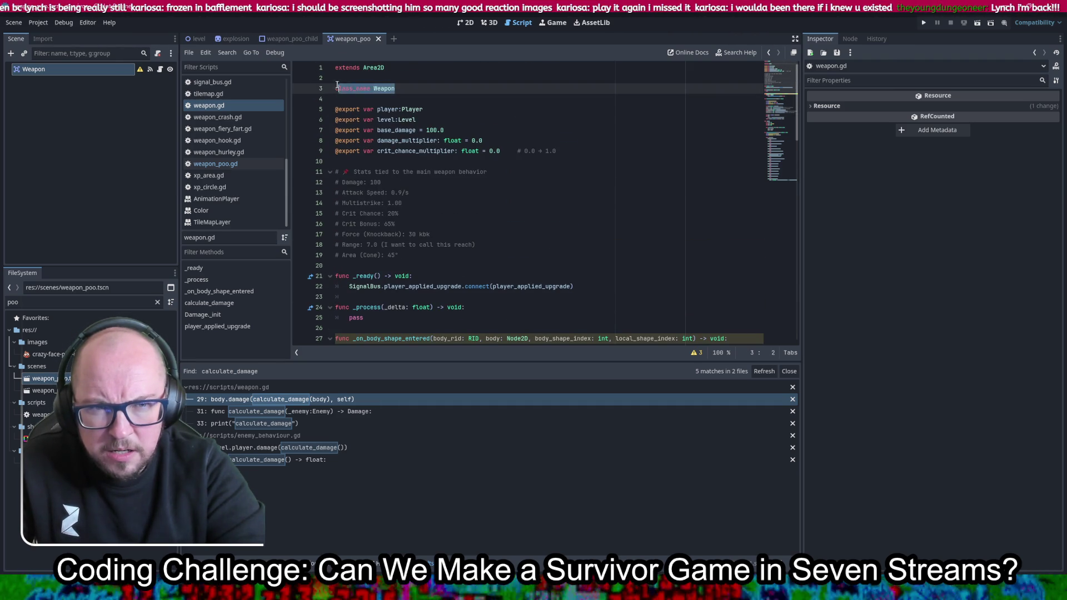
Search the project for 'class_name Weapon', finding weapon_fiery_fart.gd and weapon.gd
key(ctrl+shift+f)
key(End)
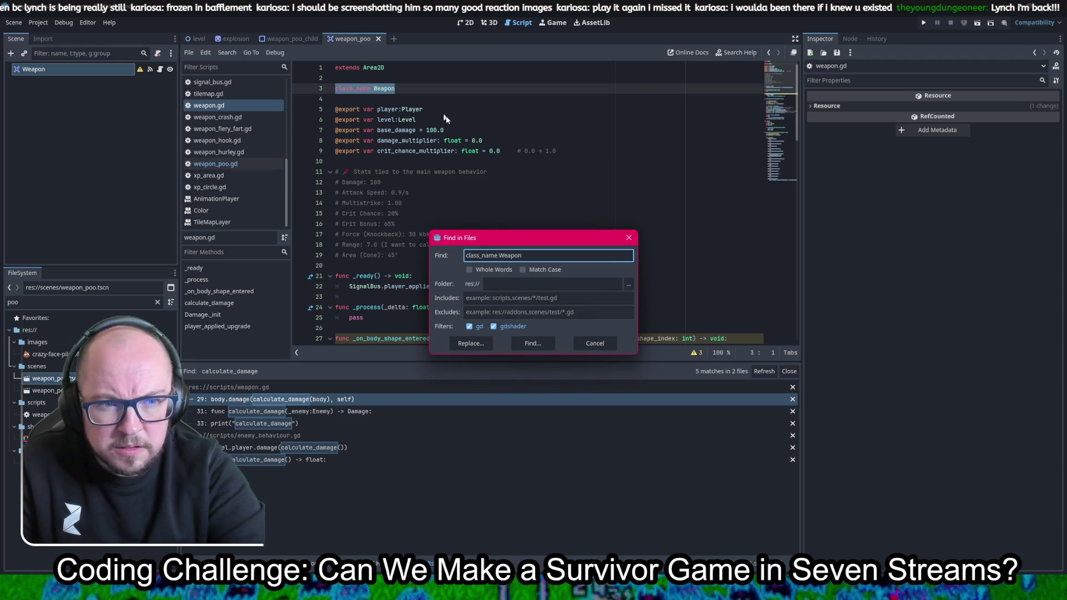
click(527, 341)
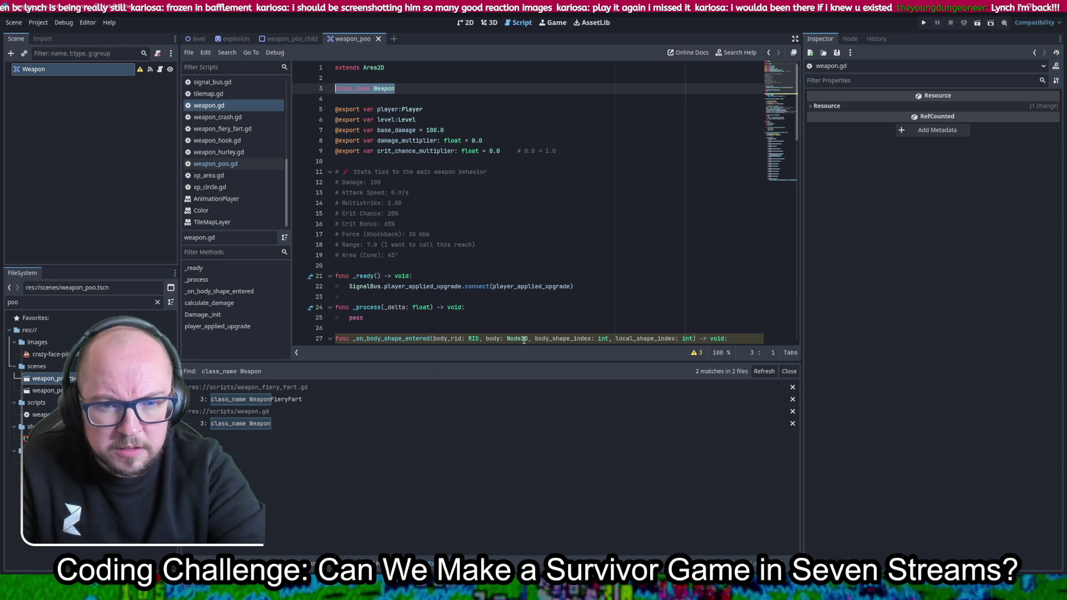
click(571, 214)
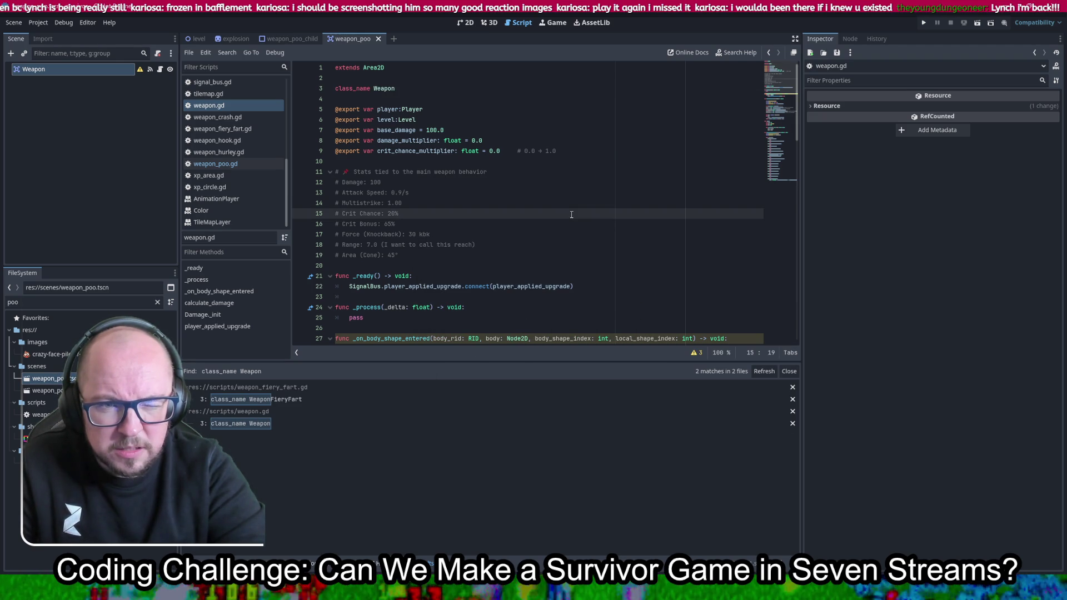
scroll(567, 217, down, 7)
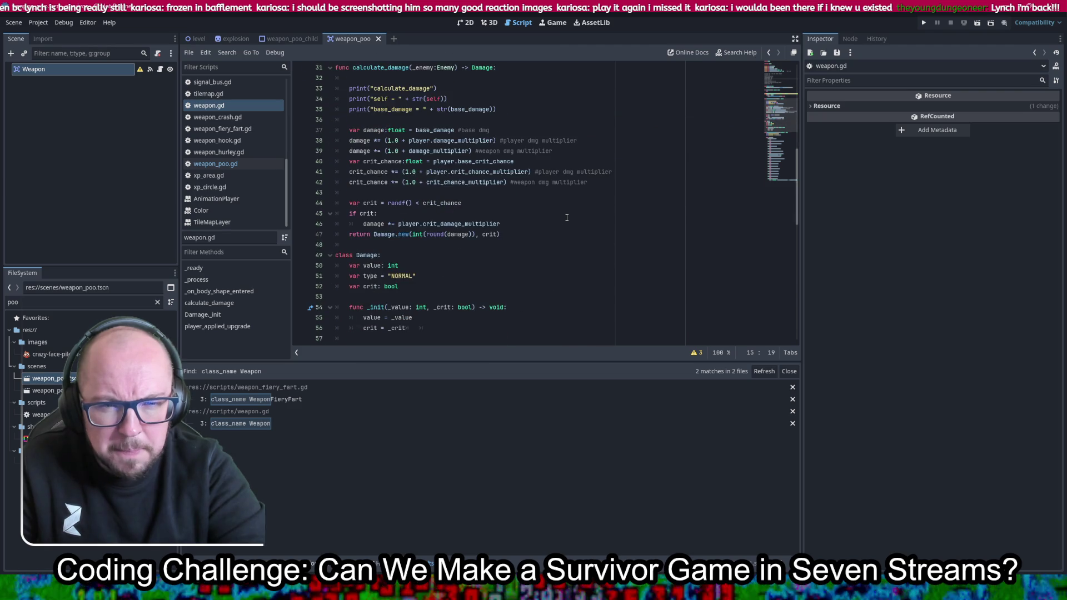
Paste the three debug print lines above the Enemy check in _on_body_shape_entered
scroll(566, 217, down, 2)
scroll(564, 214, up, 2)
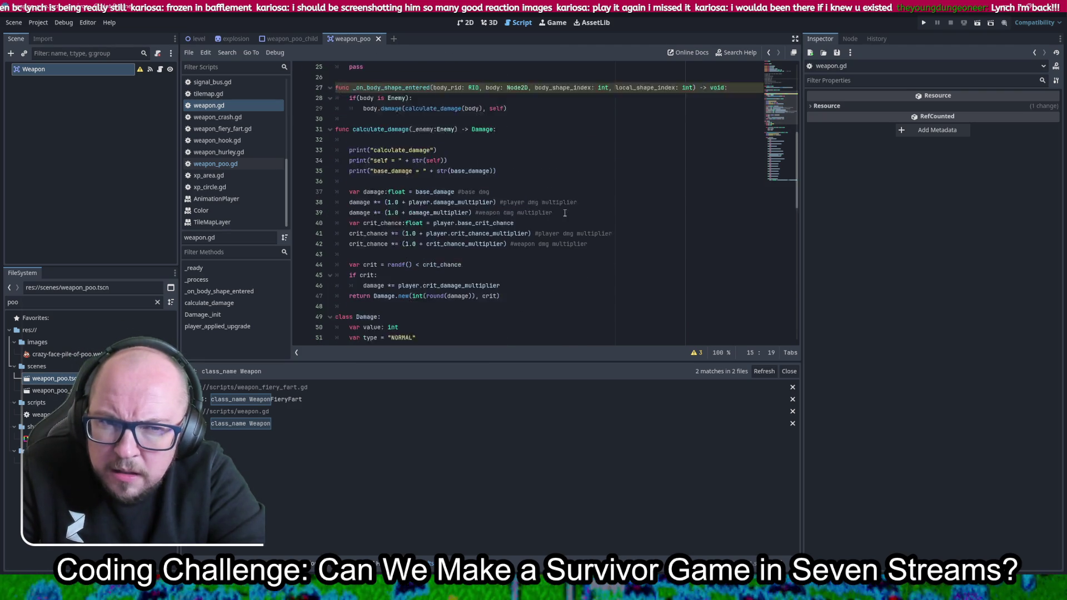
drag(513, 204, 538, 166)
key(ctrl+c)
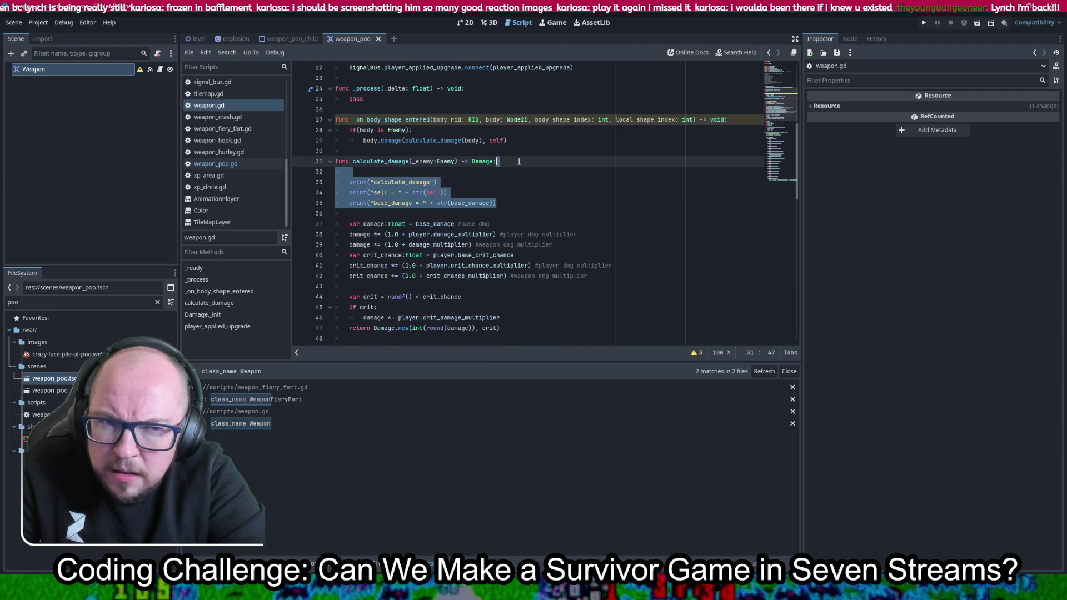
click(358, 130)
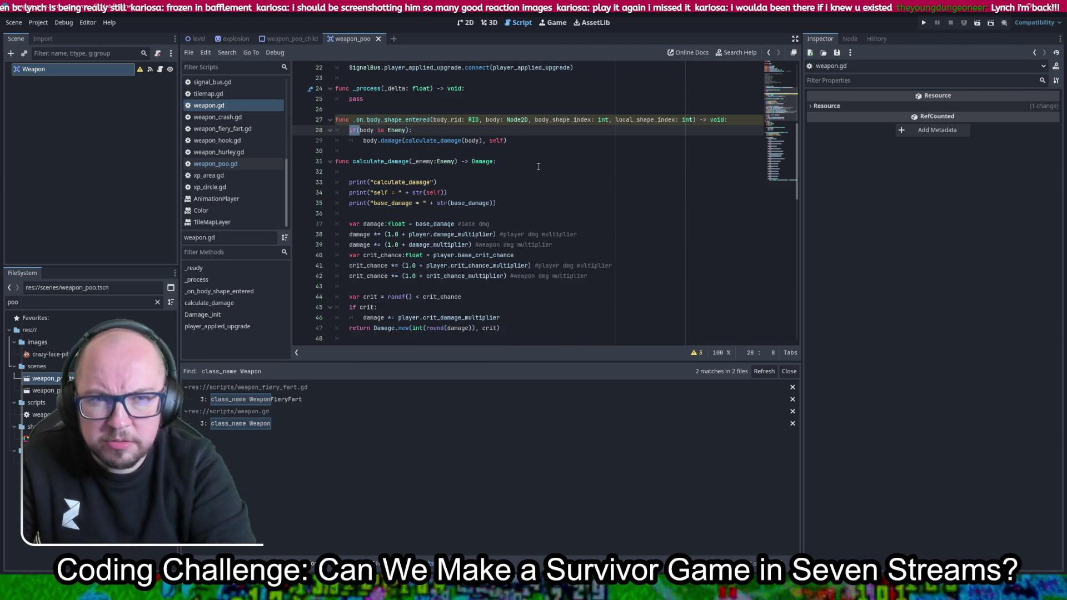
key(Home)
key(Return)
key(Return)
key(Up)
key(Up)
key(ctrl+v)
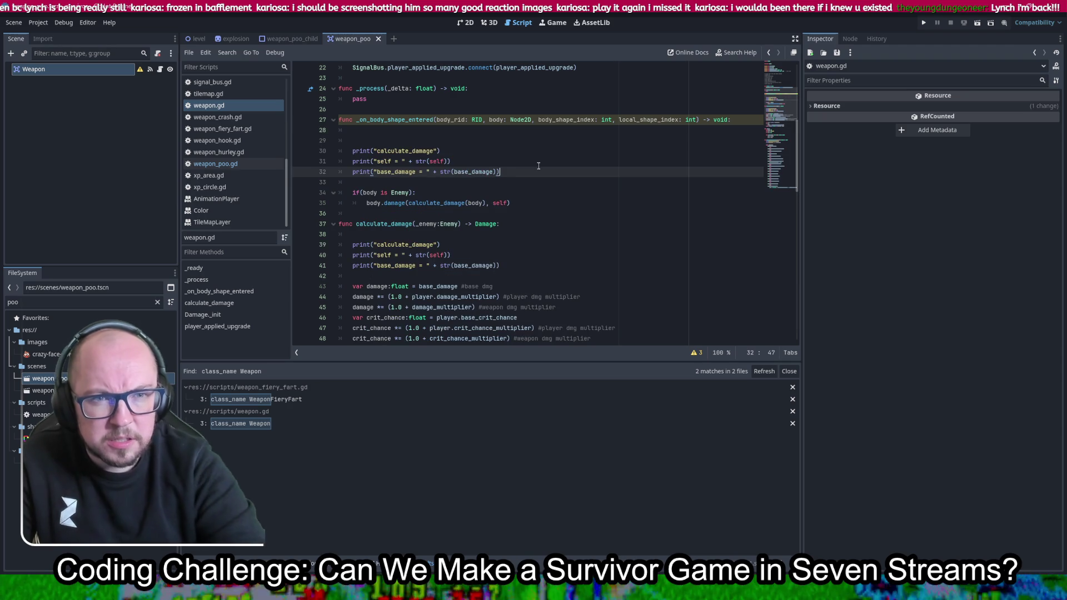
Replace calculate_damage with _on_body_shape_entered in the first print, save, and relaunch the game
double_click(395, 120)
key(ctrl+c)
double_click(395, 151)
key(ctrl+v)
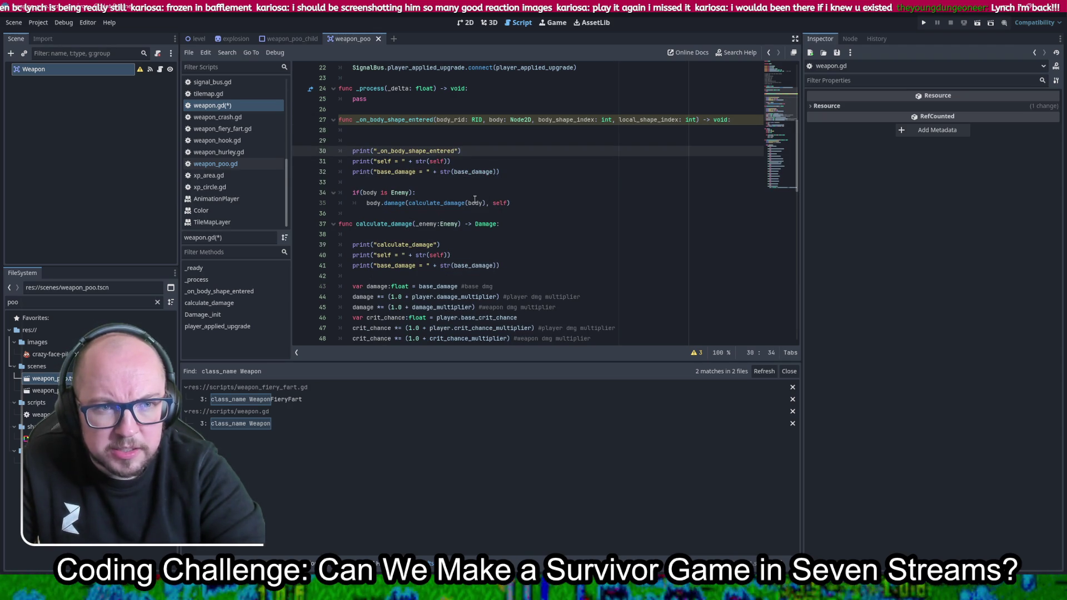
key(ctrl+s)
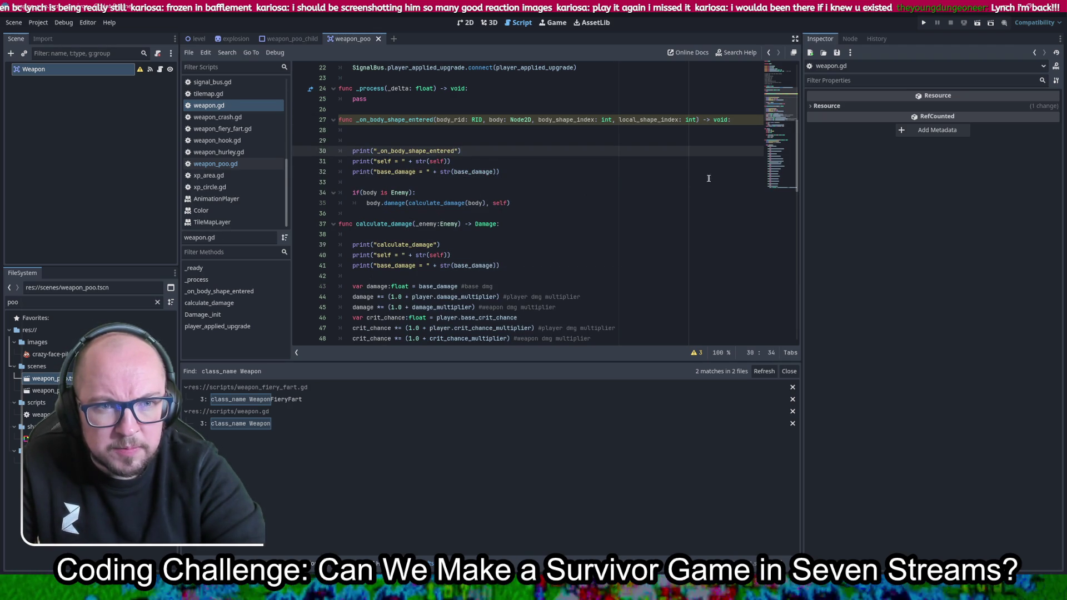
click(925, 22)
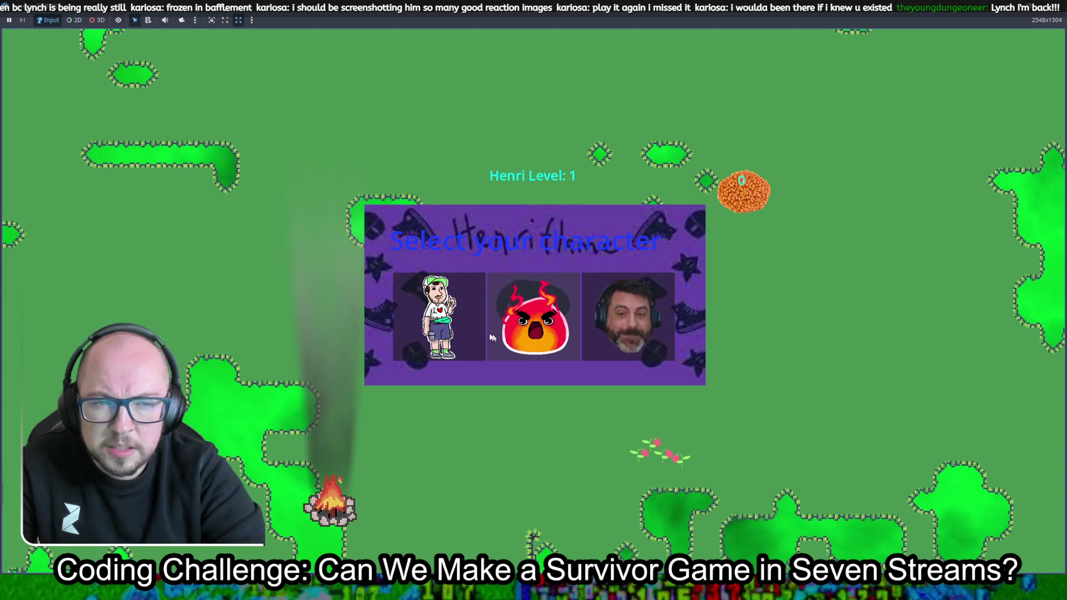
Pick Henri and walk around among the skeletons until the poo weapon error halts the game
click(432, 326)
key(Down)
key(Left)
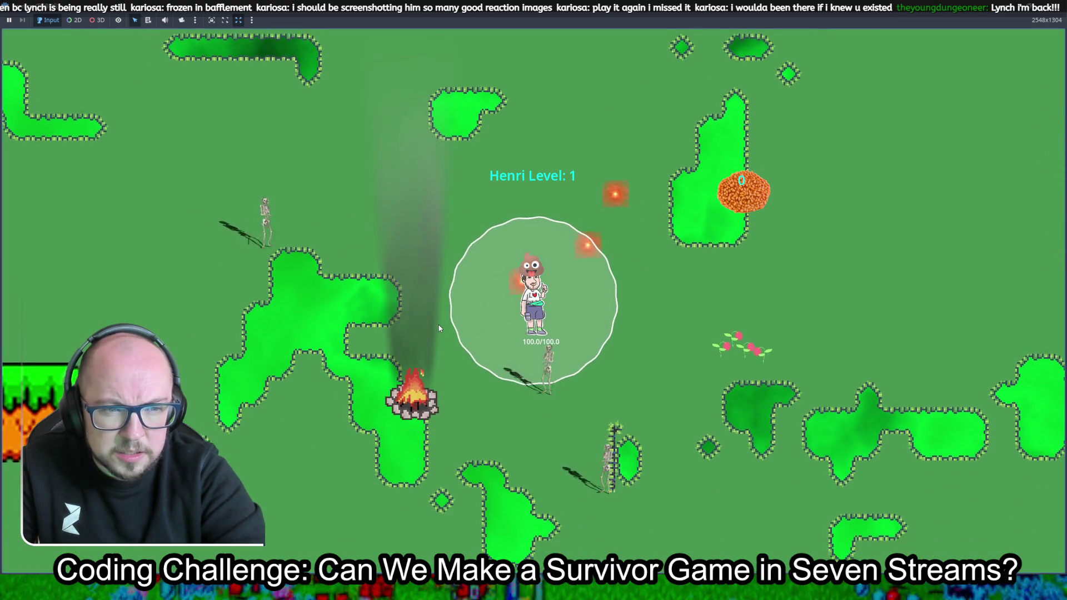
key(Up)
key(Right)
key(Right)
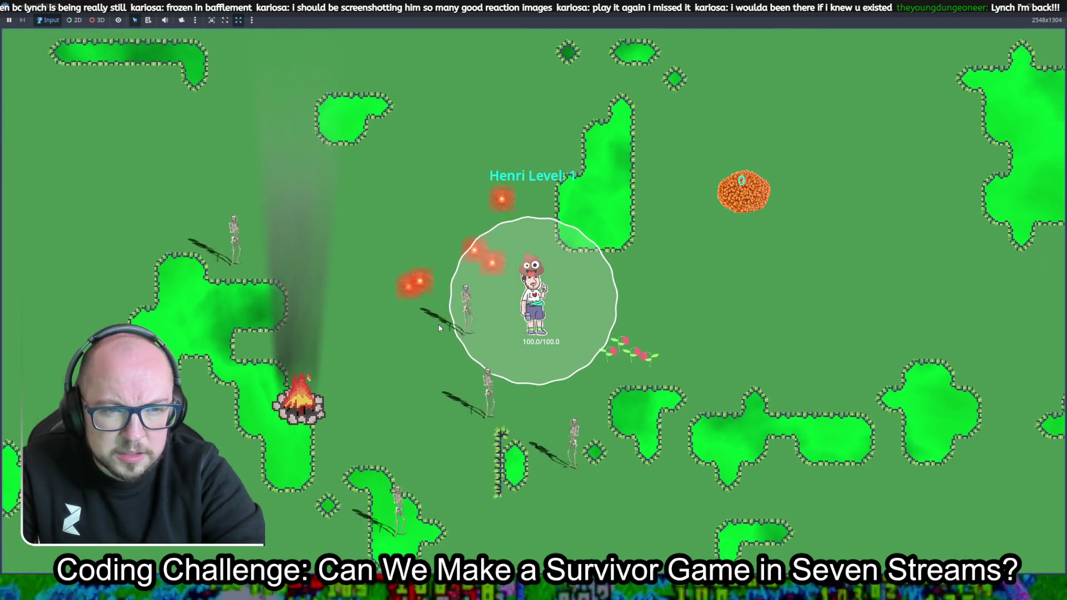
key(Right)
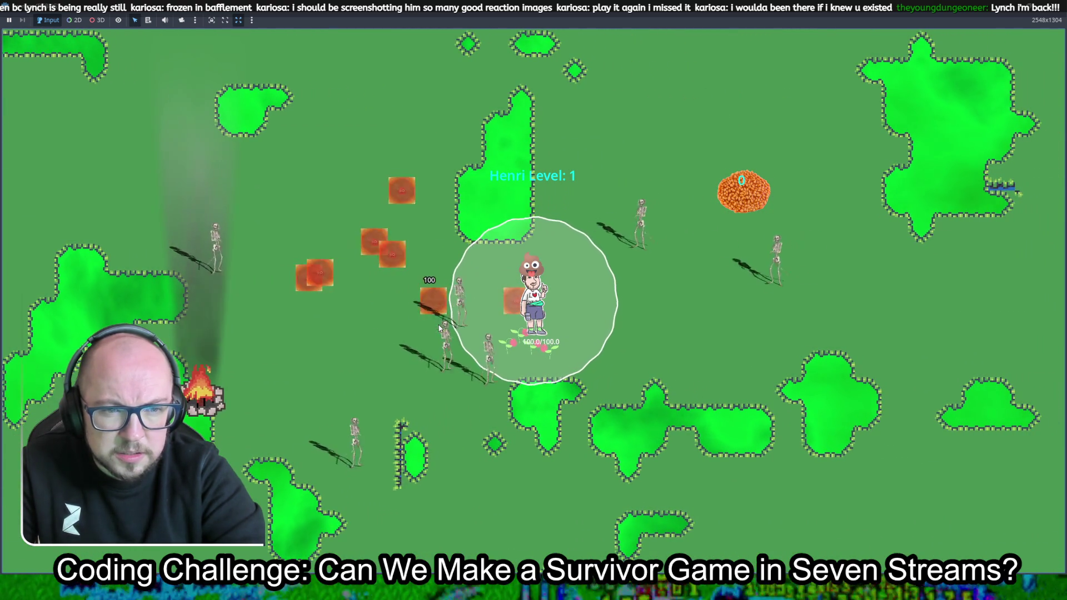
text(w)
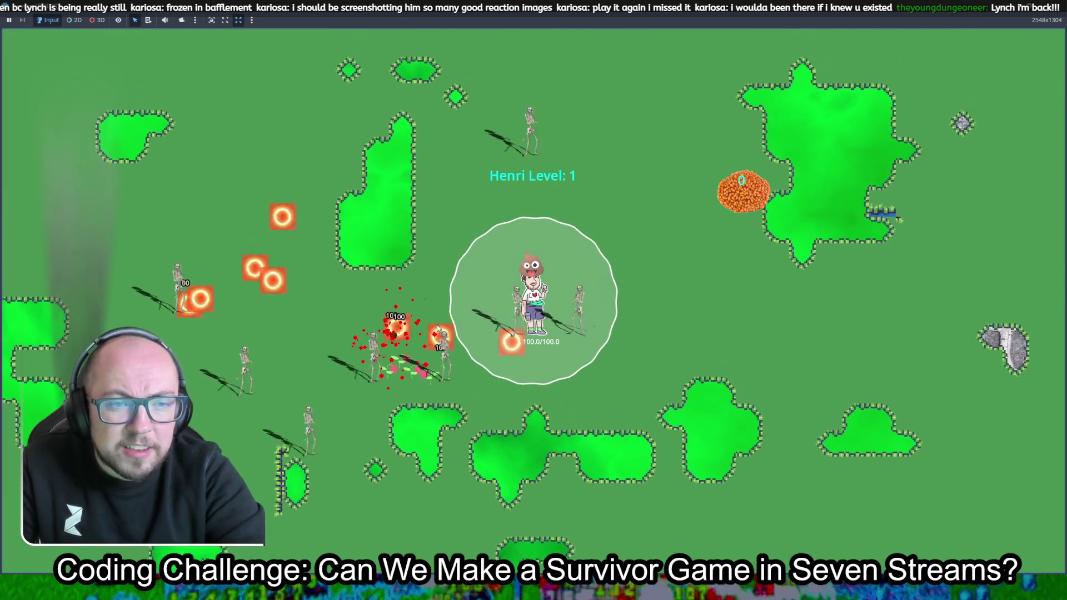
text(ddddddd node.queue_free()
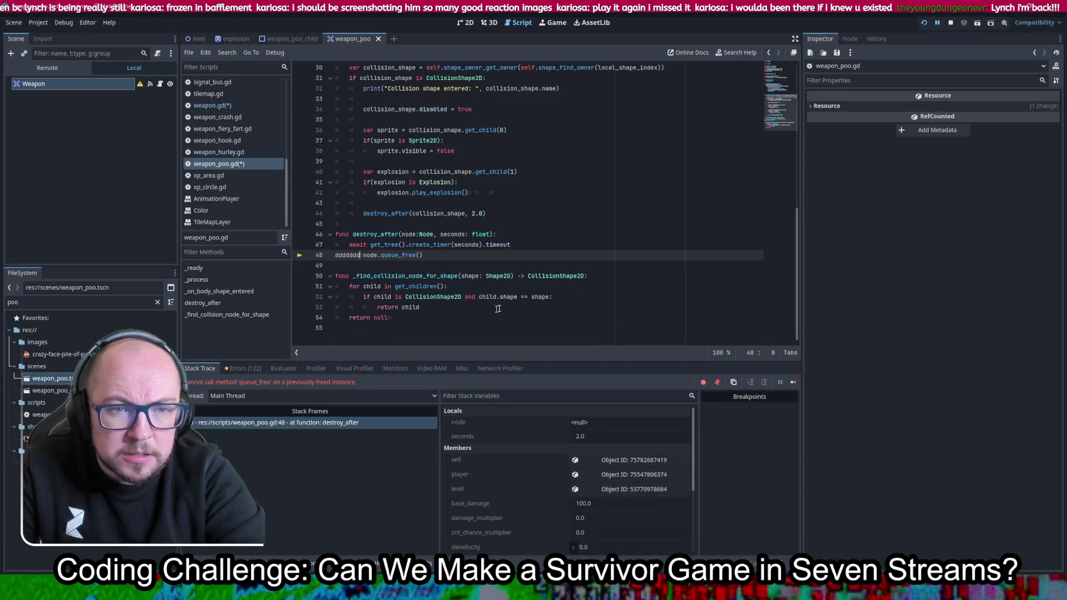
Undo the stray letters on line 48, save, and inspect queue_free and collision_shape
key(ctrl+z)
key(ctrl+s)
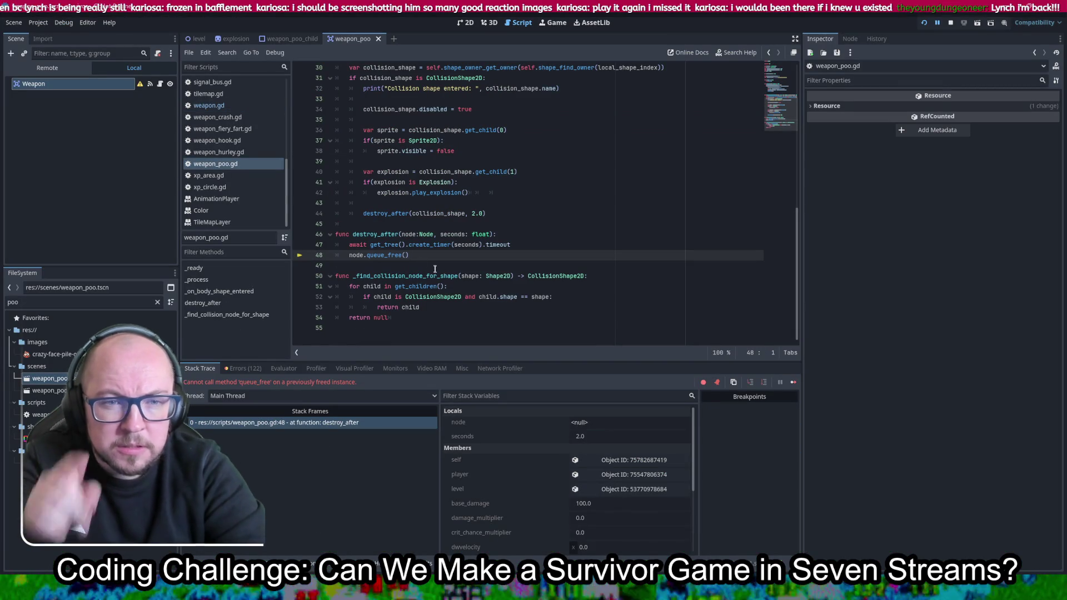
click(390, 254)
double_click(391, 254)
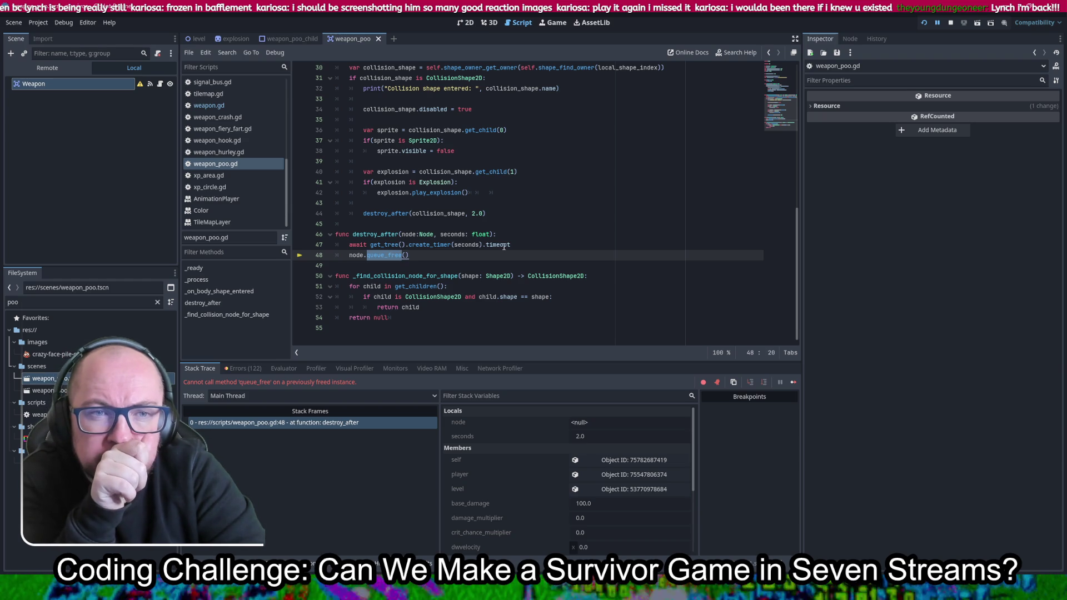
scroll(548, 200, up, 2)
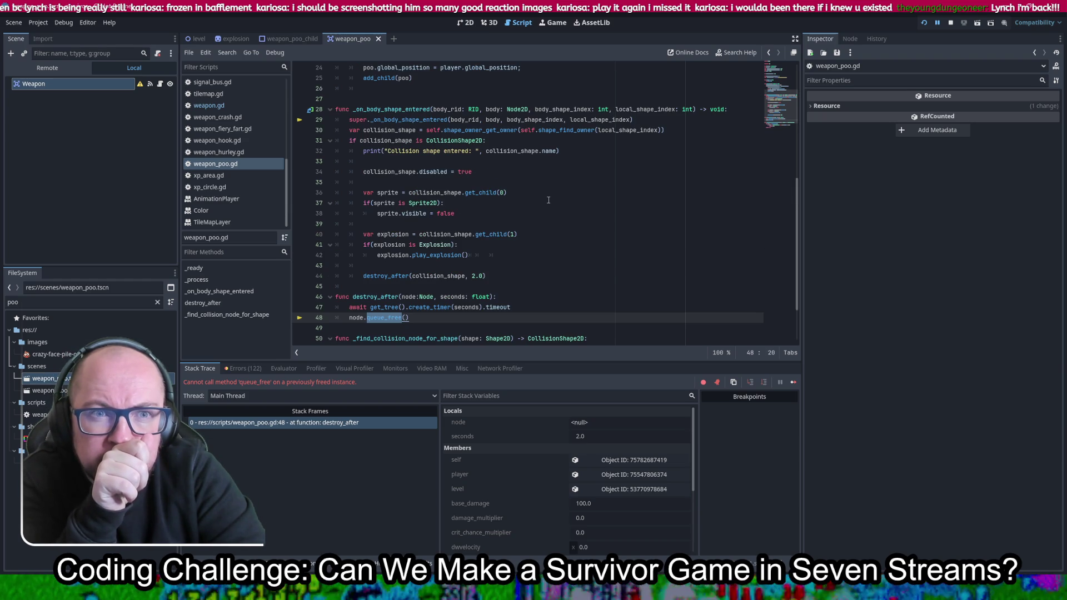
scroll(548, 200, down, 1)
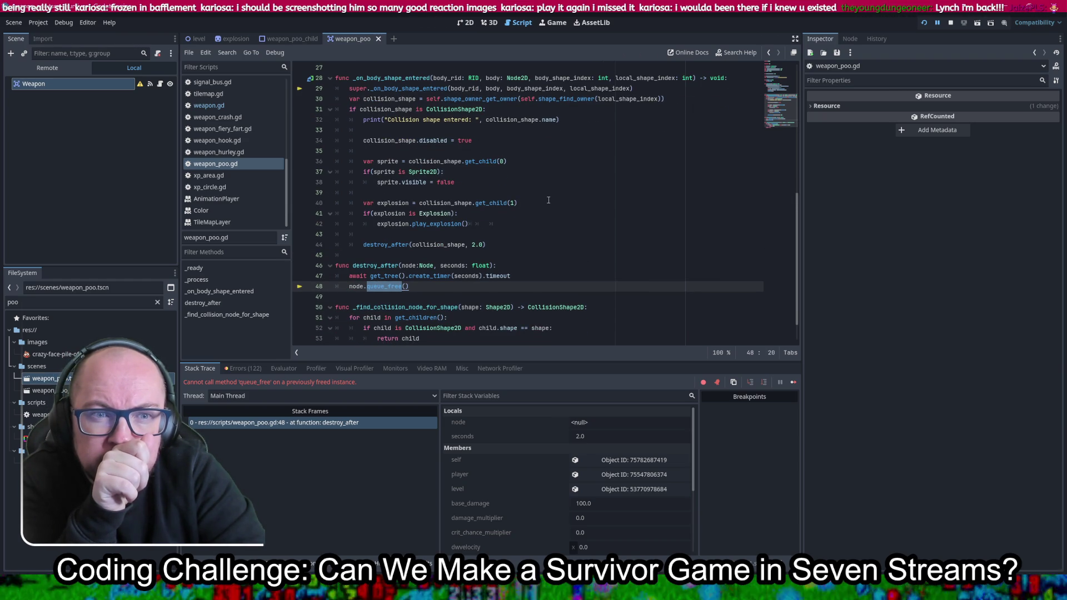
double_click(439, 245)
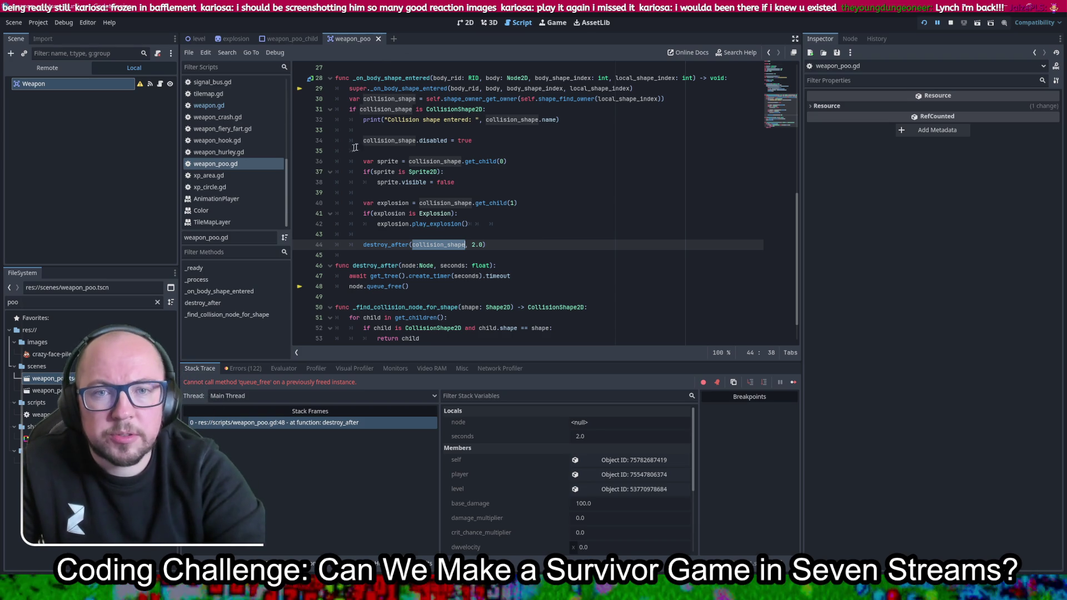
Compare against the Enemy check in weapon.gd's _on_body_shape_entered, then return to weapon_poo.gd
key(ctrl+Home)
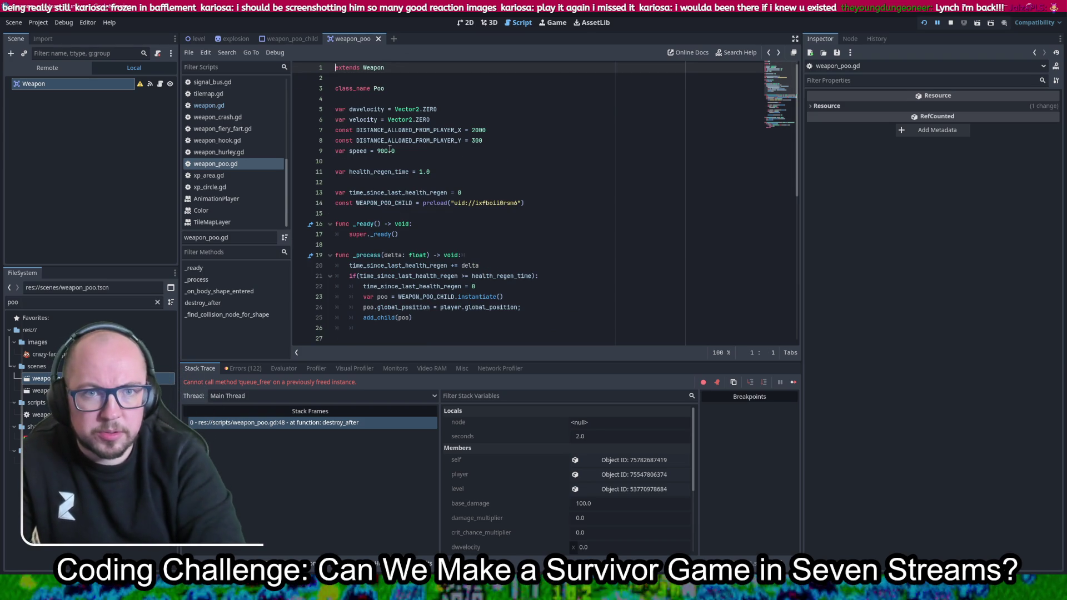
key(alt+Left)
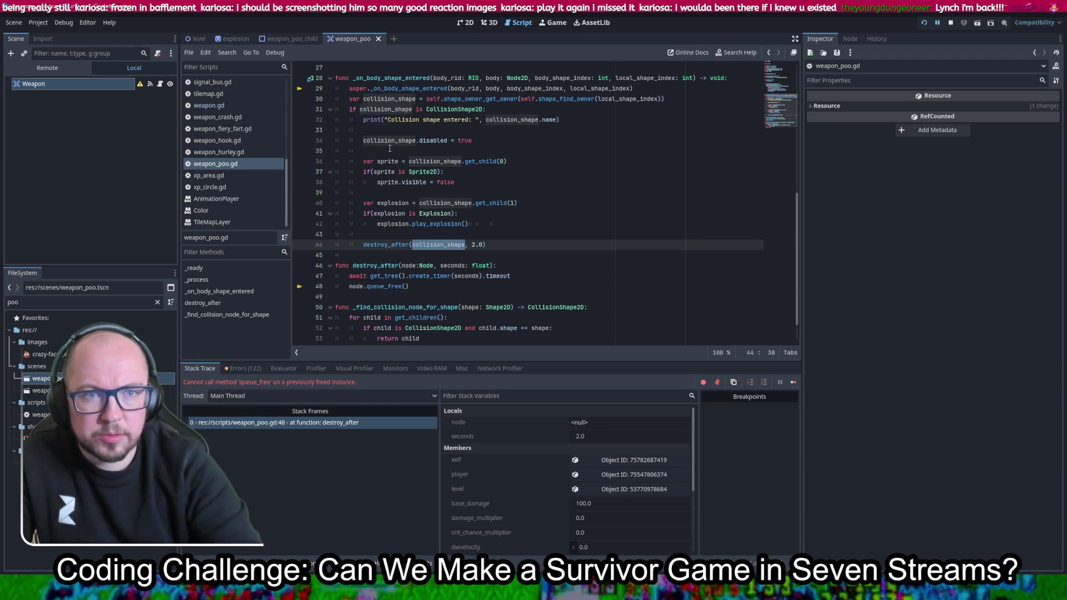
ctrl+click(418, 92)
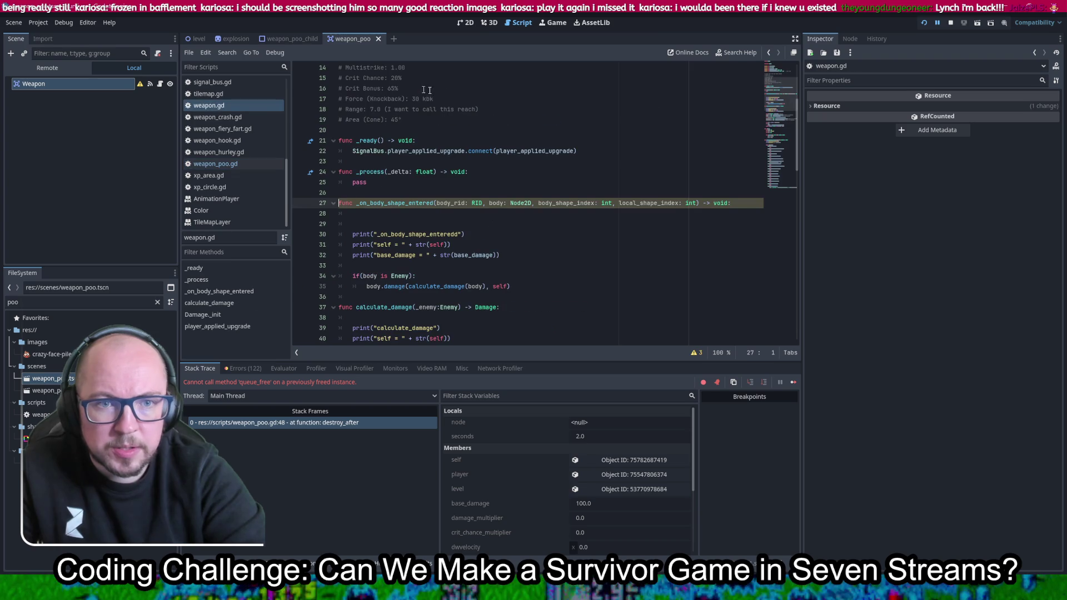
drag(467, 278, 447, 262)
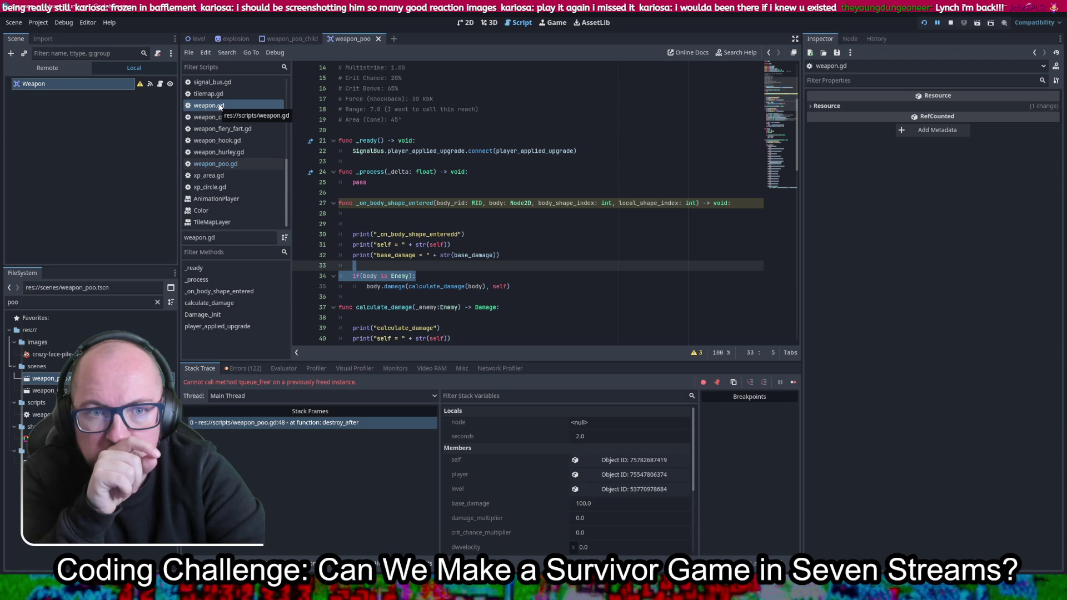
click(222, 163)
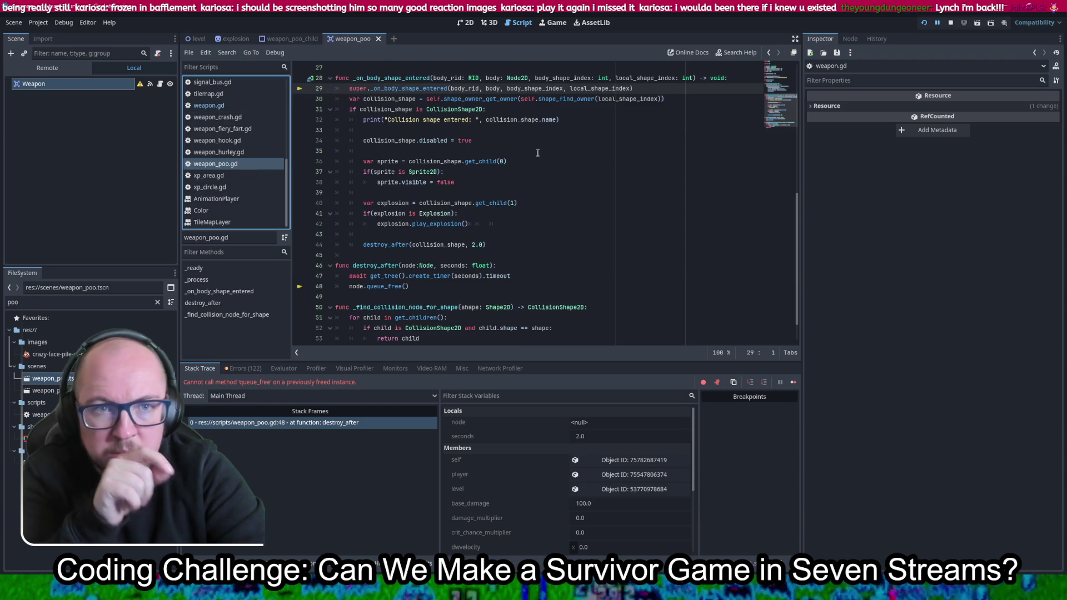
Add 'if(body is not Enemy): return' at the top of weapon_poo.gd's handler and save
click(740, 140)
key(Return)
key(Return)
key(Up)
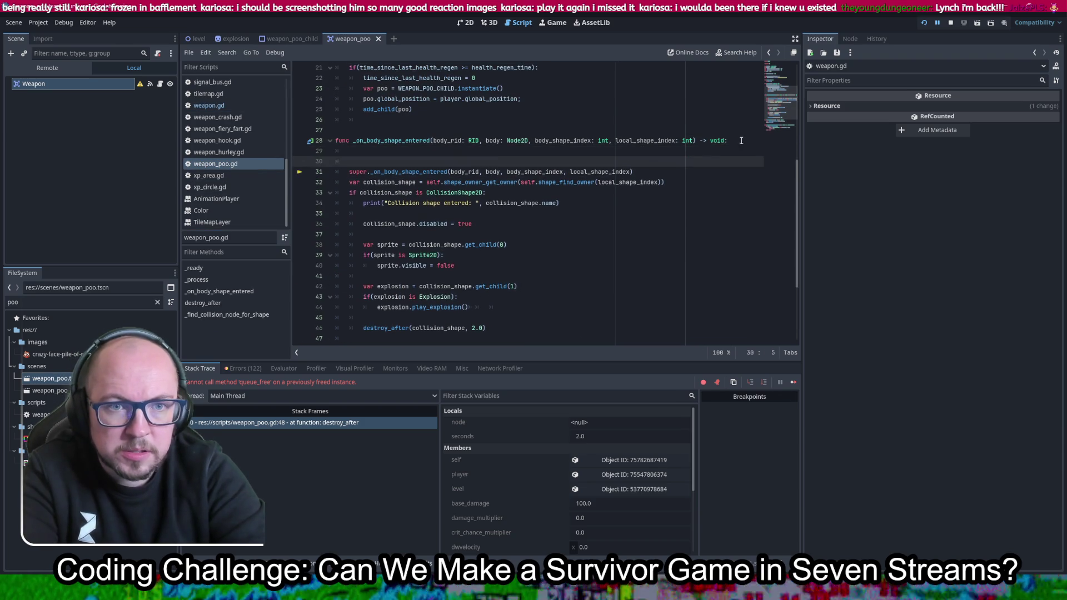
key(Return)
text(if(body is Enemy):)
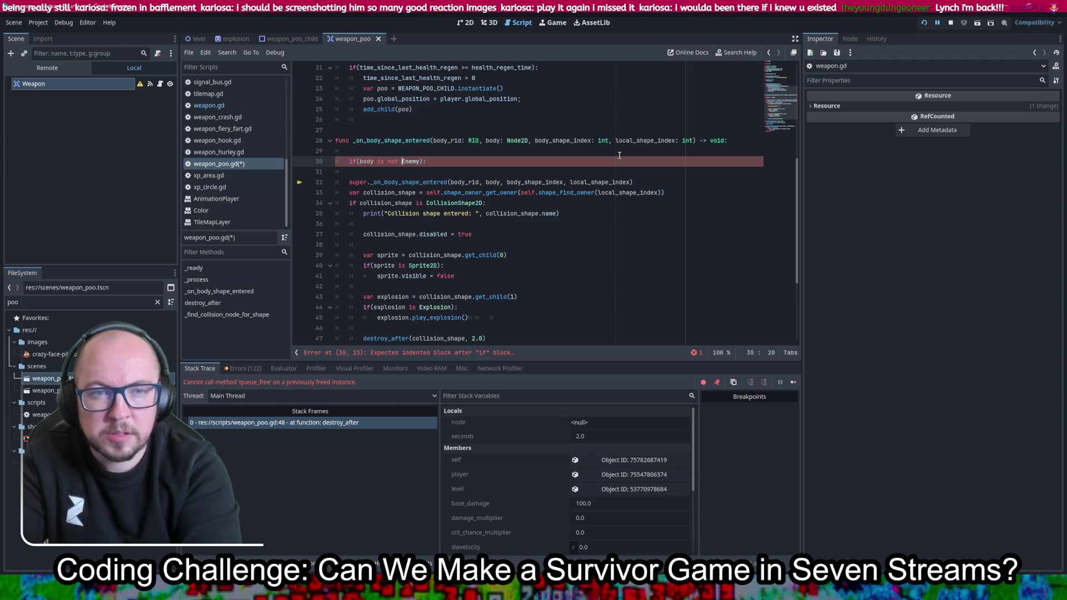
key(Down)
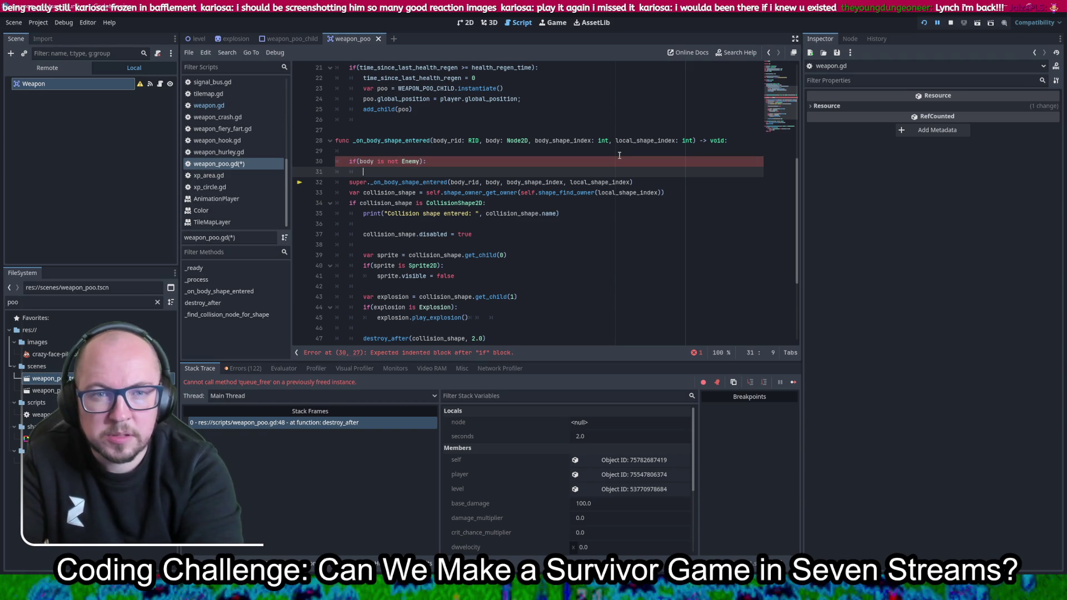
key(BackSpace)
key(BackSpace)
key(BackSpace)
text(turn)
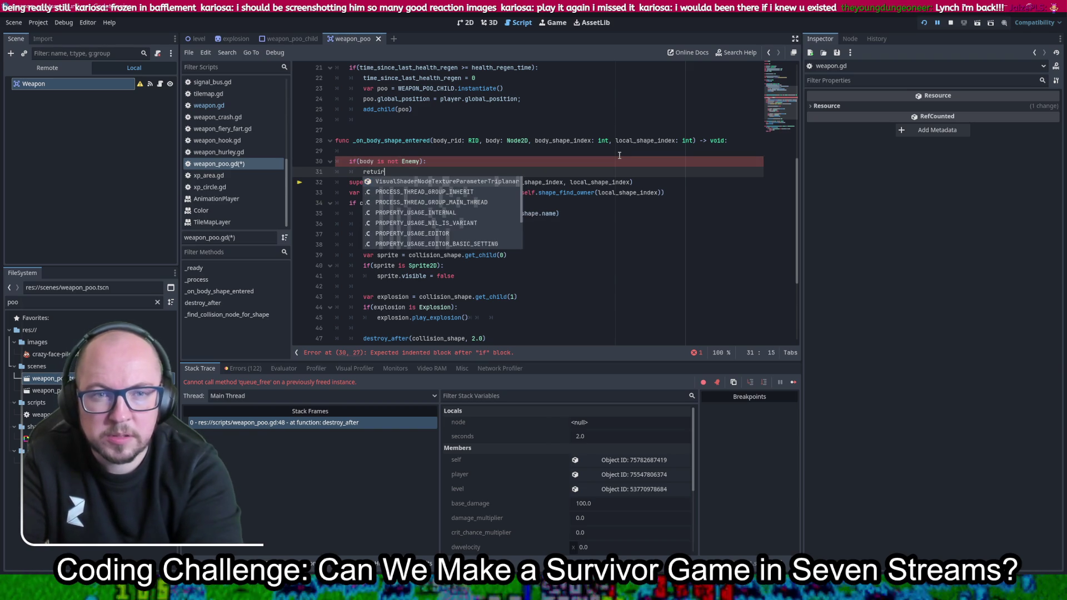
key(Return)
key(ctrl+s)
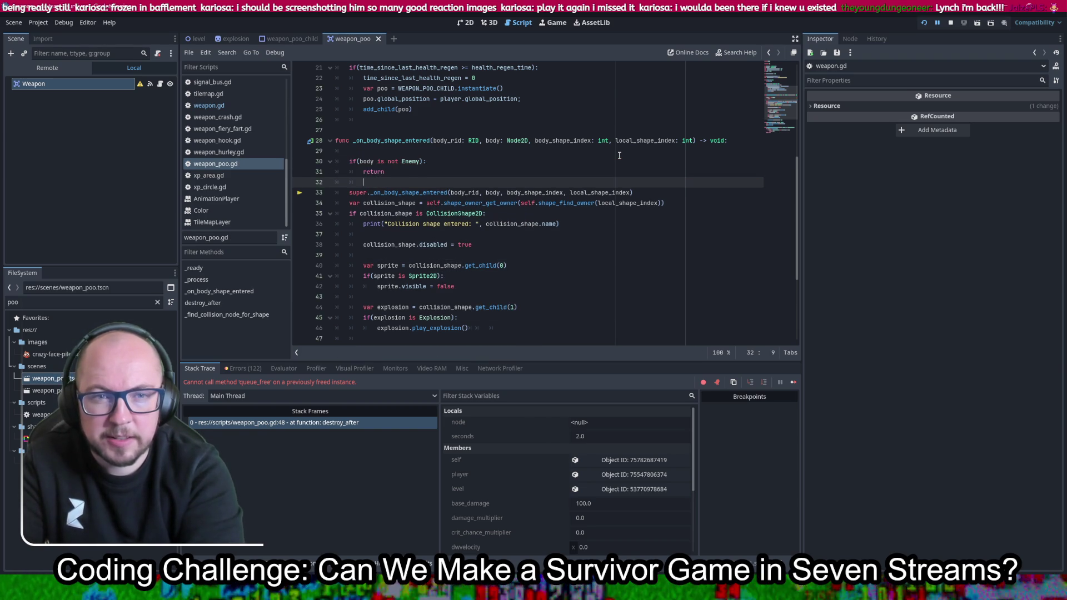
key(Tab)
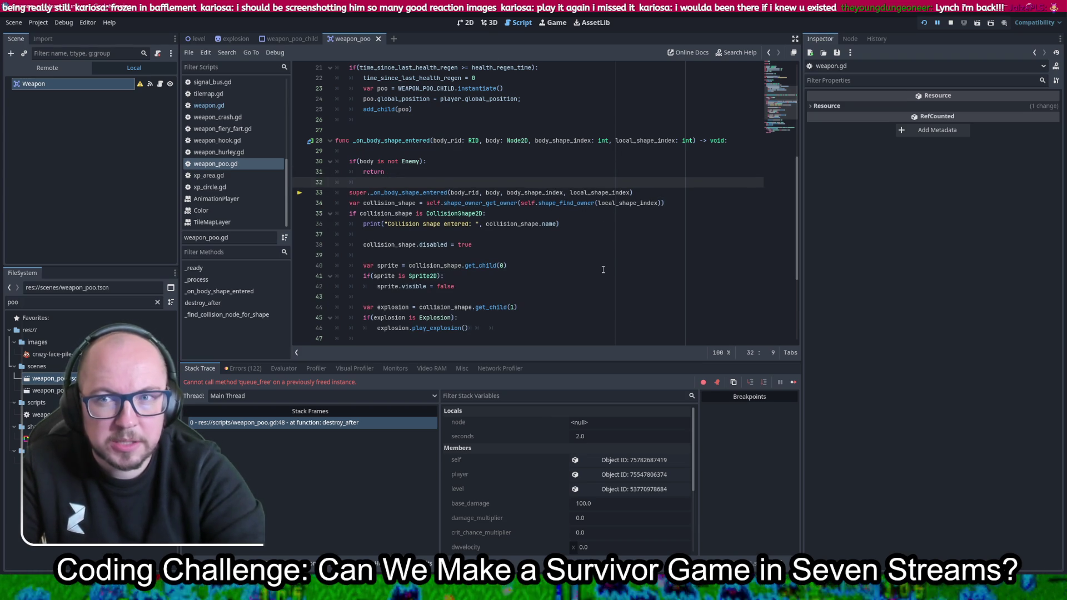
scroll(603, 269, down, 2)
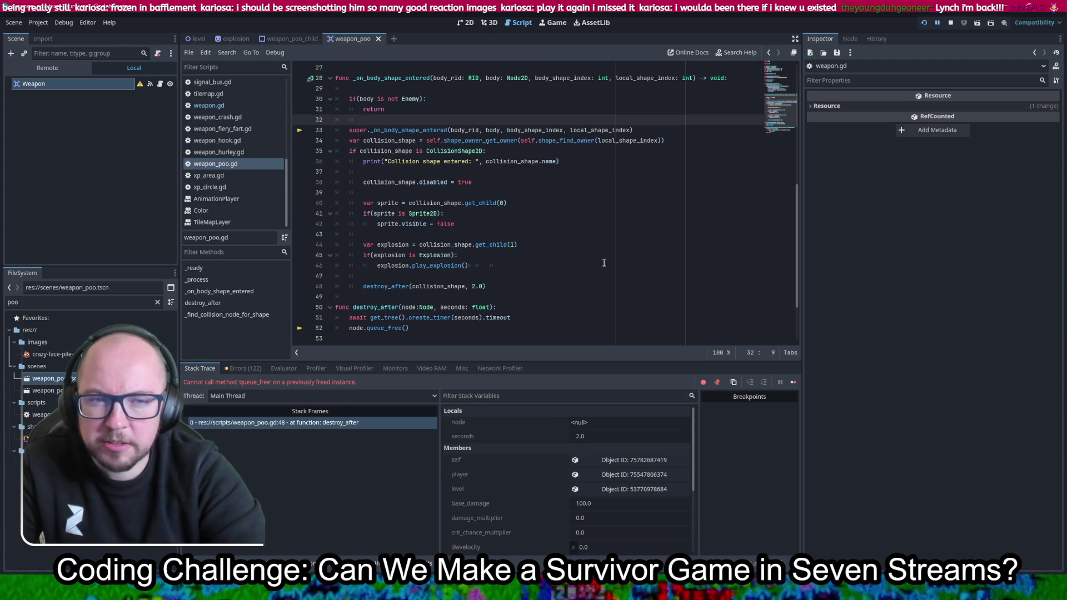
click(521, 266)
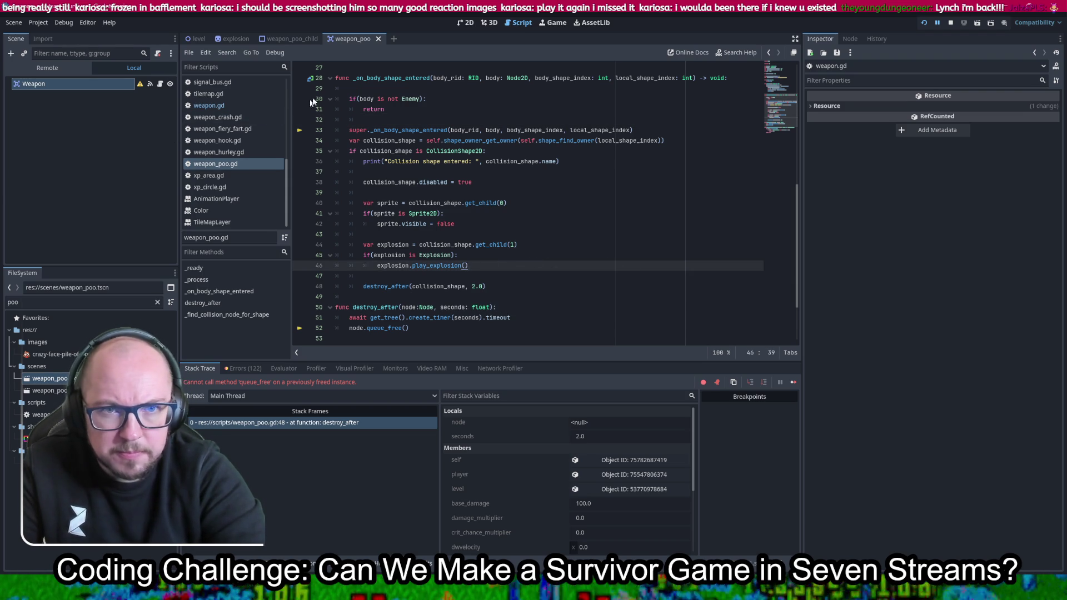
Check the explosion and weapon_poo_child scenes and hide the explosion node
click(233, 39)
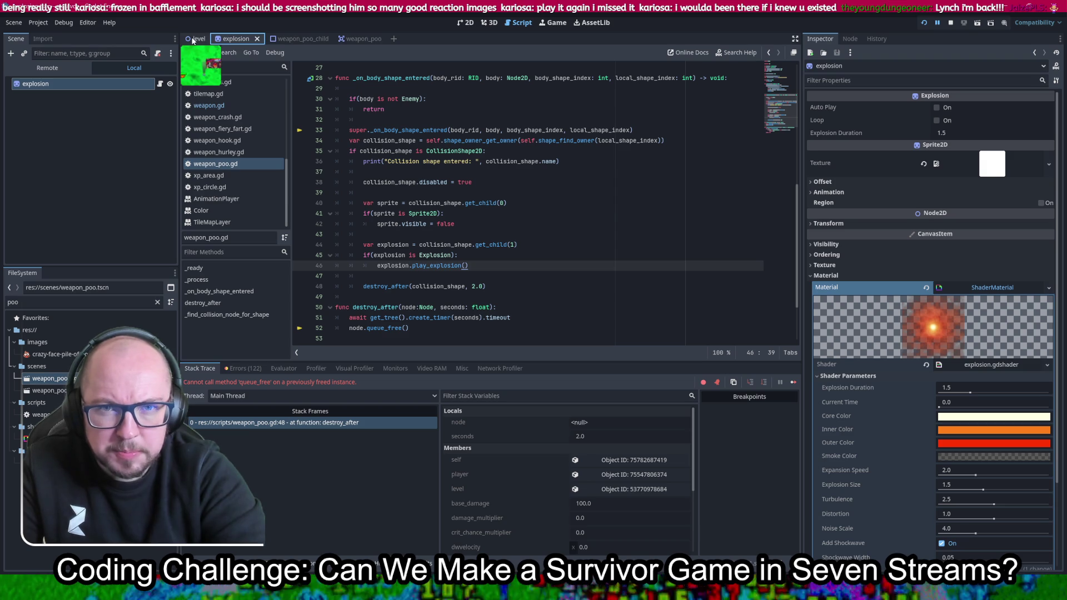
click(300, 39)
click(170, 108)
click(491, 268)
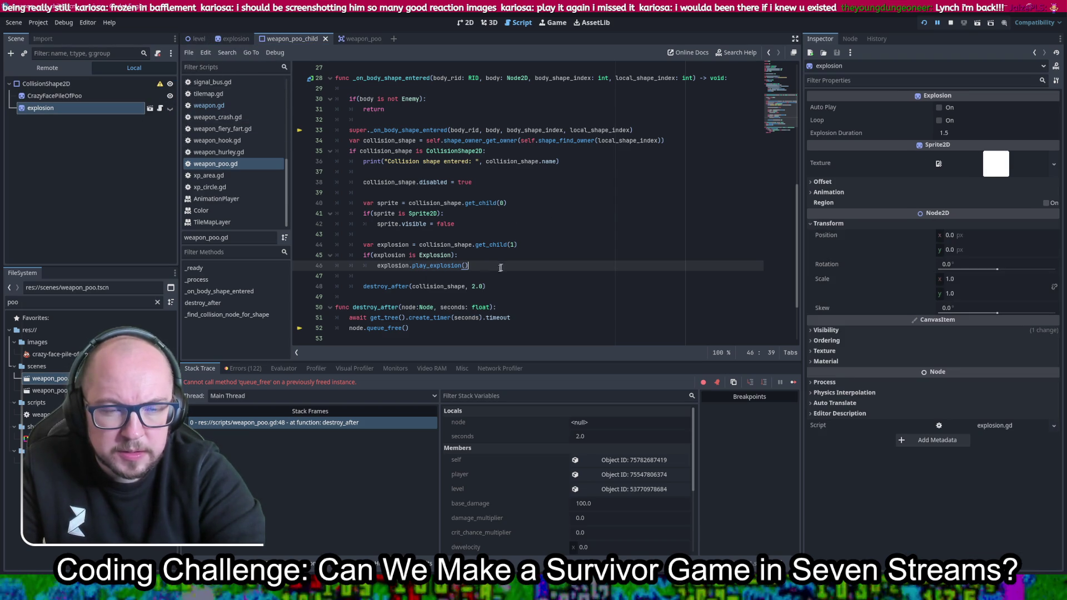
Add an explosion.visible() line after play_explosion() on line 46 and relaunch the game
click(497, 255)
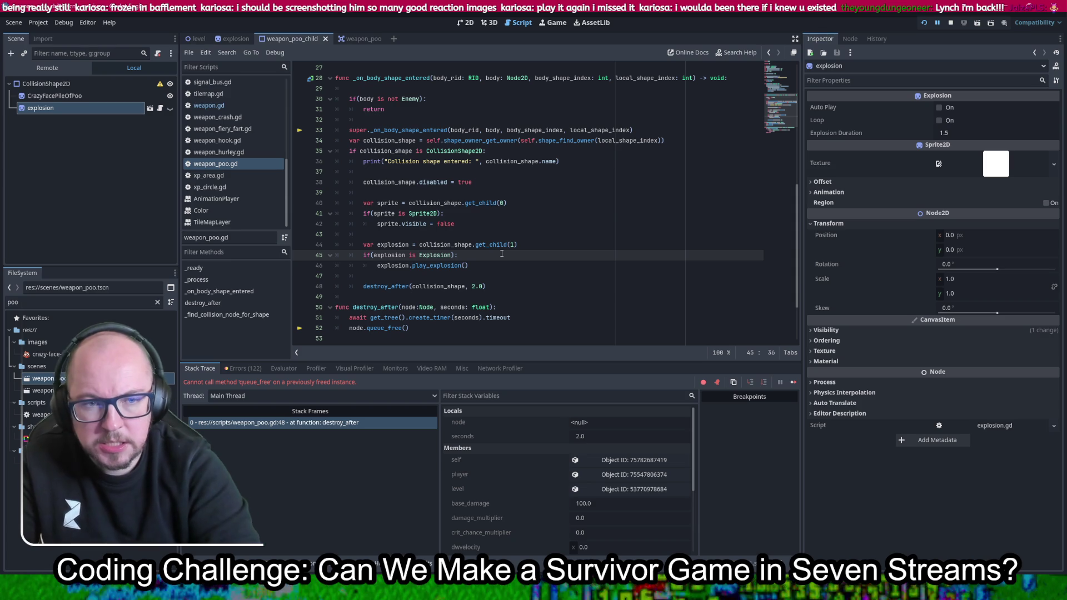
click(494, 266)
key(Return)
text(explo)
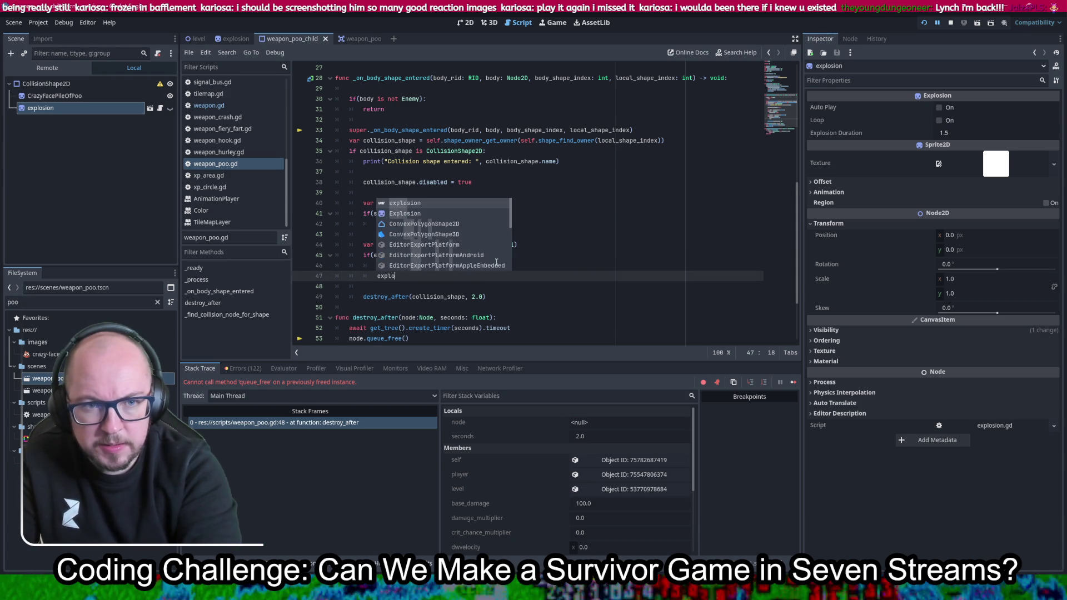
text(sion.visi)
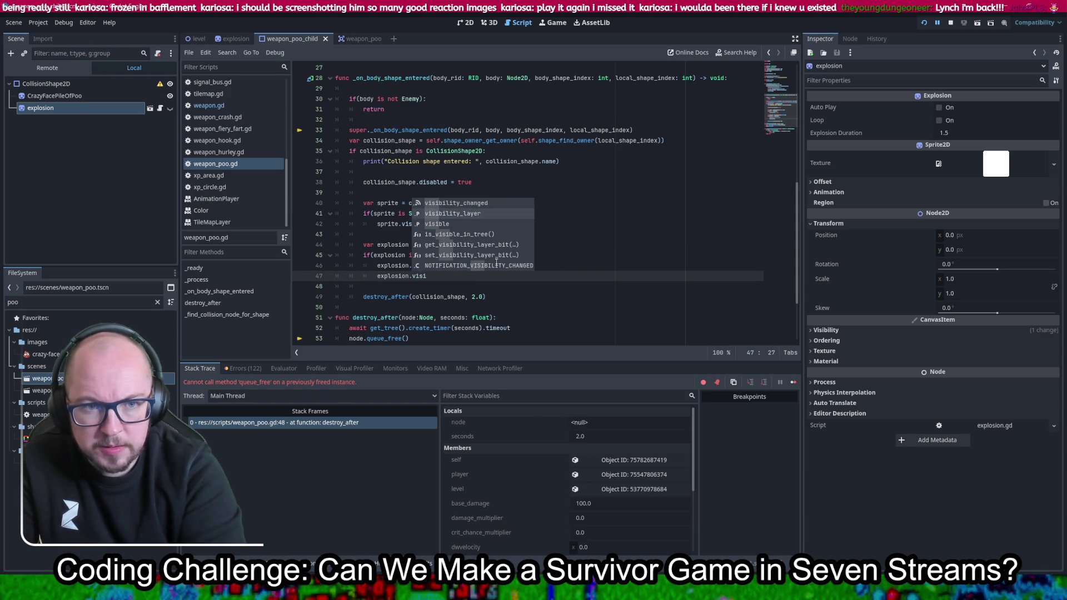
text(ble())
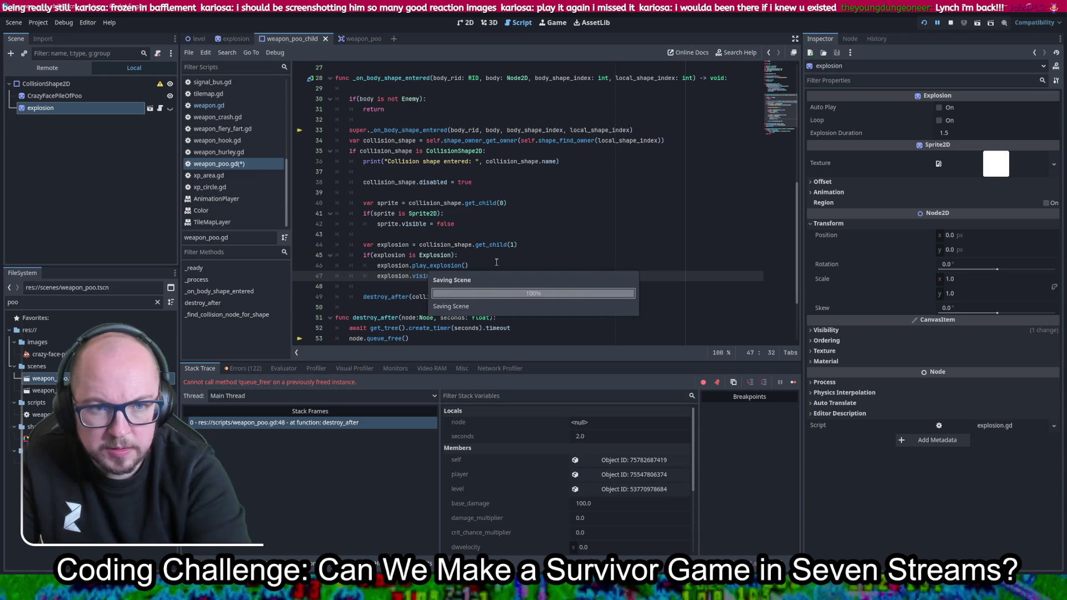
scroll(608, 230, down, 1)
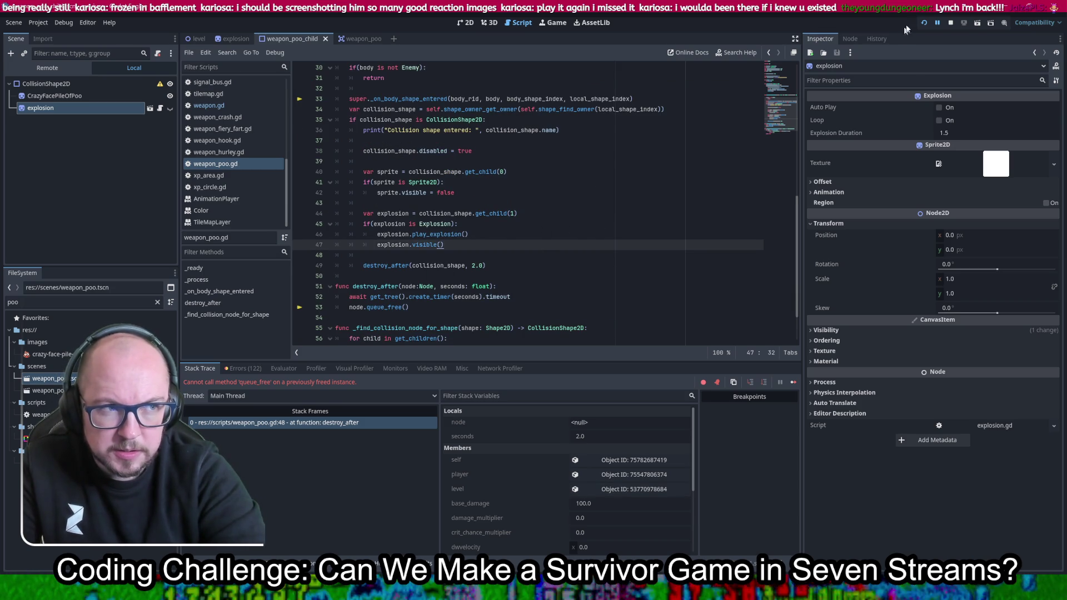
click(924, 23)
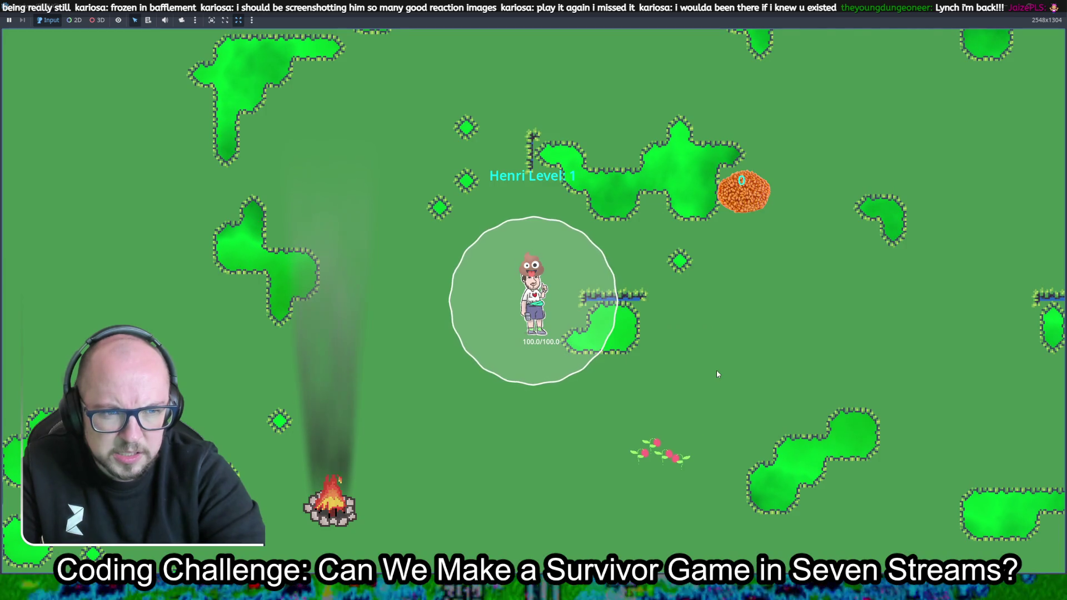
Walk the player down, left and up until the debugger breaks on line 47's 'visible' error
key(s)
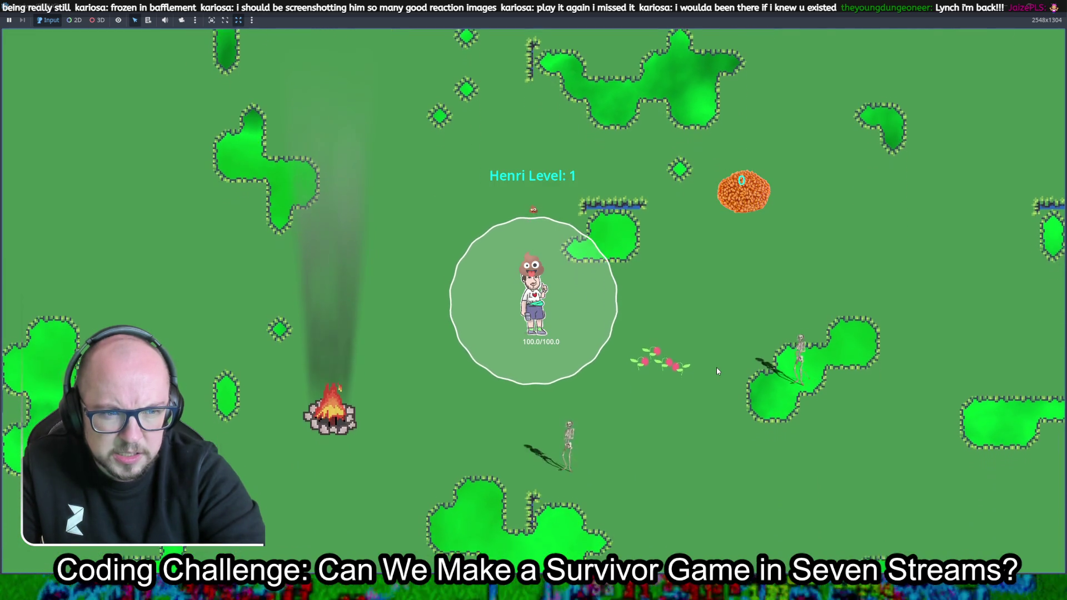
key(a)
key(w)
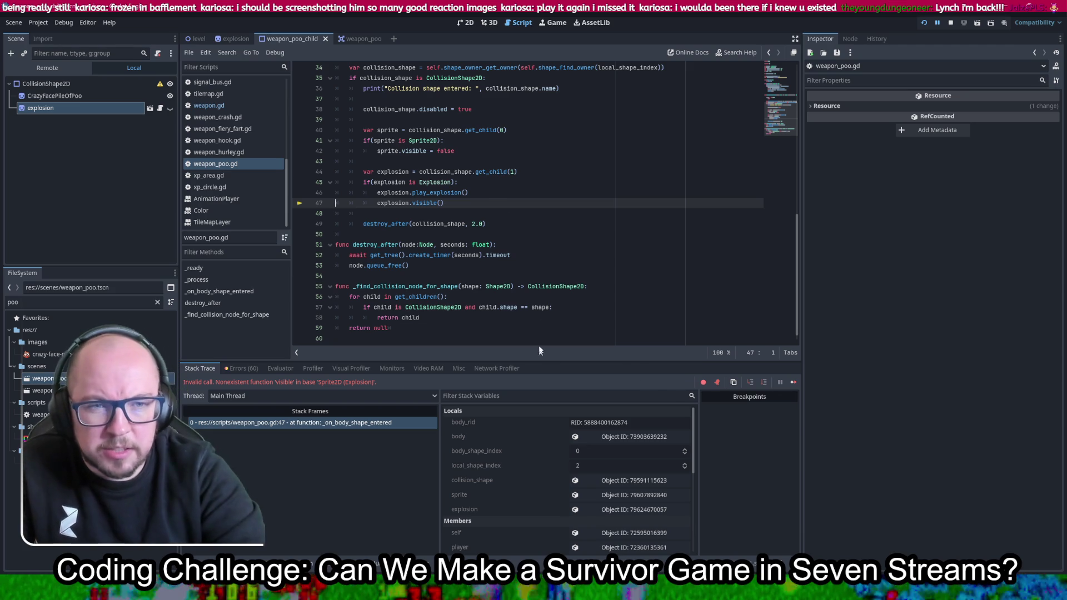
Change line 47 to explosion.visible = true, relaunch, and choose the first character
key(BackSpace)
text(= true)
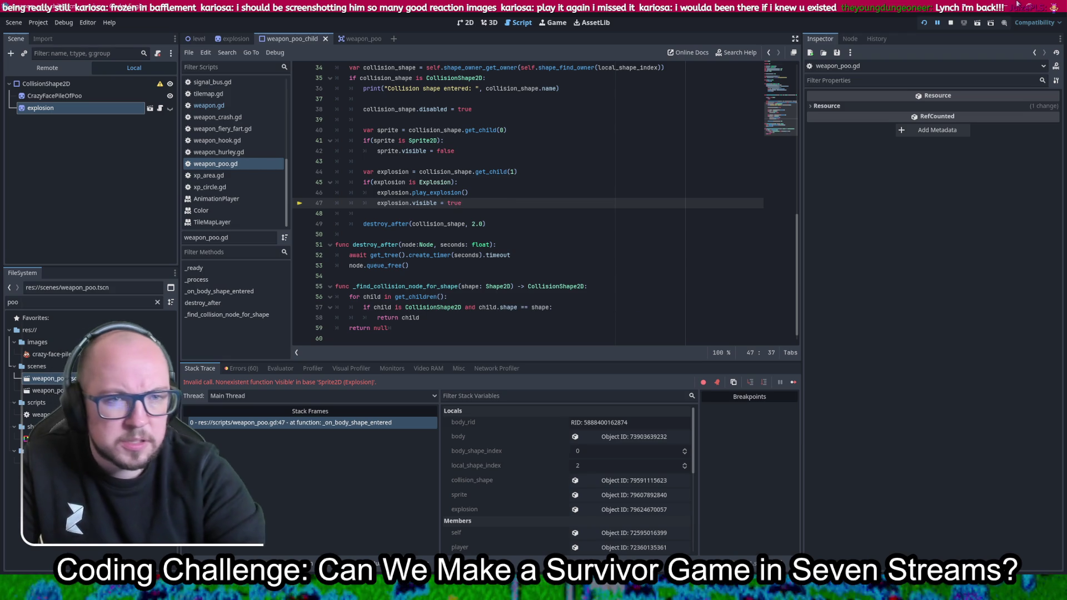
click(924, 22)
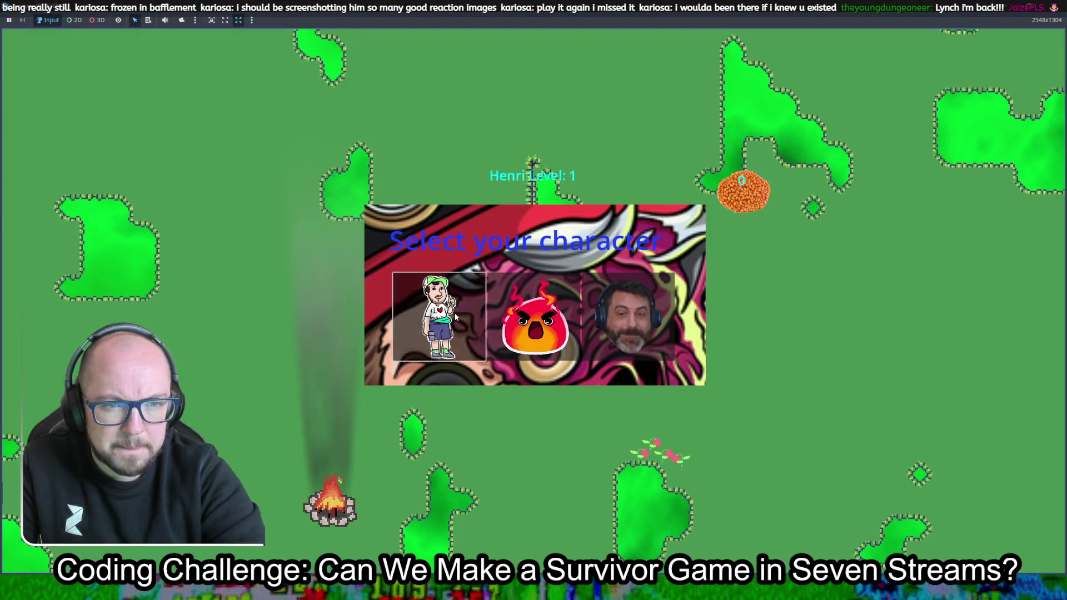
click(628, 323)
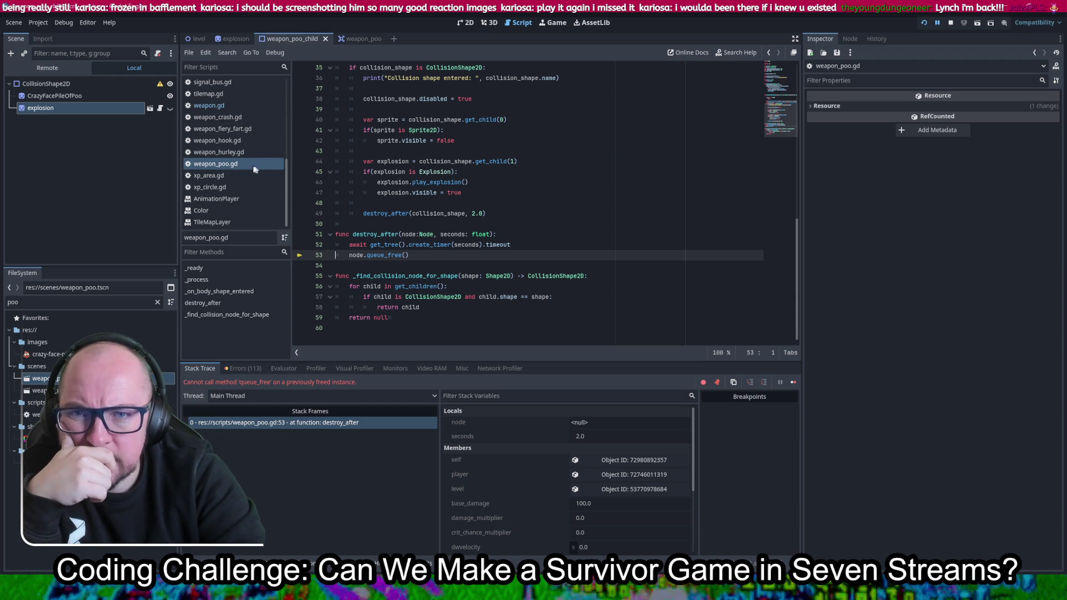
Lower the explosion shader's Explosion Size to 0.915, save the explosion scene, and relaunch
click(42, 83)
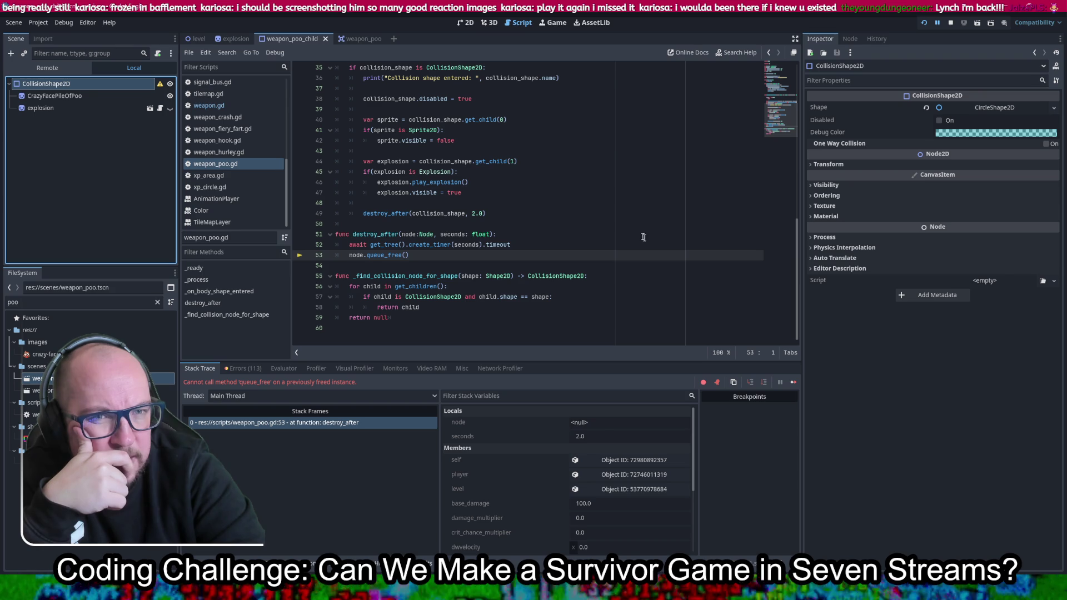
click(234, 38)
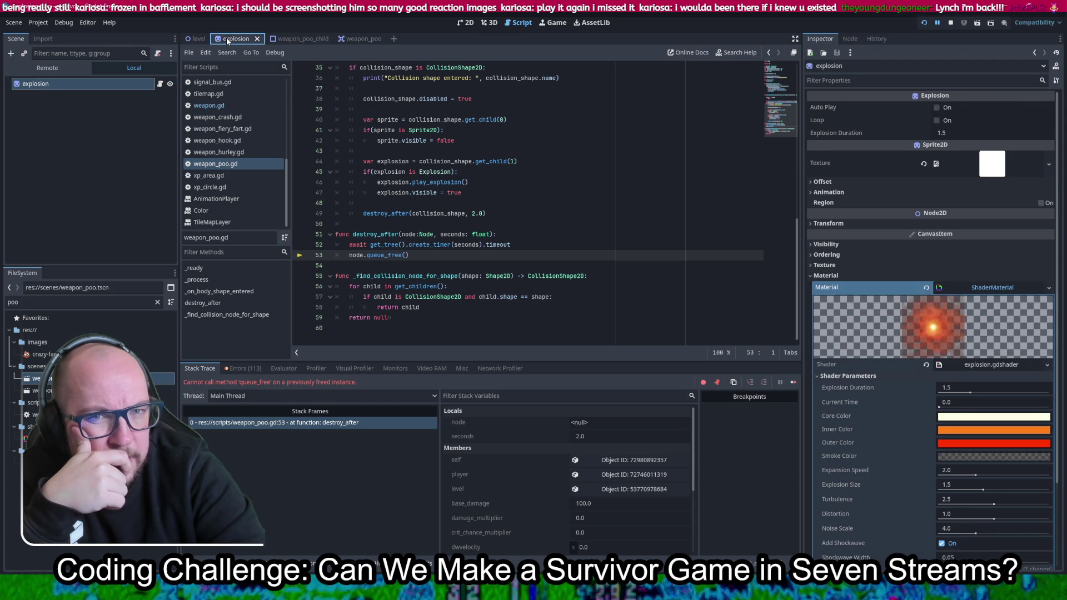
scroll(880, 389, down, 2)
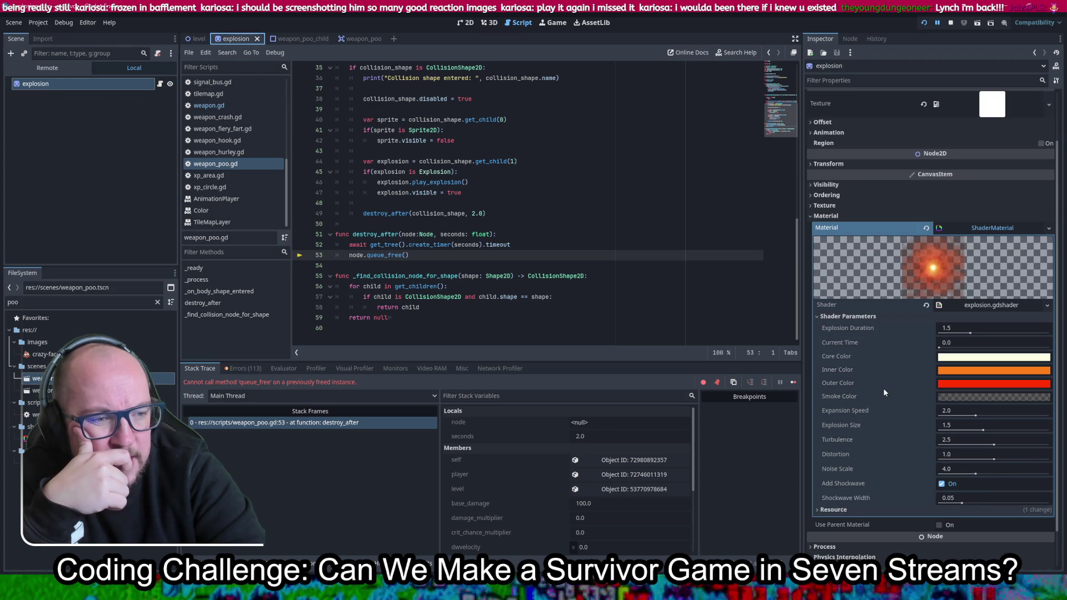
drag(982, 431, 1049, 430)
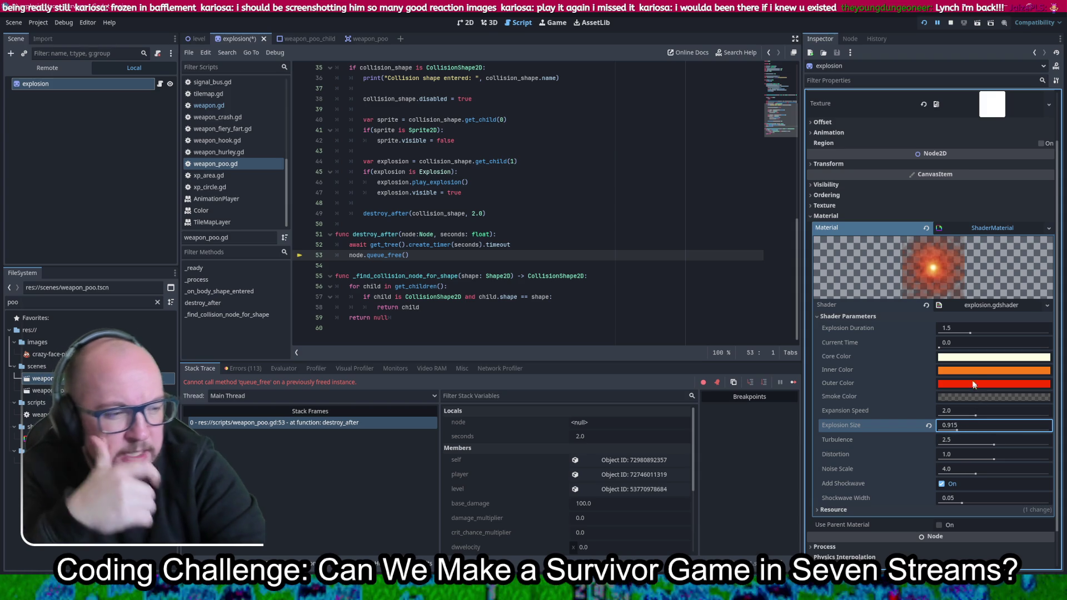
key(ctrl+s)
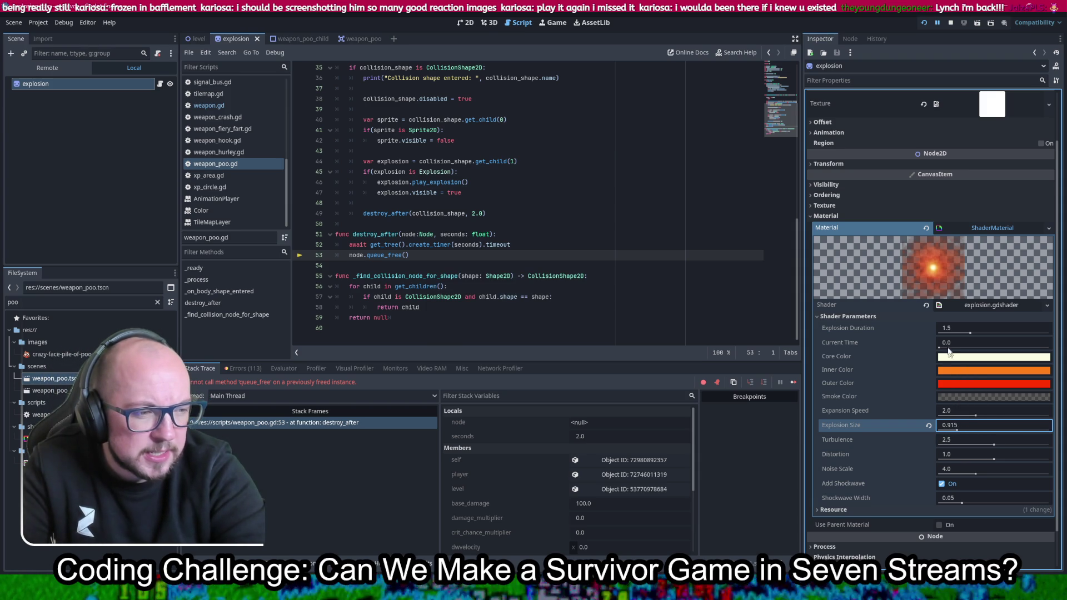
click(923, 24)
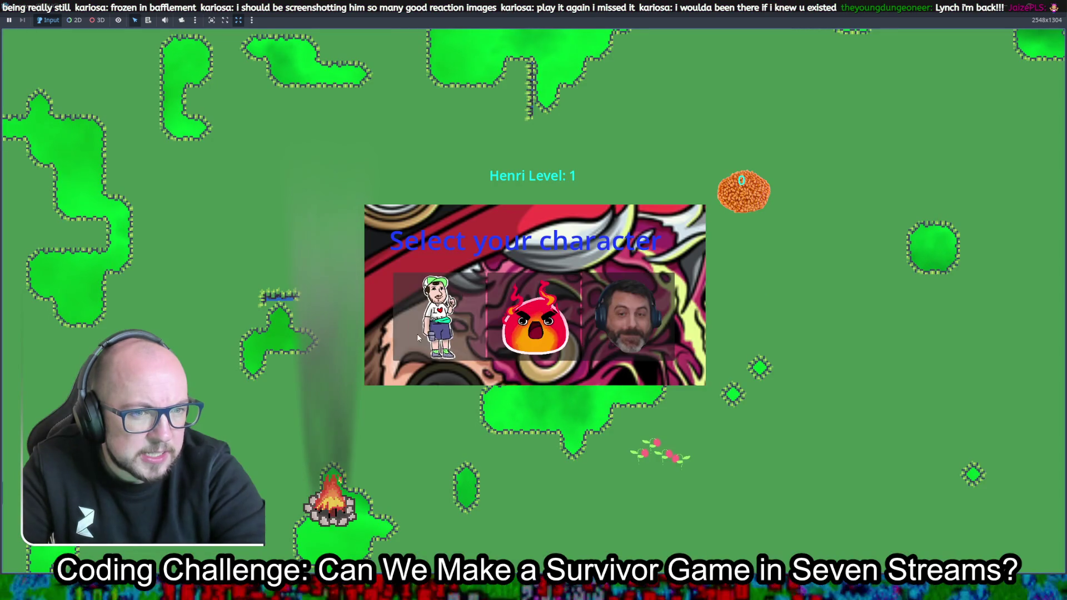
Pick the first character and walk around the map with WASD until the line 53 queue_free error
click(696, 361)
key(w)
key(d)
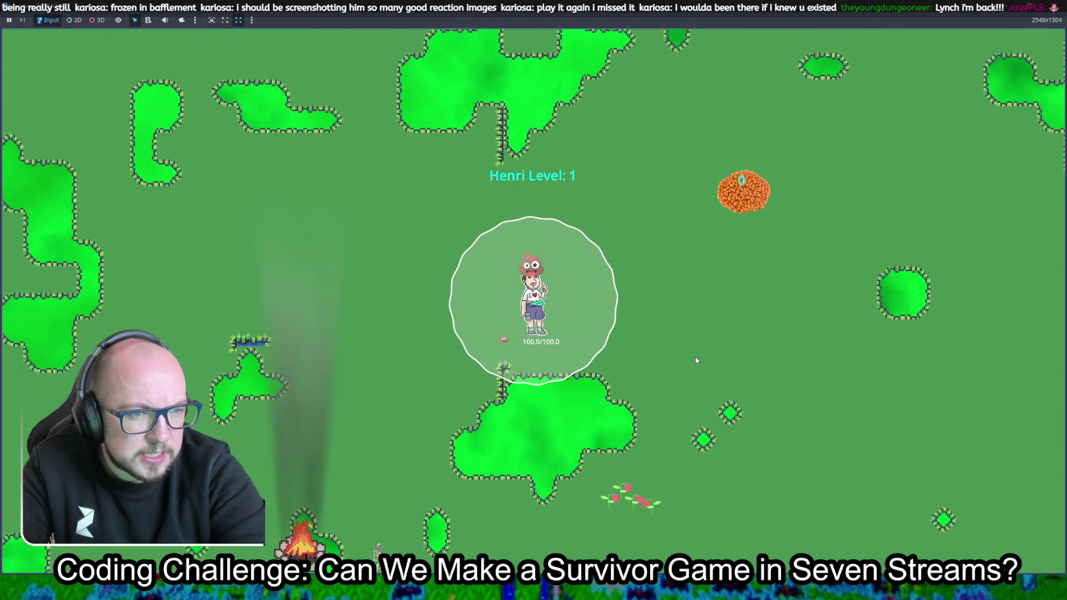
key(s)
key(d)
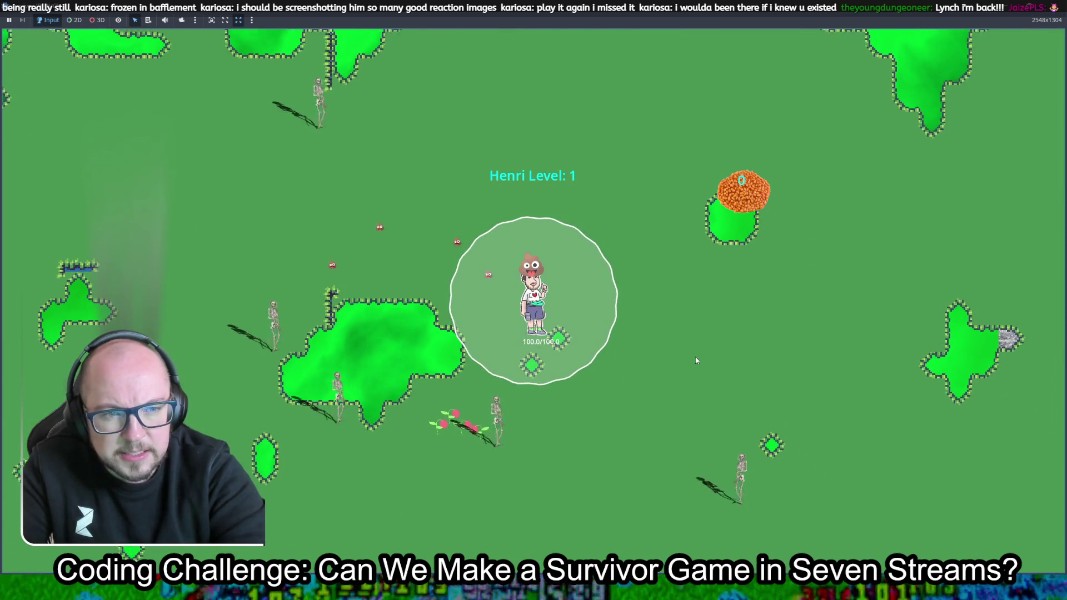
key(w)
key(d)
key(s)
key(d)
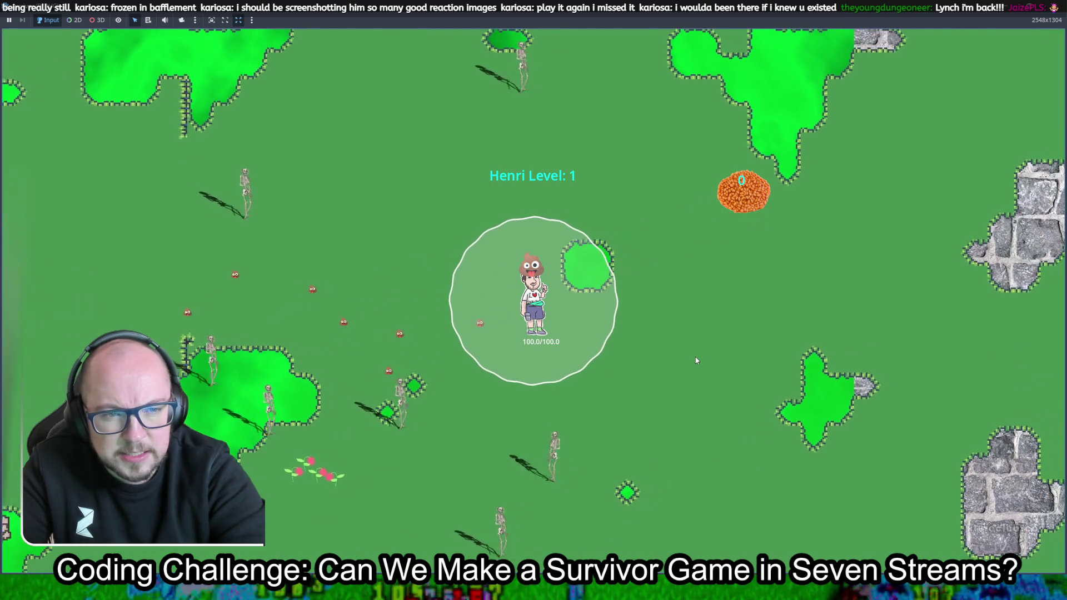
key(s)
key(d)
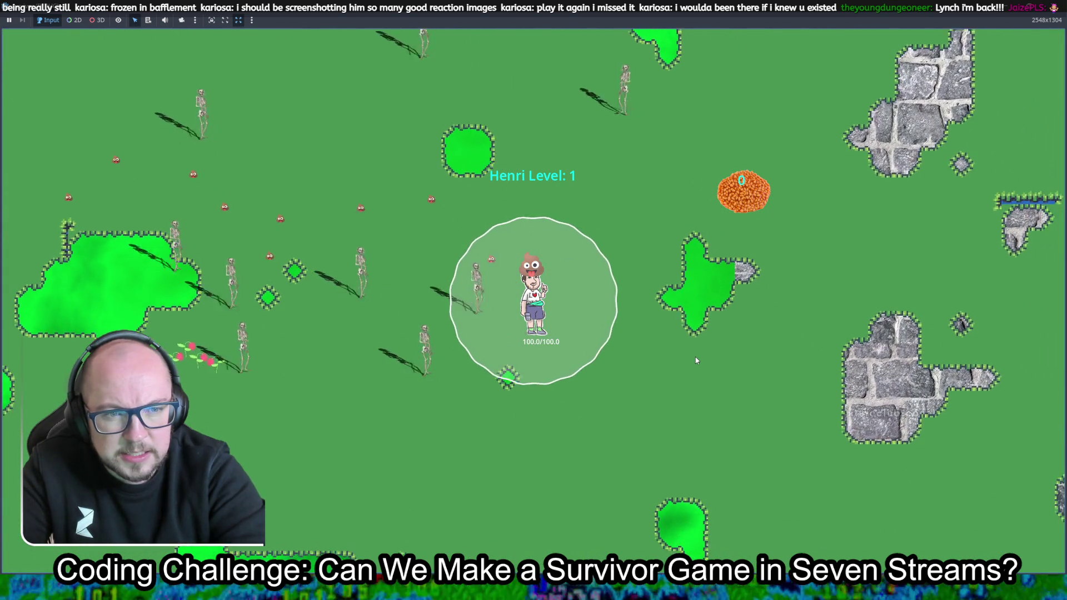
key(s)
key(d)
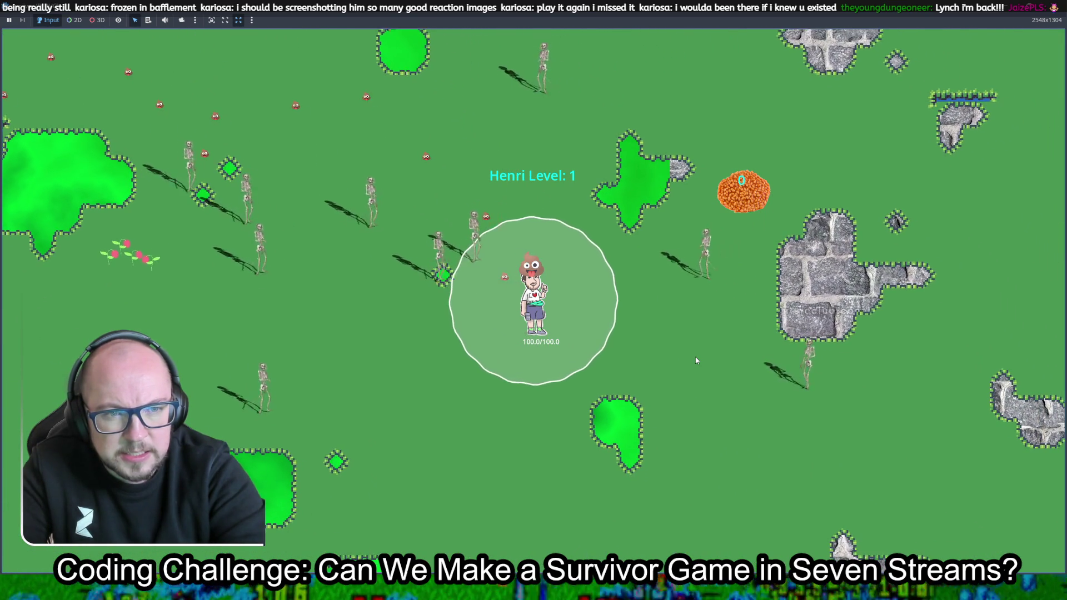
key(s)
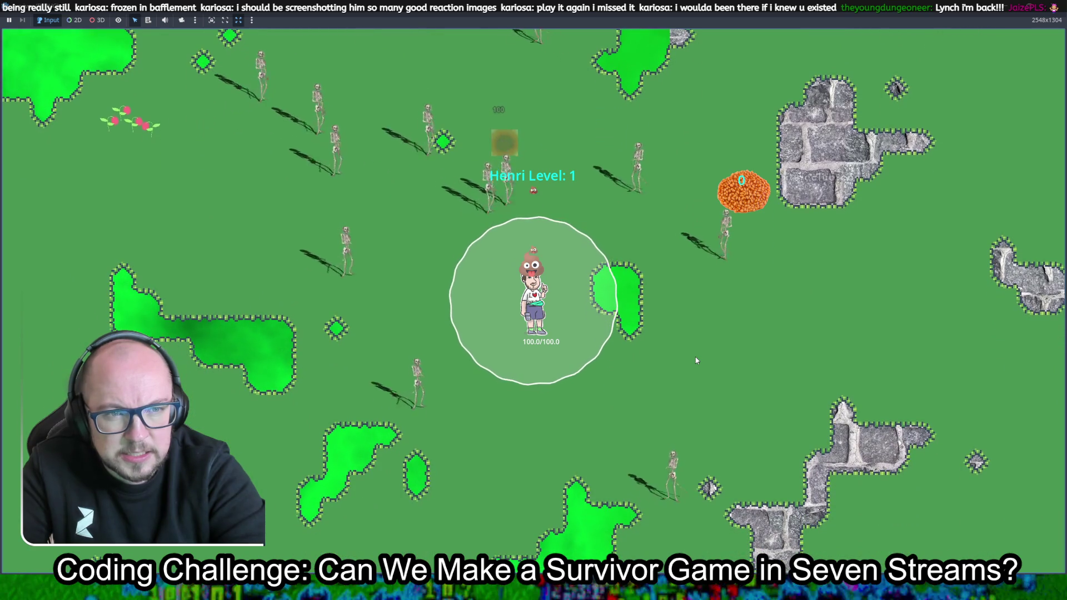
key(s)
key(a)
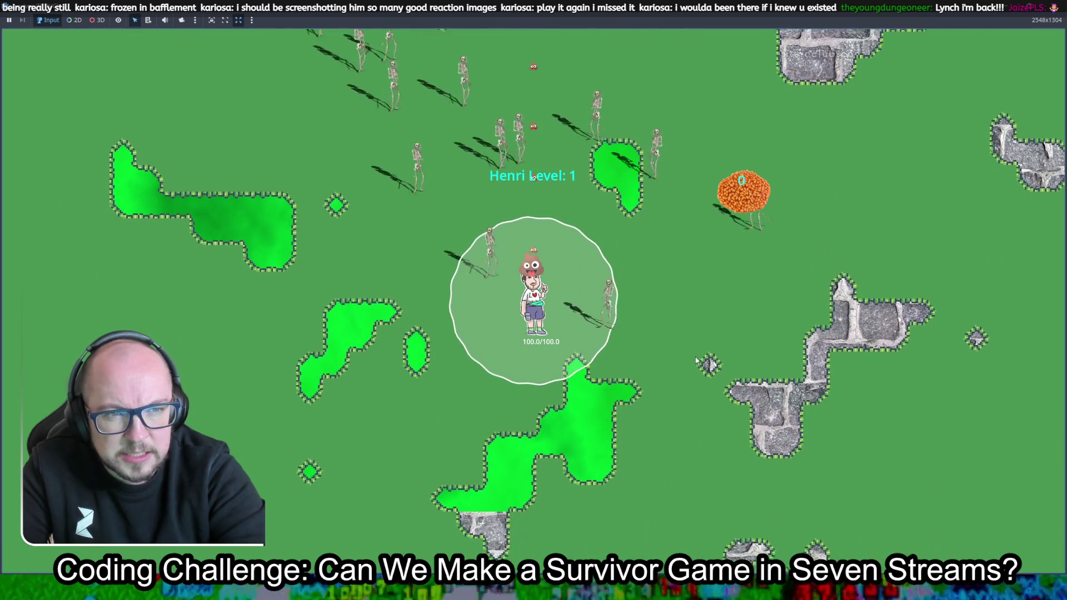
key(s)
key(a)
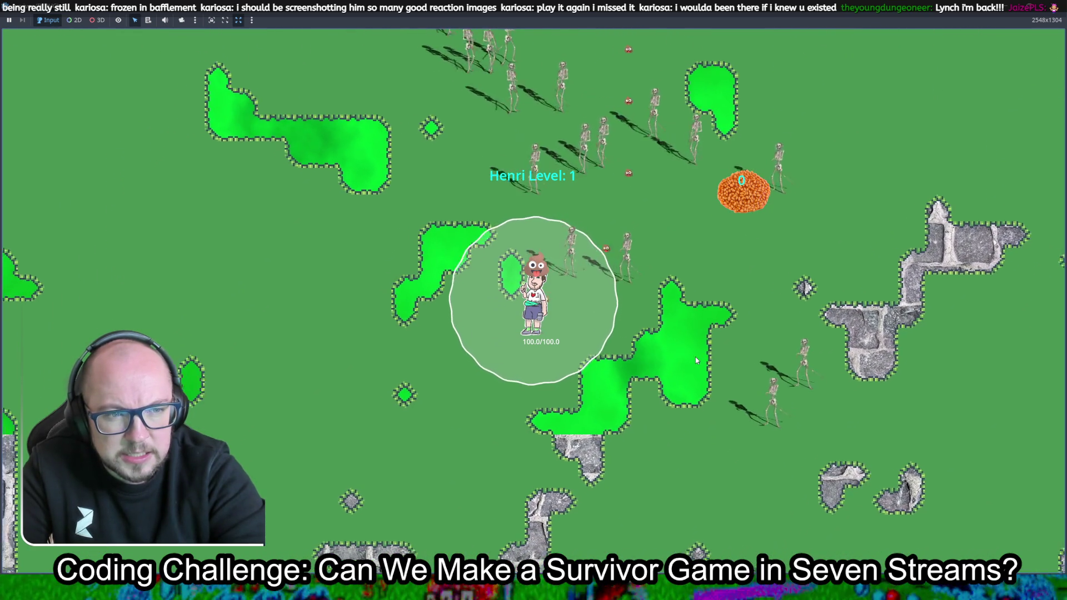
key(a)
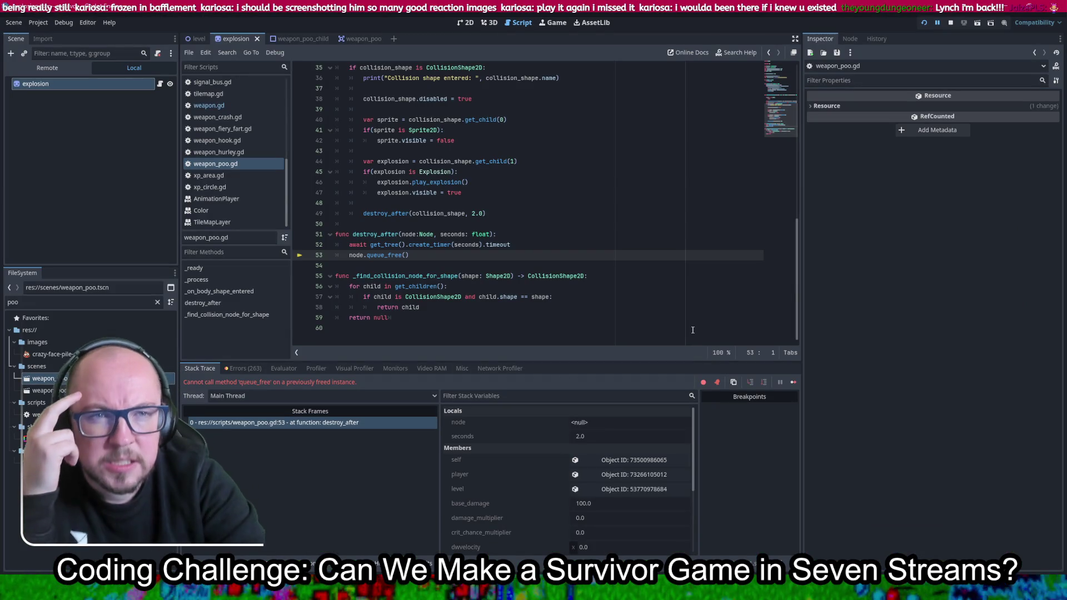
Show the Output log and select the CollisionShape2D@45 entries in it
click(195, 563)
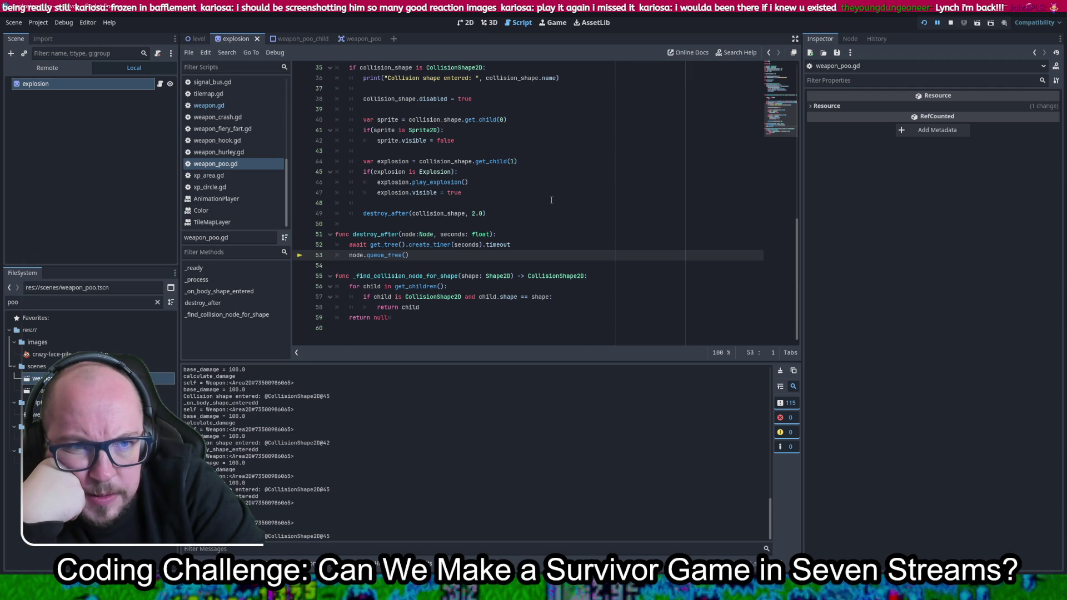
scroll(551, 200, up, 2)
scroll(552, 200, down, 1)
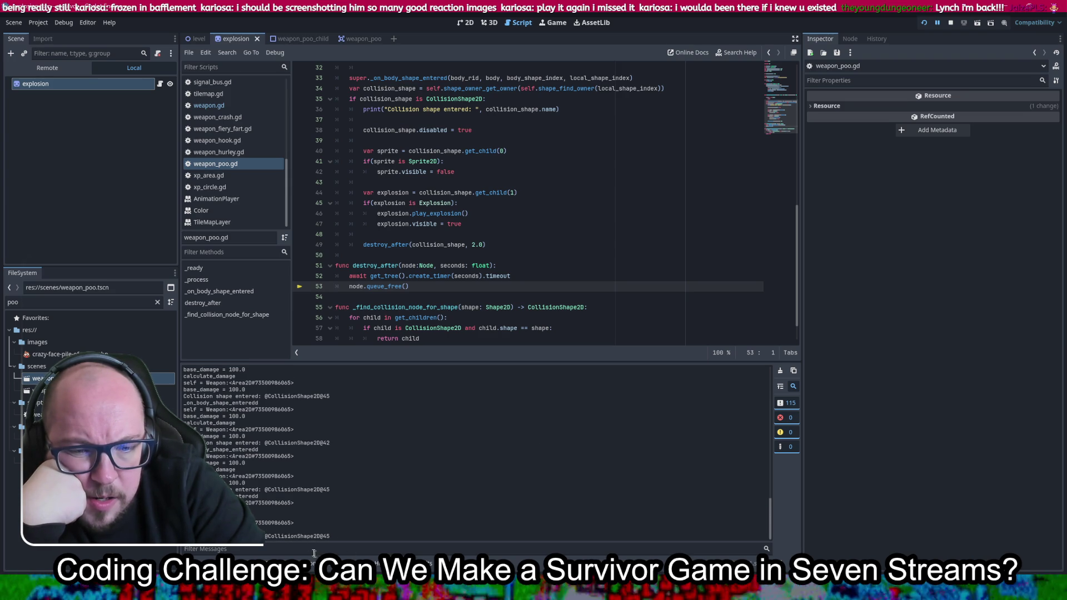
drag(316, 535, 265, 536)
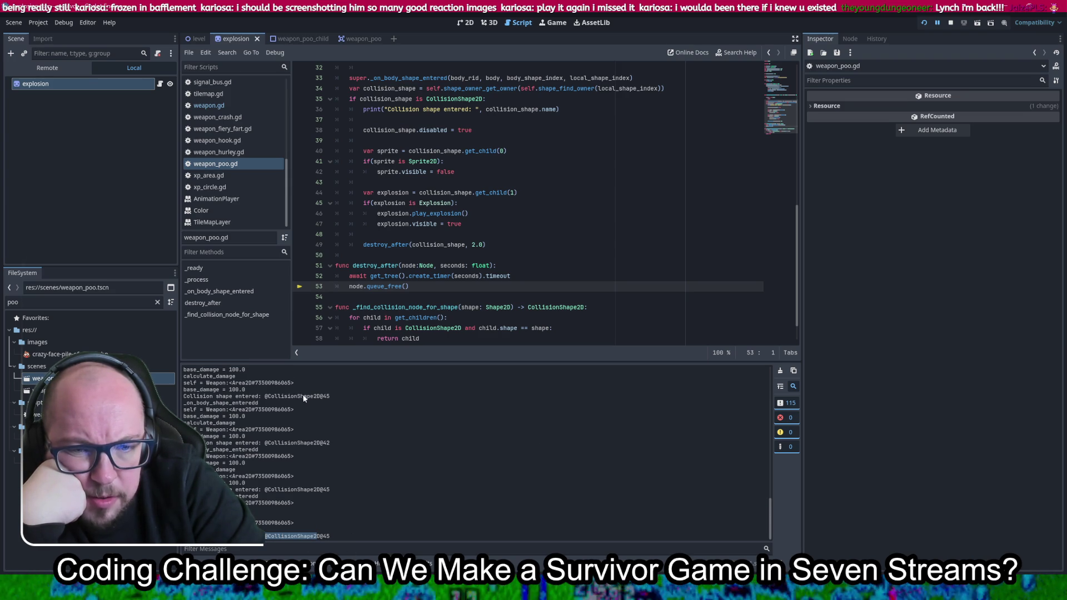
drag(305, 398, 307, 404)
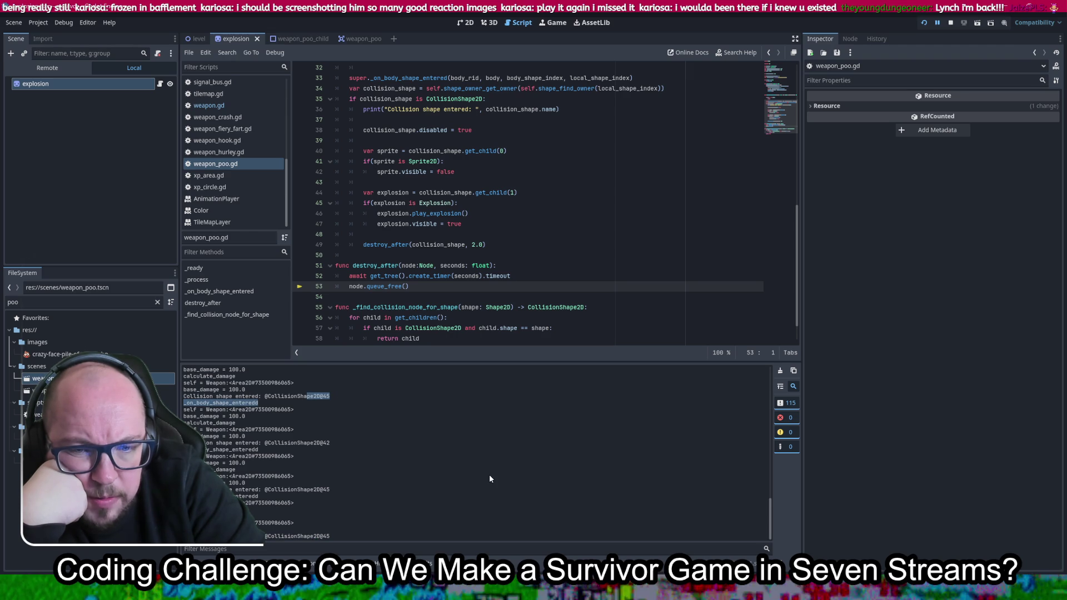
Scroll the repeated collision prints, go to line 38, and enable Visible Collision Shapes
scroll(490, 477, up, 5)
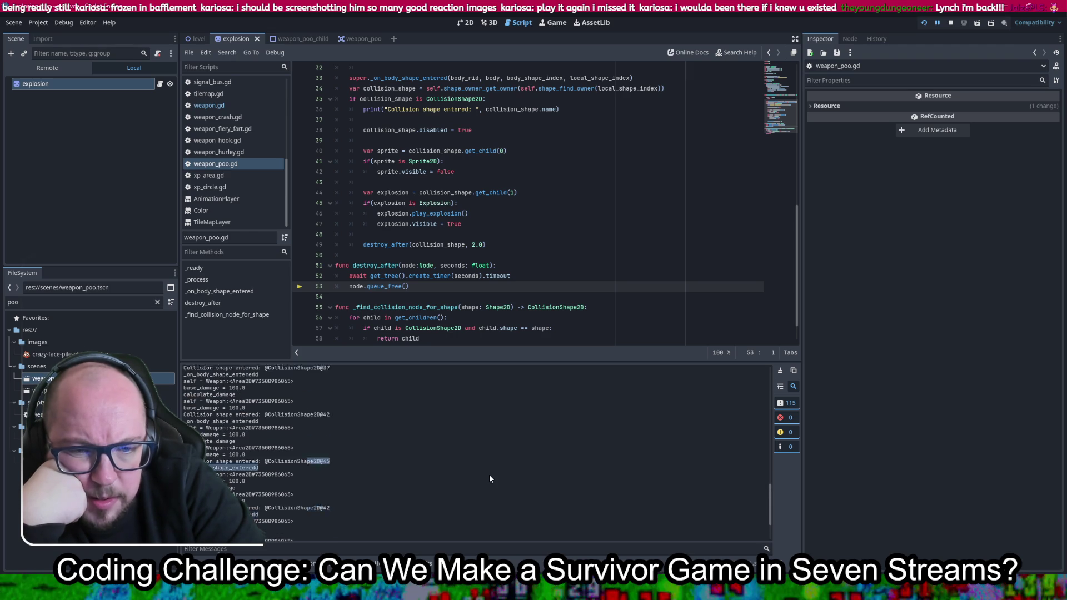
scroll(489, 478, up, 5)
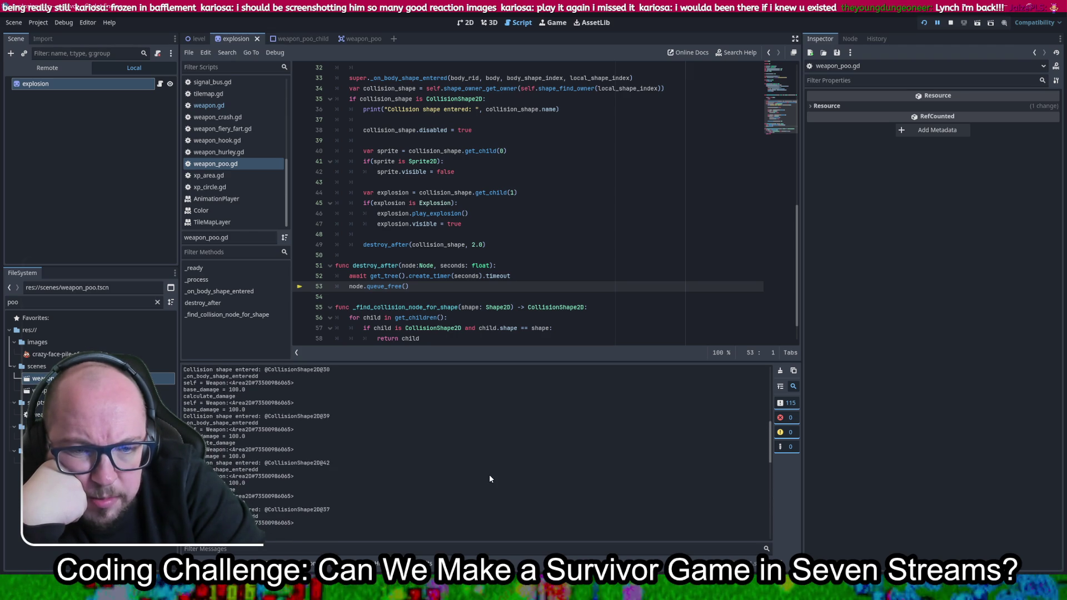
scroll(489, 478, down, 5)
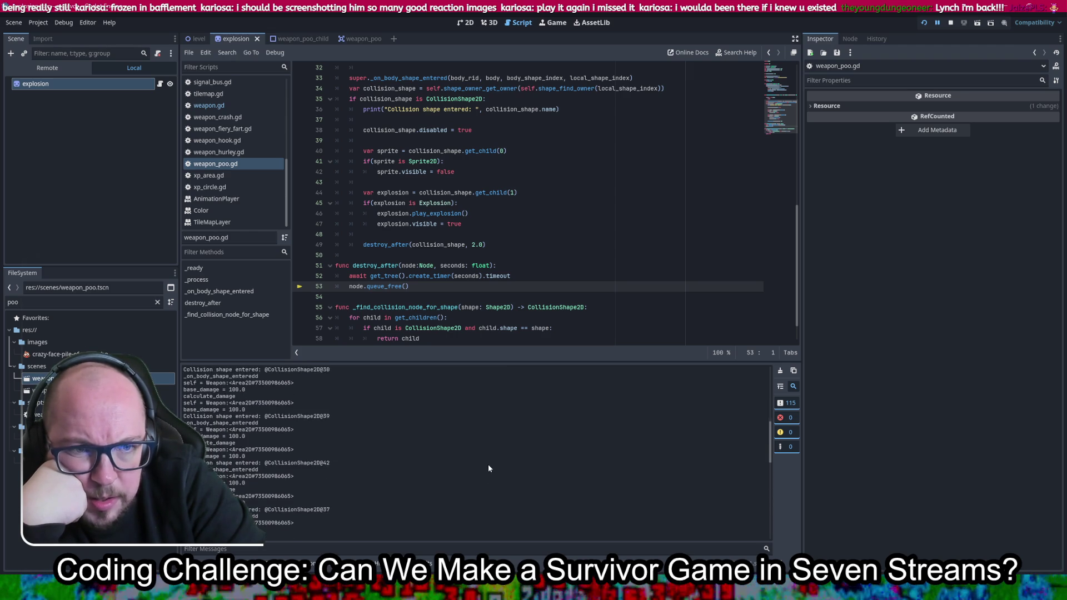
scroll(489, 468, down, 2)
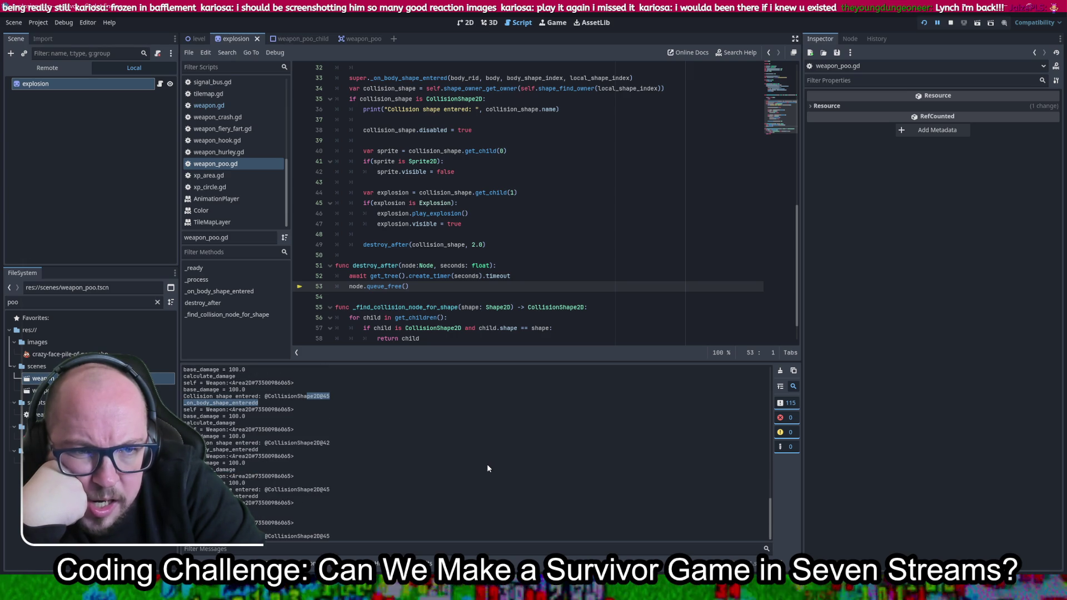
click(563, 134)
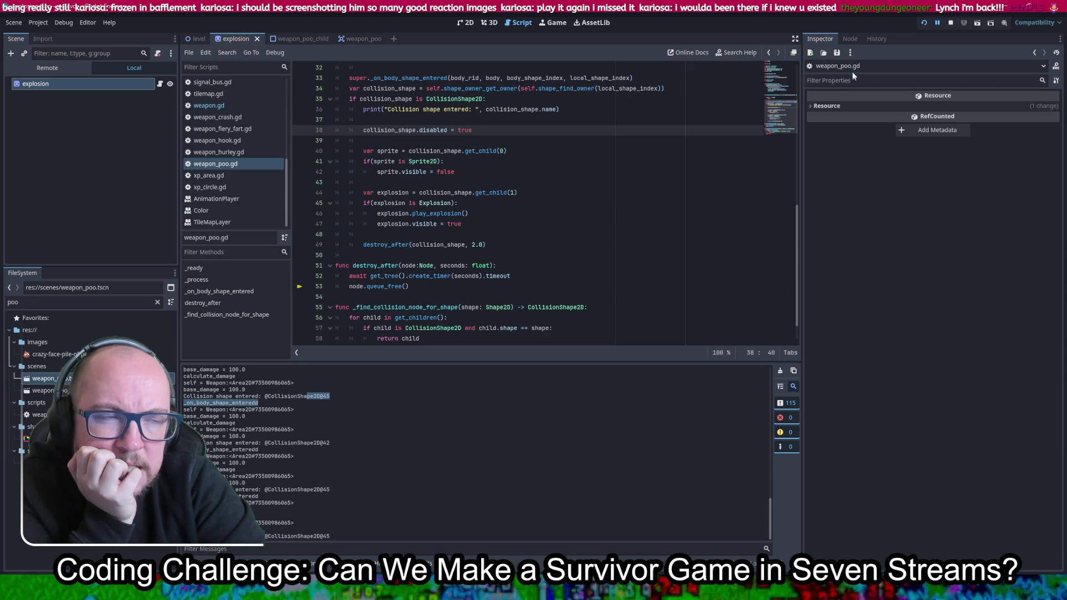
click(60, 22)
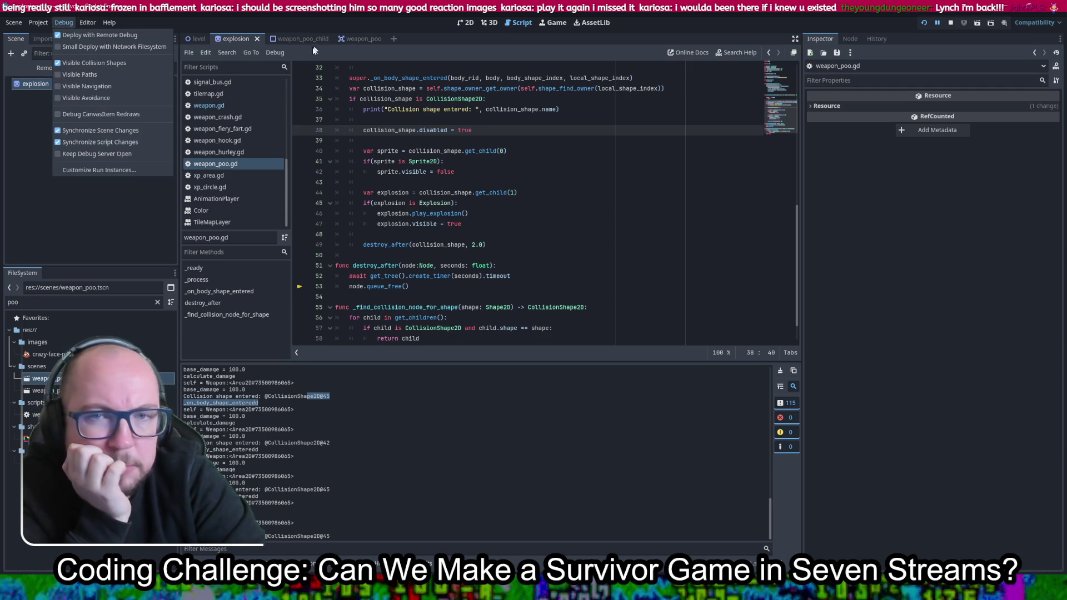
Clear the FileSystem filter and open the character_jimmy.tscn player scene in 2D view
shift+click(599, 227)
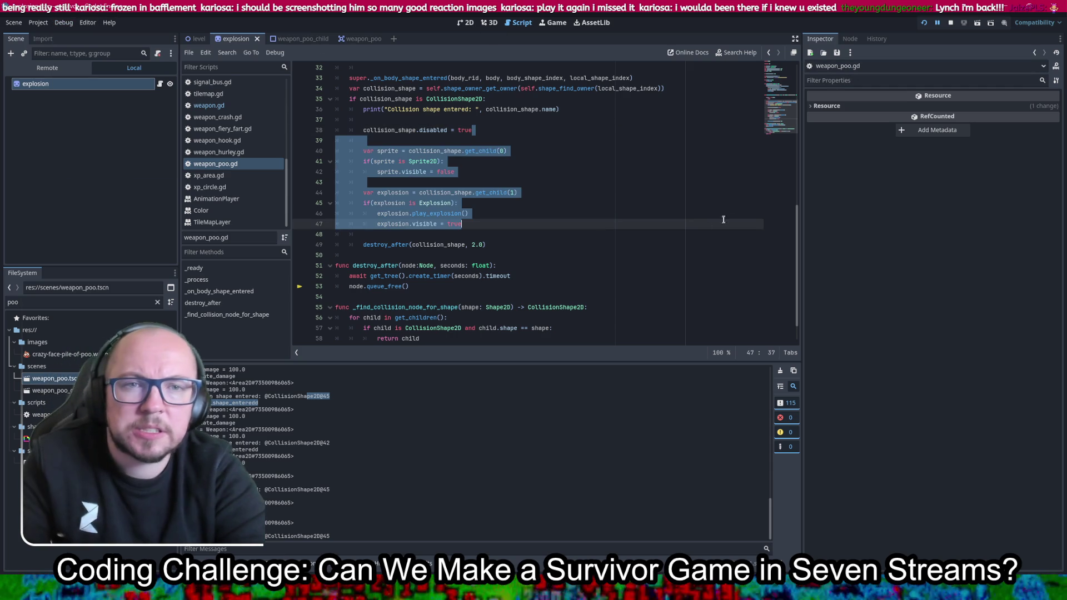
click(466, 22)
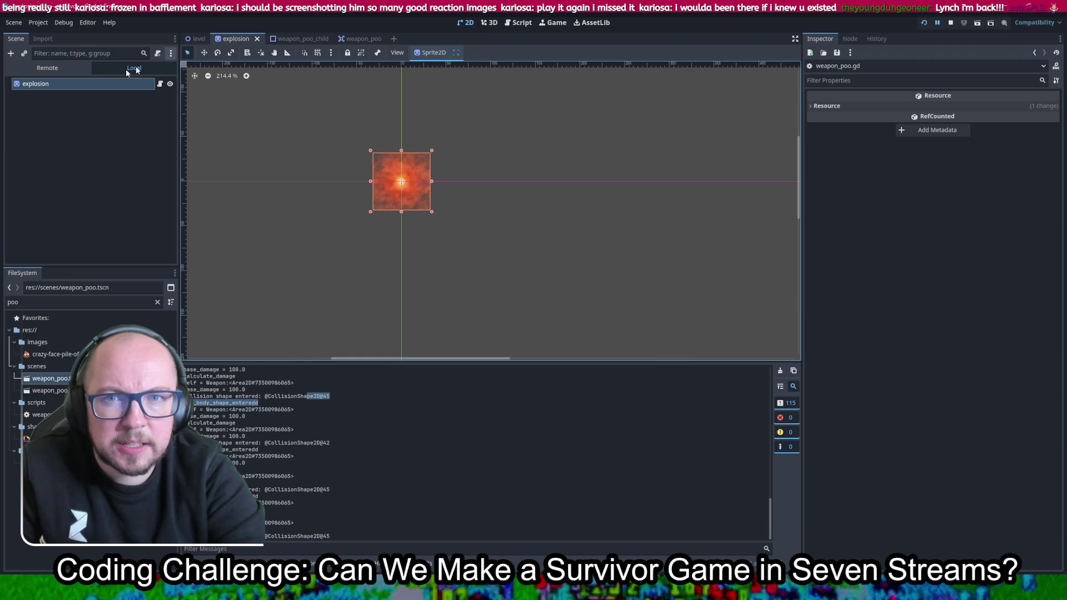
click(193, 43)
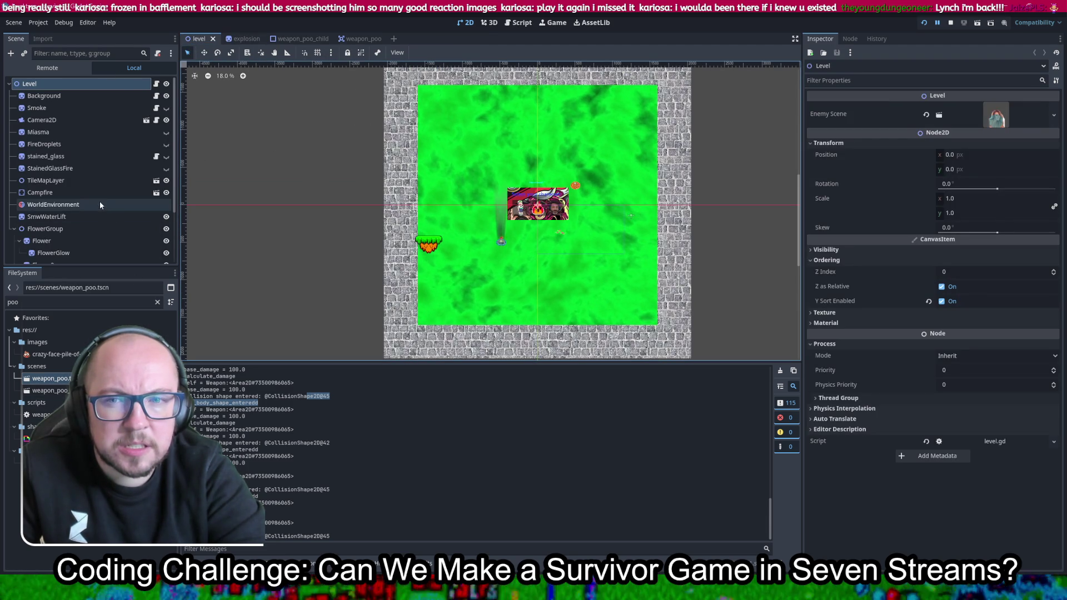
click(162, 302)
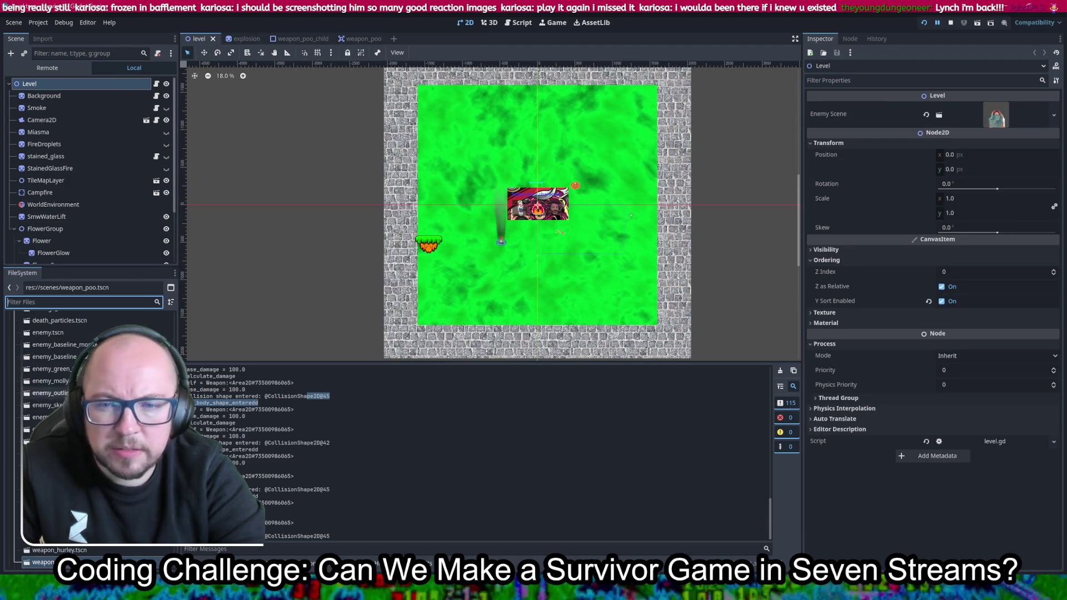
click(158, 302)
scroll(89, 434, down, 5)
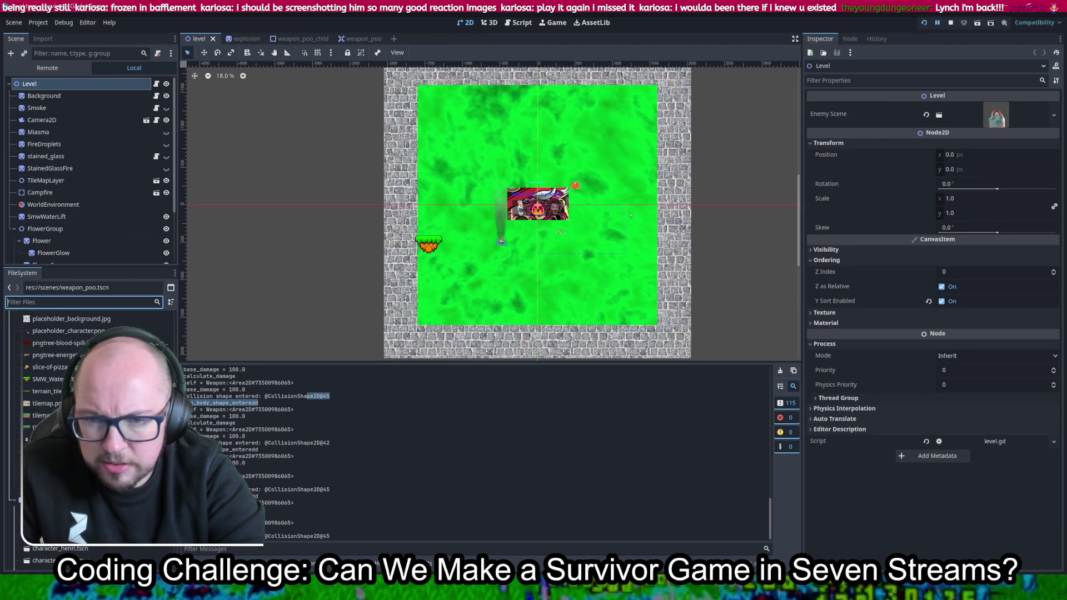
double_click(61, 336)
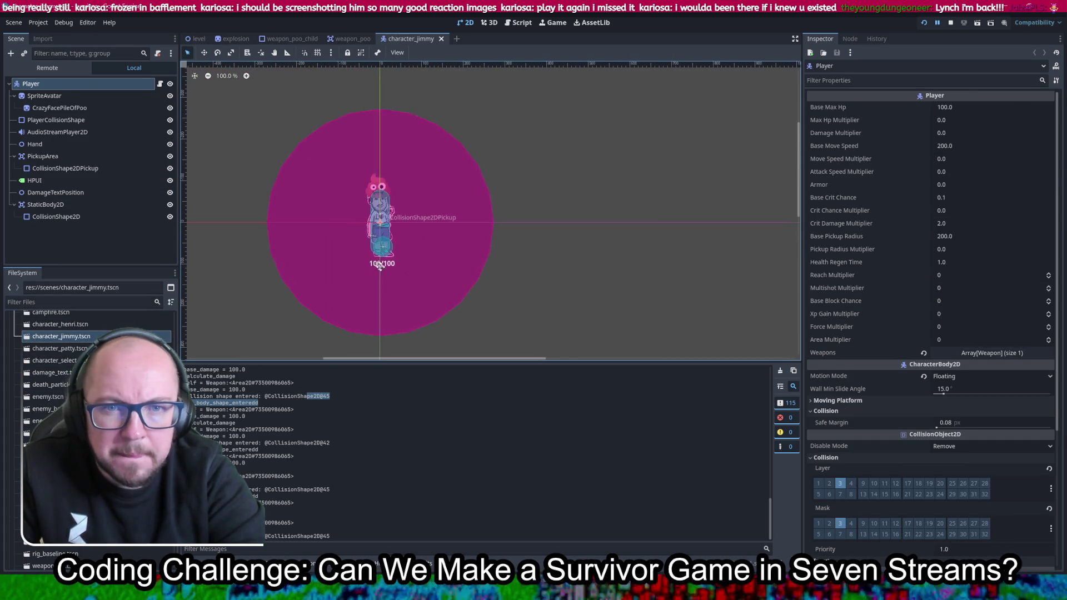
Keep the PickupArea collision shape enabled, undoing the Disabled toggle, and restart the game
click(444, 290)
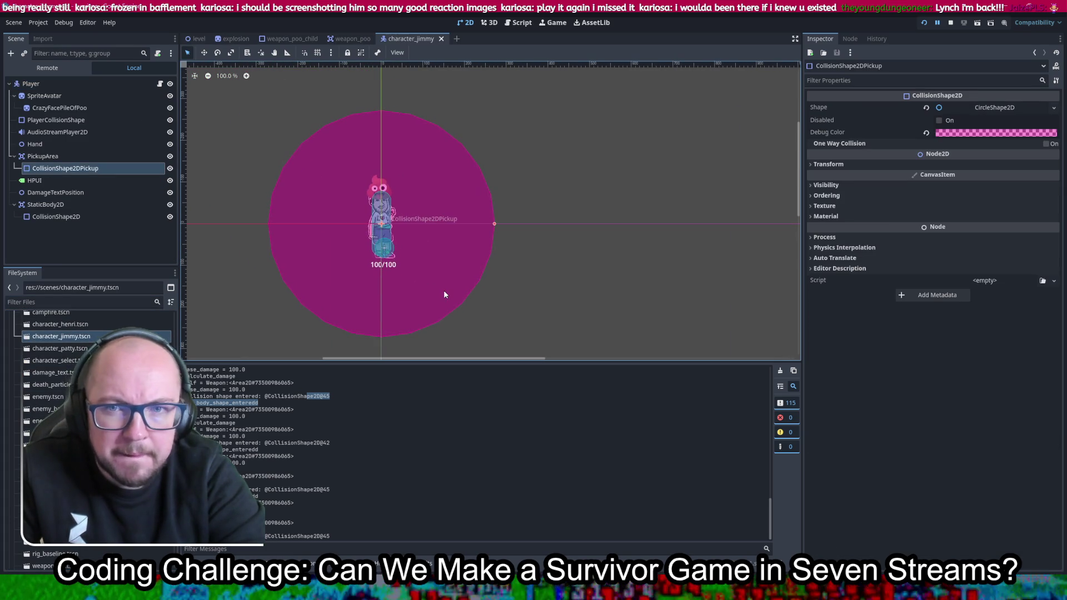
click(939, 120)
key(ctrl+z)
key(ctrl+shift+z)
key(ctrl+z)
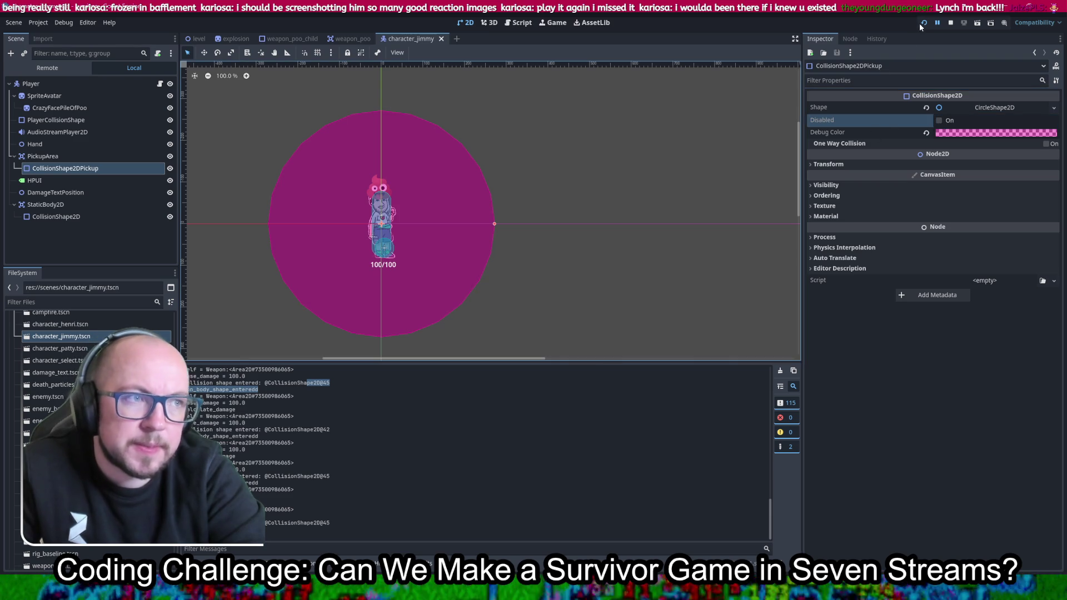
click(920, 23)
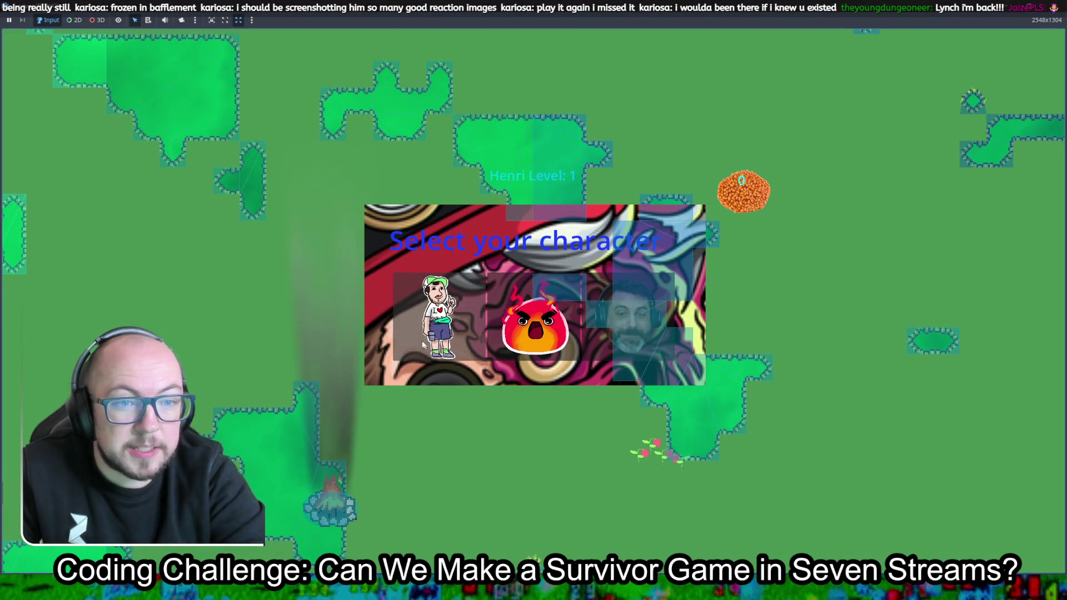
Play as Henri, walking left, up and then down-right as skeletons approach
click(438, 319)
key(a)
key(s)
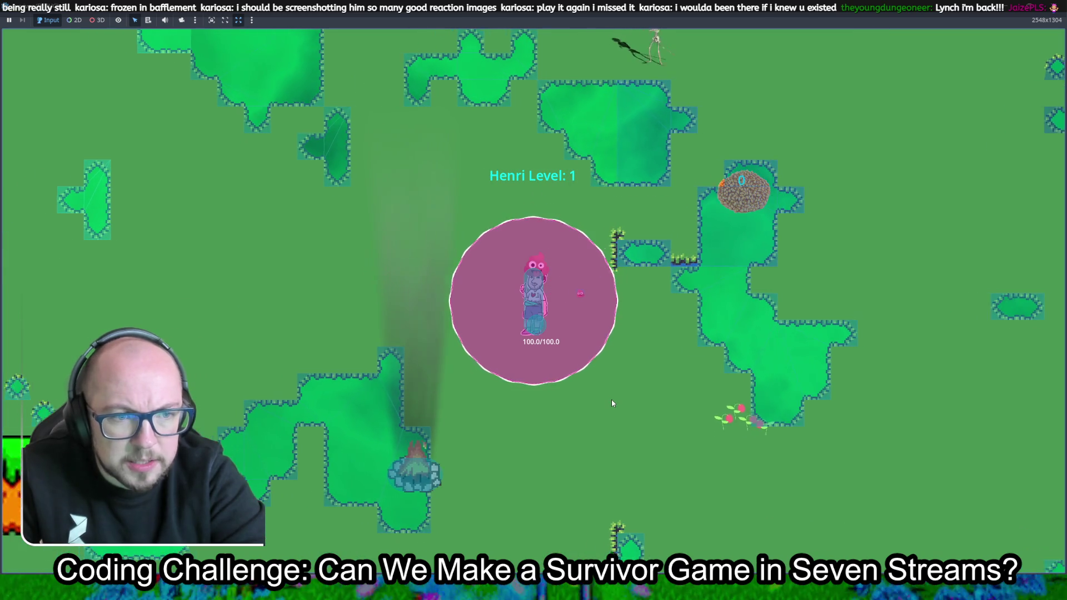
key(w)
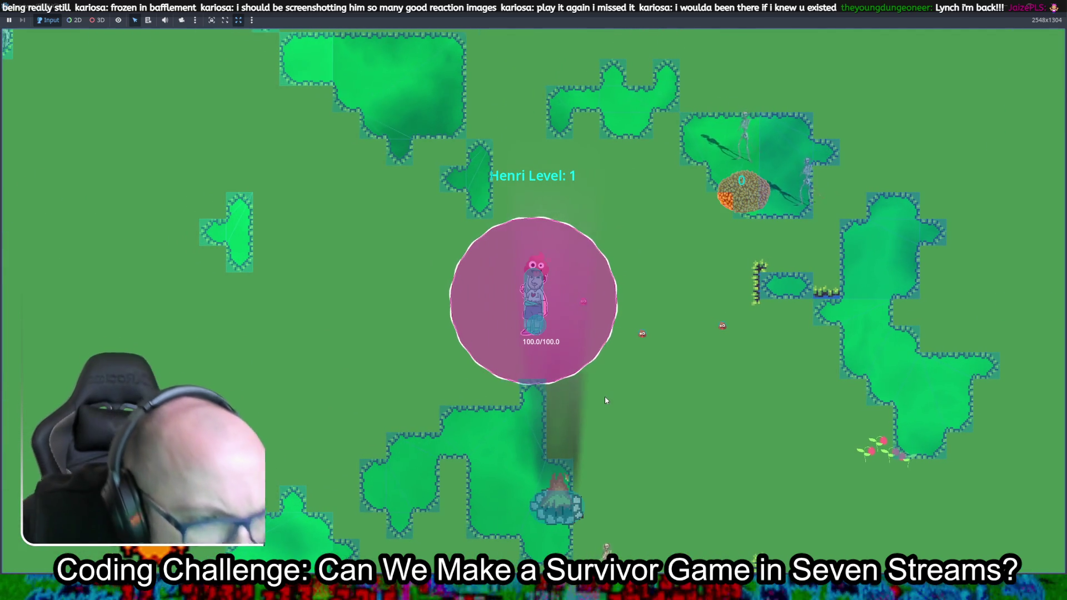
key(w)
key(a)
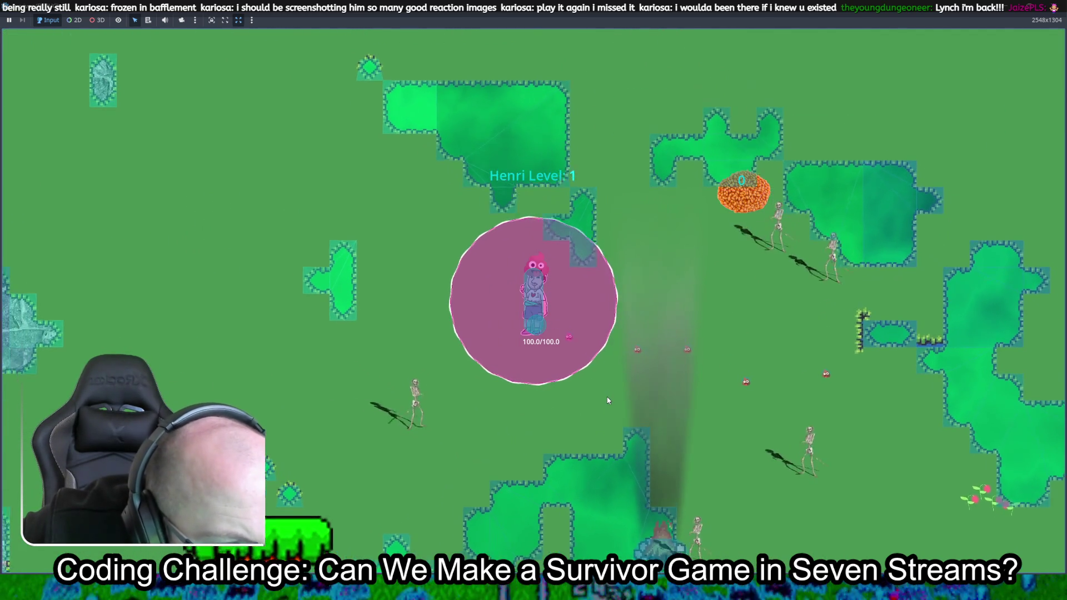
key(a)
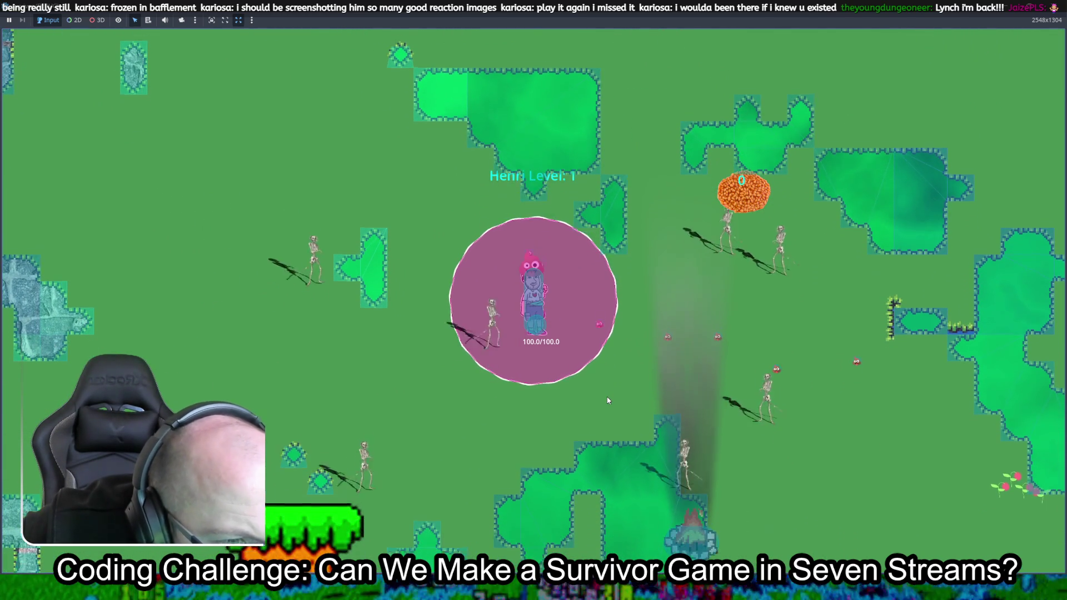
key(s)
key(d)
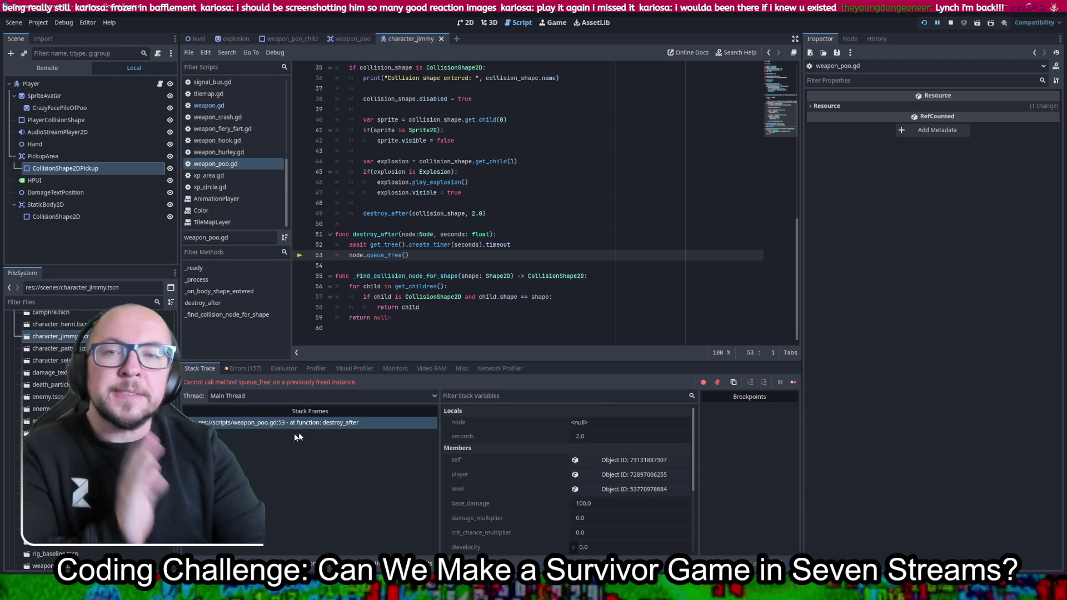
scroll(615, 228, up, 4)
scroll(615, 229, up, 7)
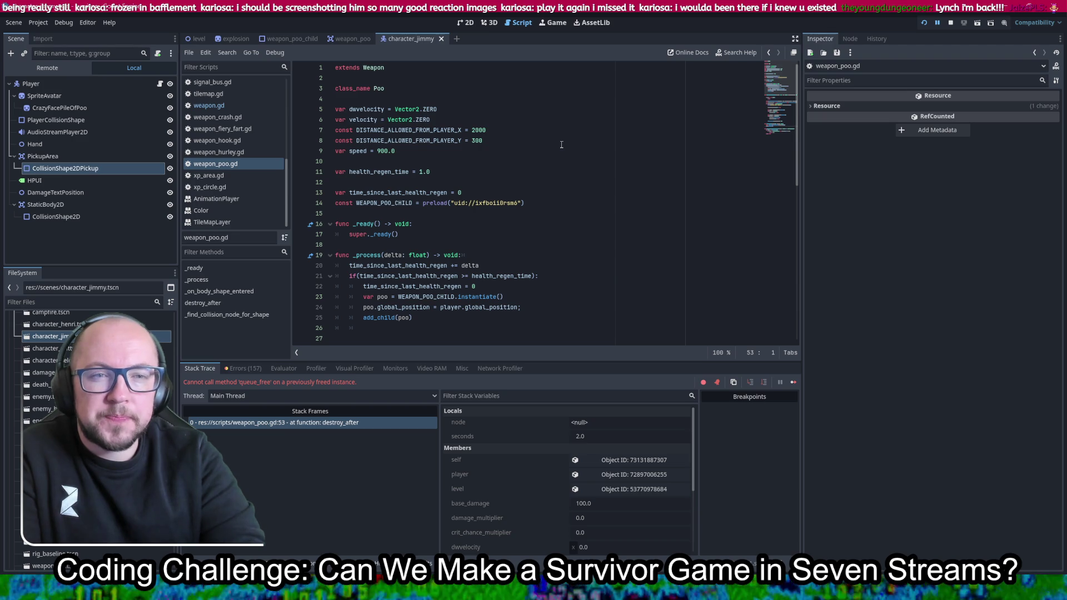
scroll(557, 143, down, 3)
scroll(555, 144, up, 3)
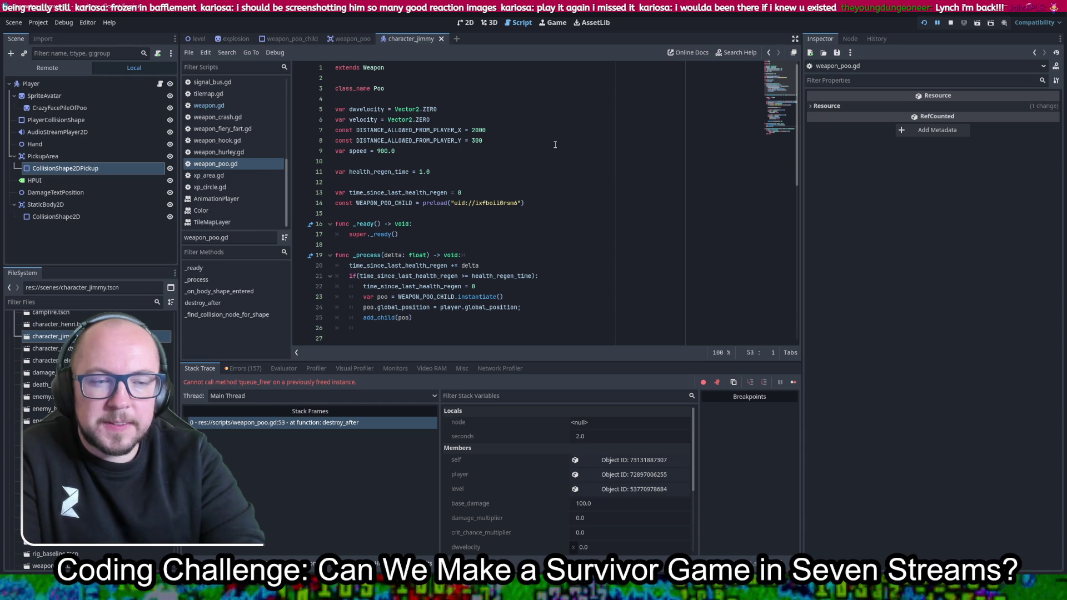
scroll(550, 142, down, 6)
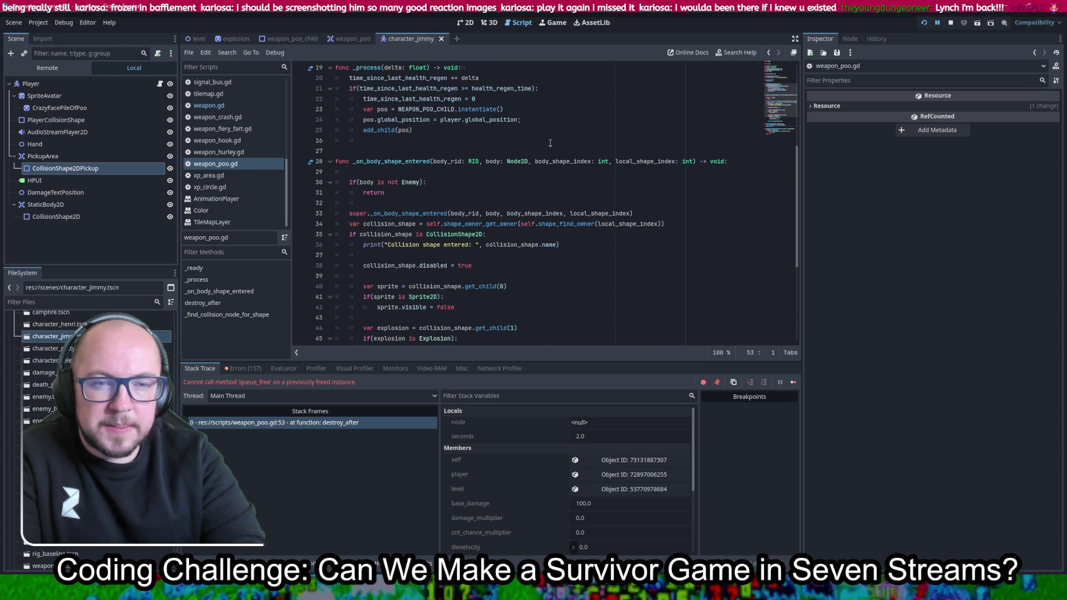
scroll(504, 154, up, 2)
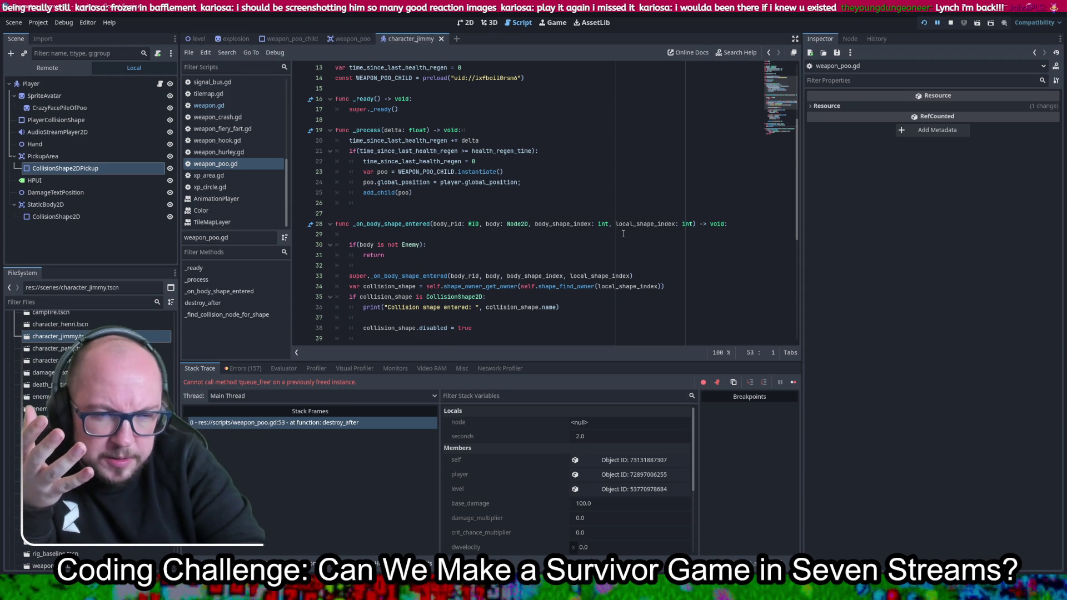
scroll(624, 233, down, 3)
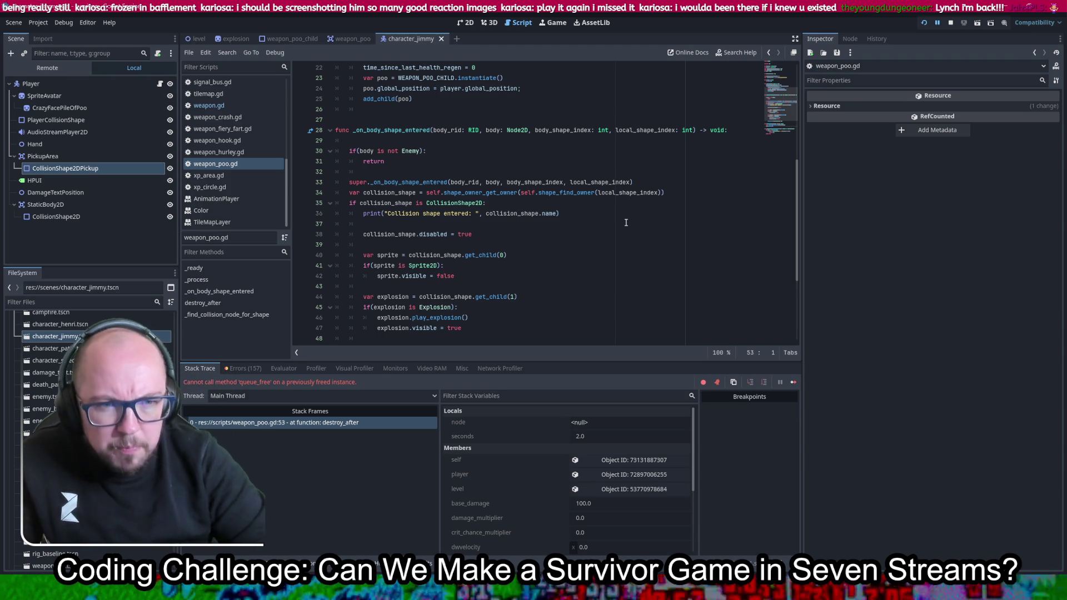
drag(577, 218, 573, 206)
Duplicate the print line, change 'name' to 'disabled', and save weapon_poo.gd
key(ctrl+c)
key(Right)
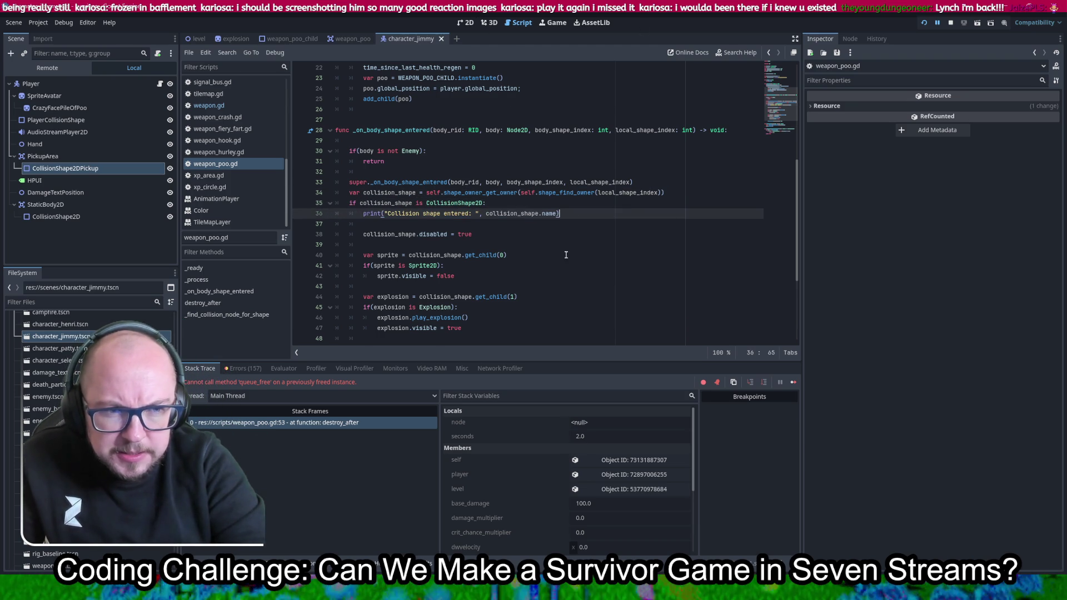
key(ctrl+v)
double_click(546, 224)
text(disa)
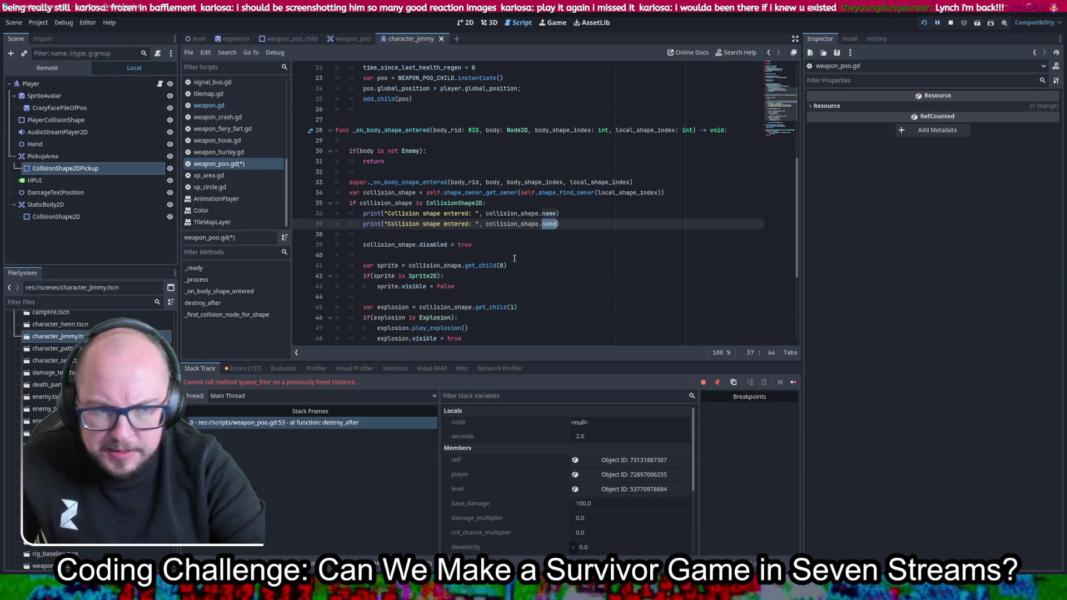
text(bled)
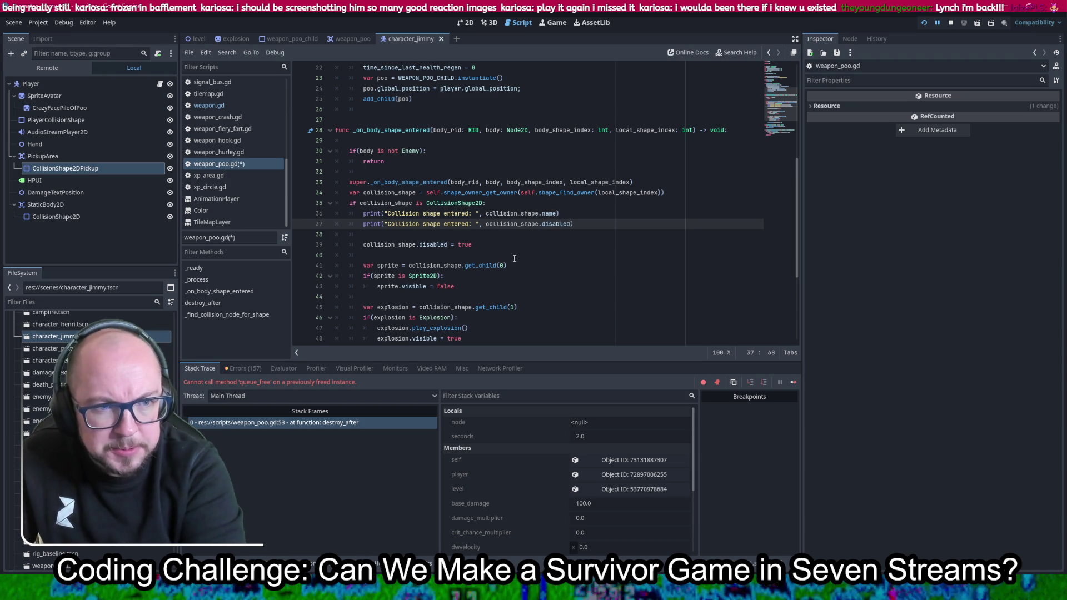
key(ctrl+s)
Review the enemy check's early return, the super call and the sprite get_child lines
click(483, 160)
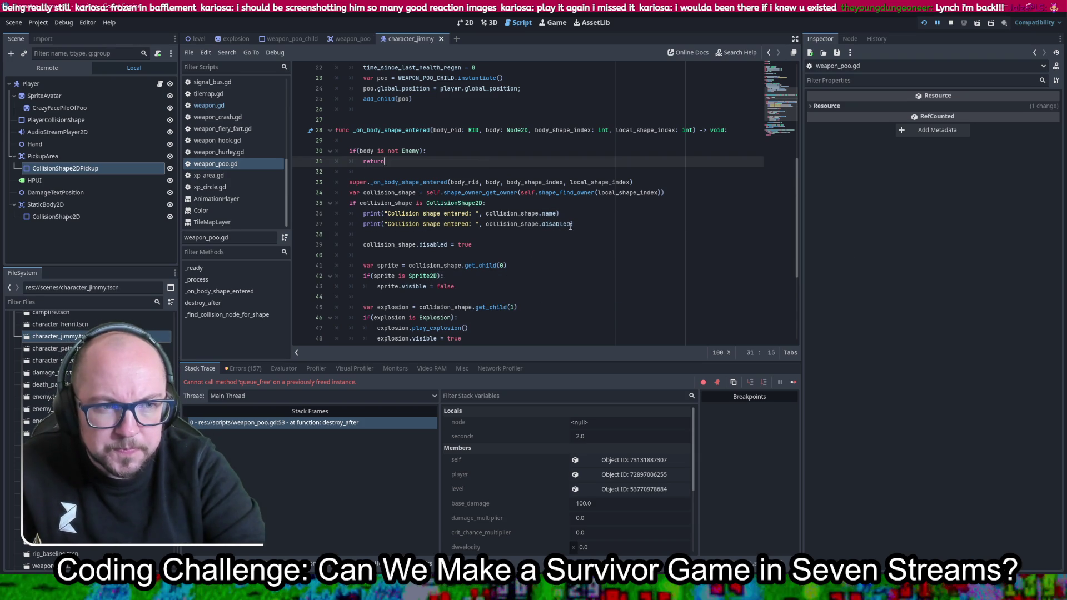
drag(665, 192, 349, 182)
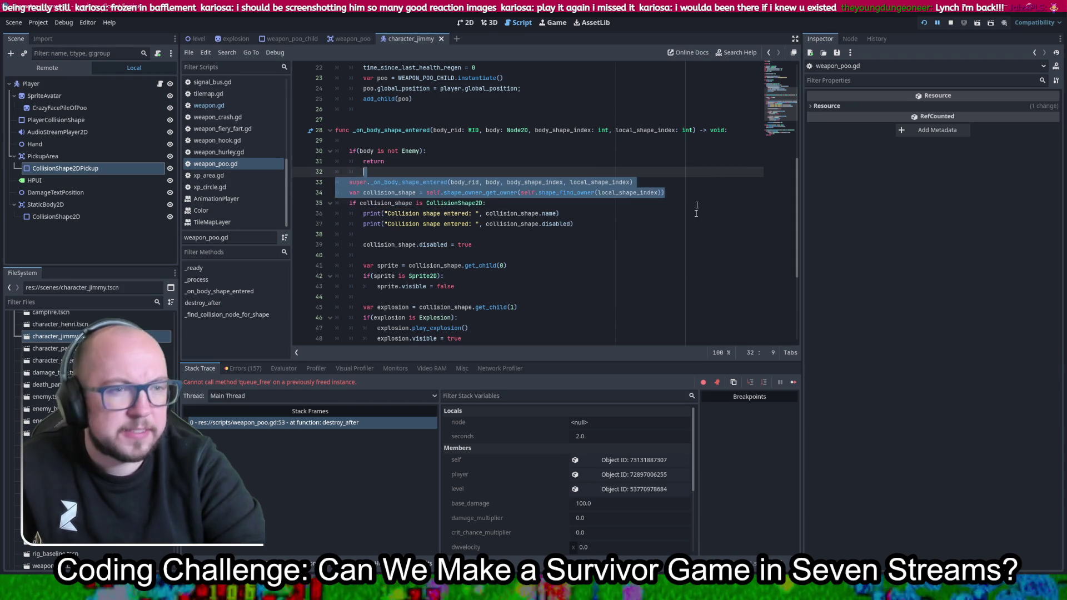
click(702, 266)
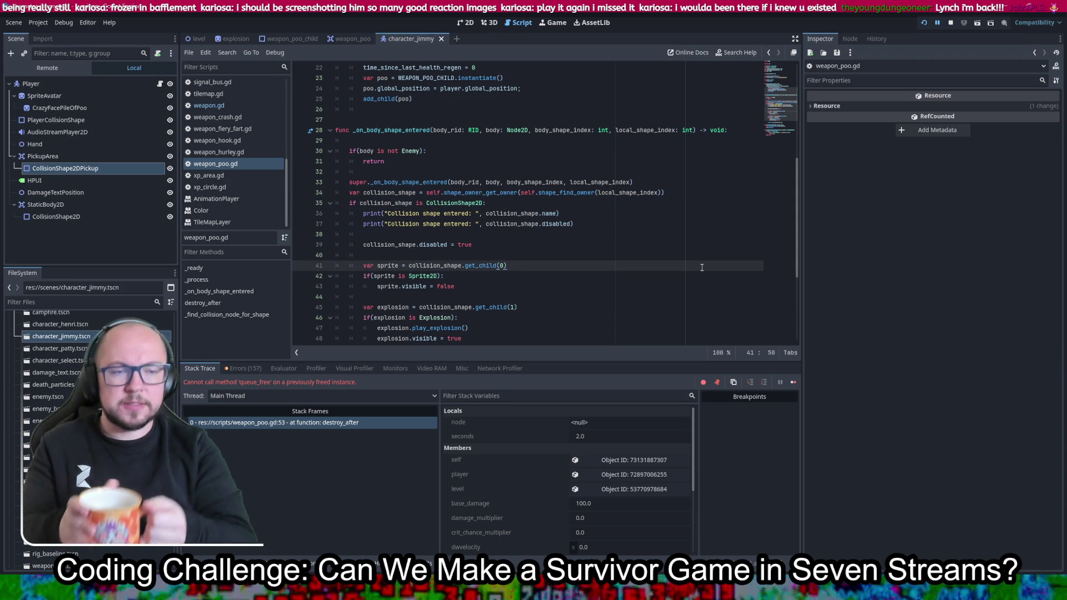
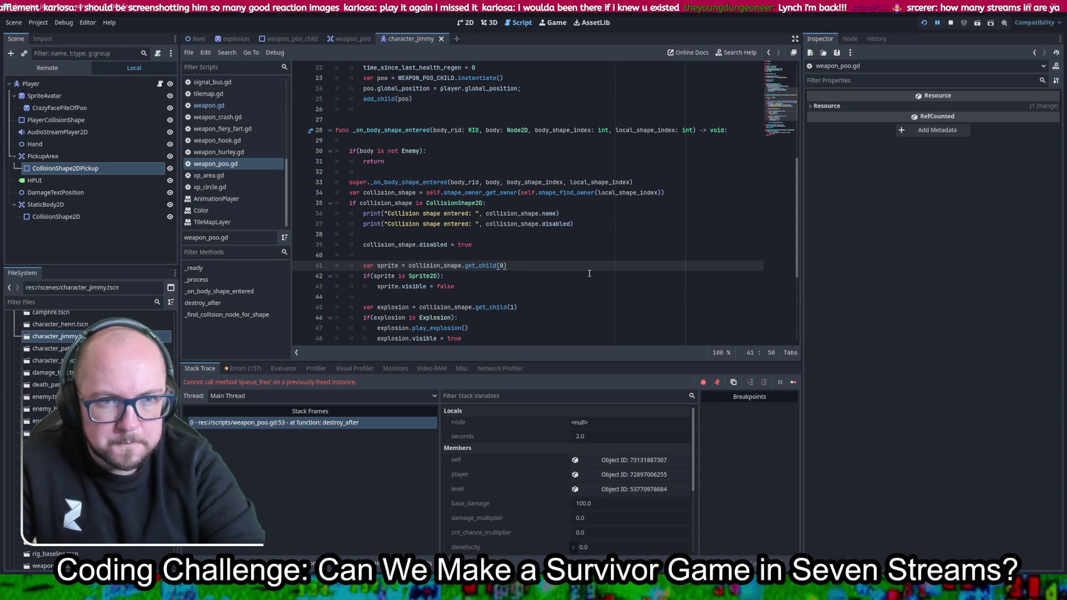
Highlight _on_body_shape_entered and scroll through the script to review where it is used
double_click(369, 129)
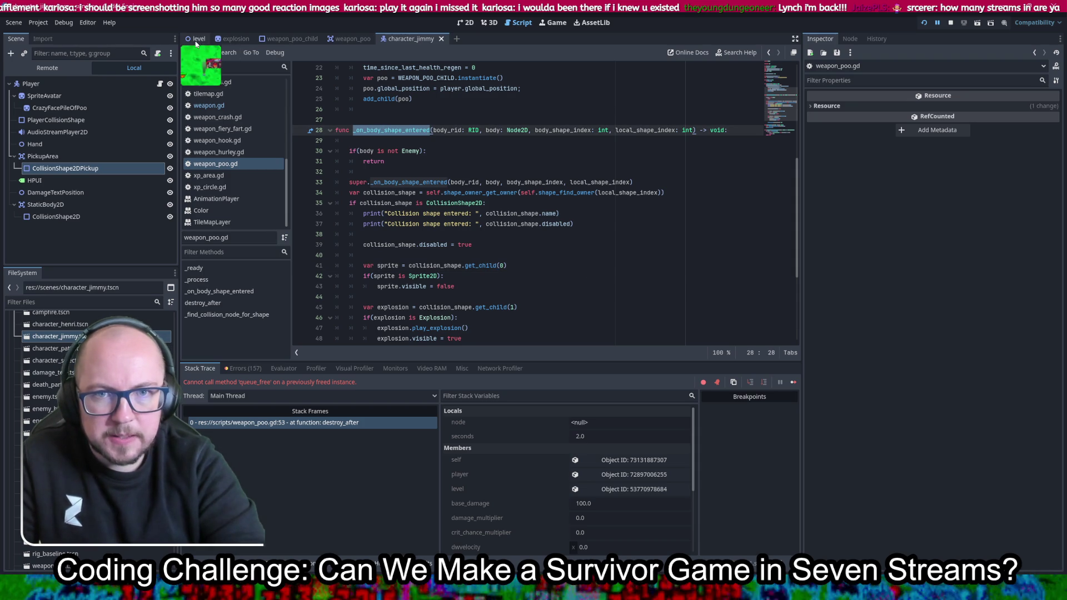
scroll(241, 168, up, 5)
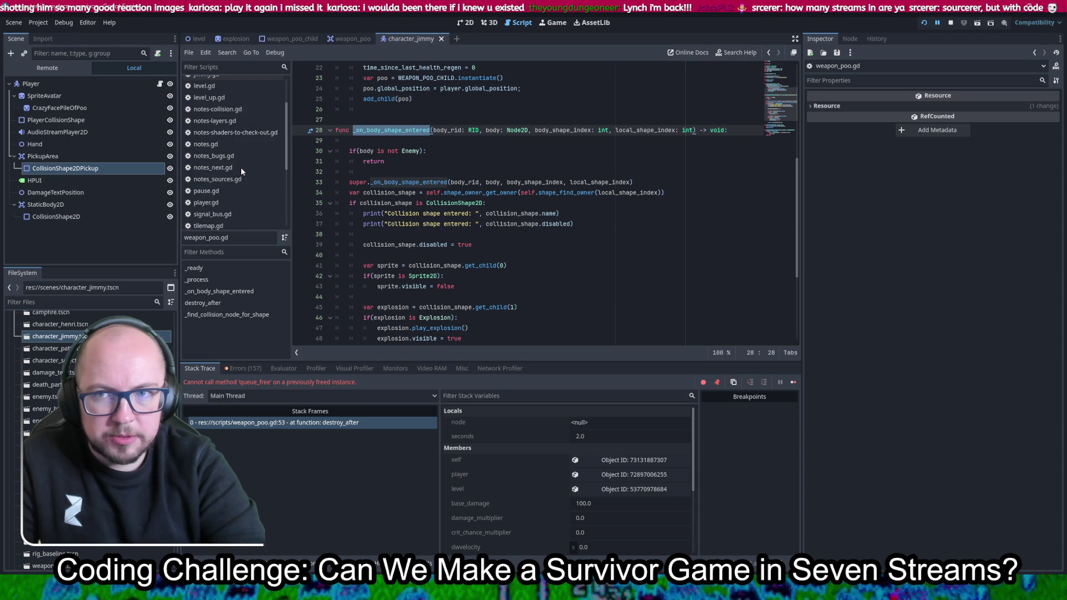
scroll(241, 168, up, 3)
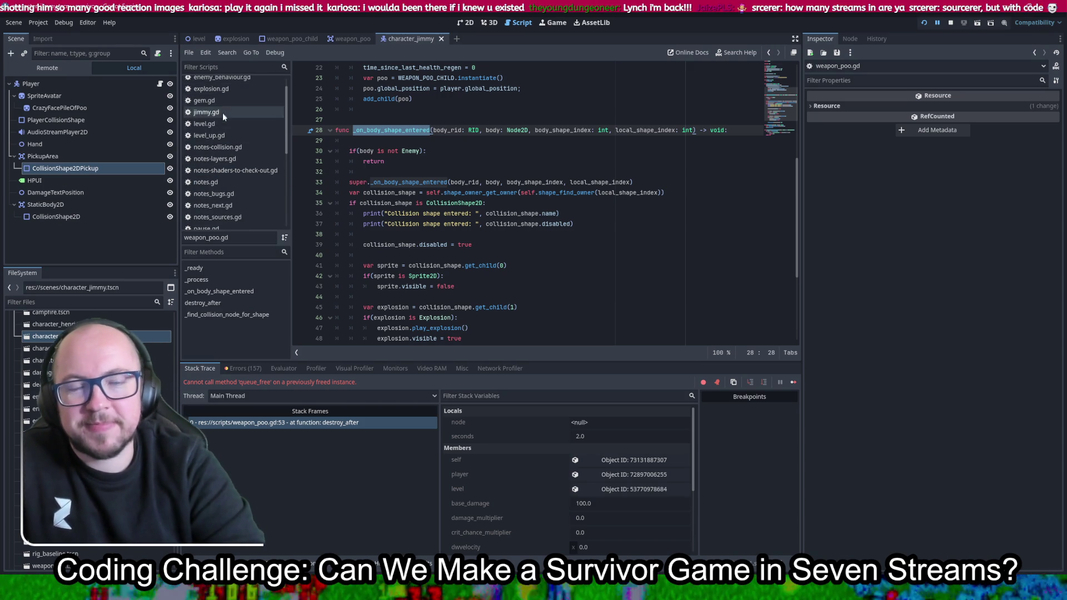
scroll(249, 143, up, 2)
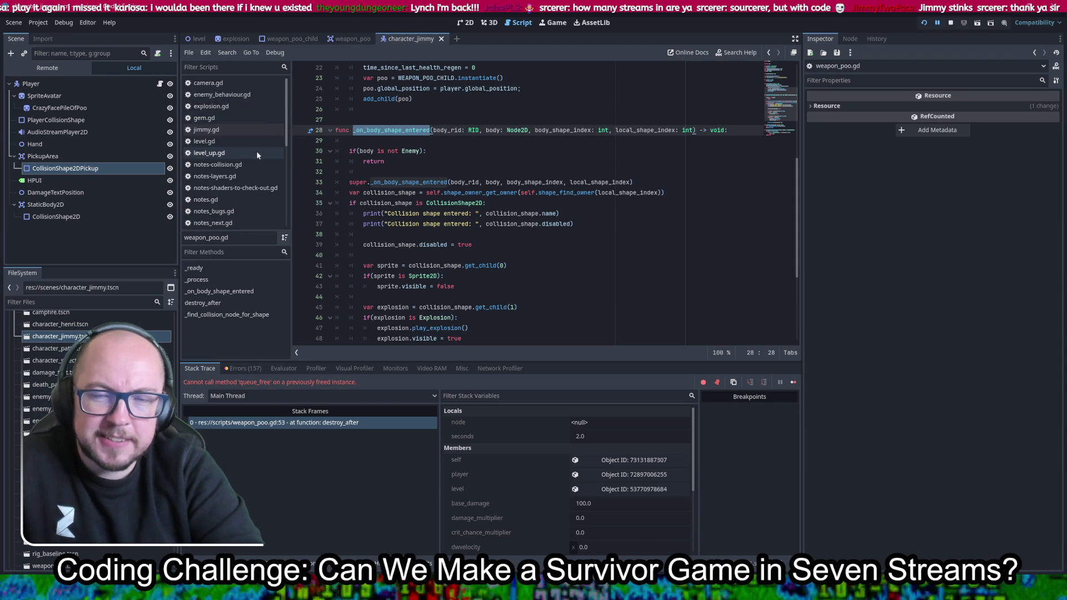
scroll(256, 139, down, 1)
scroll(257, 141, down, 5)
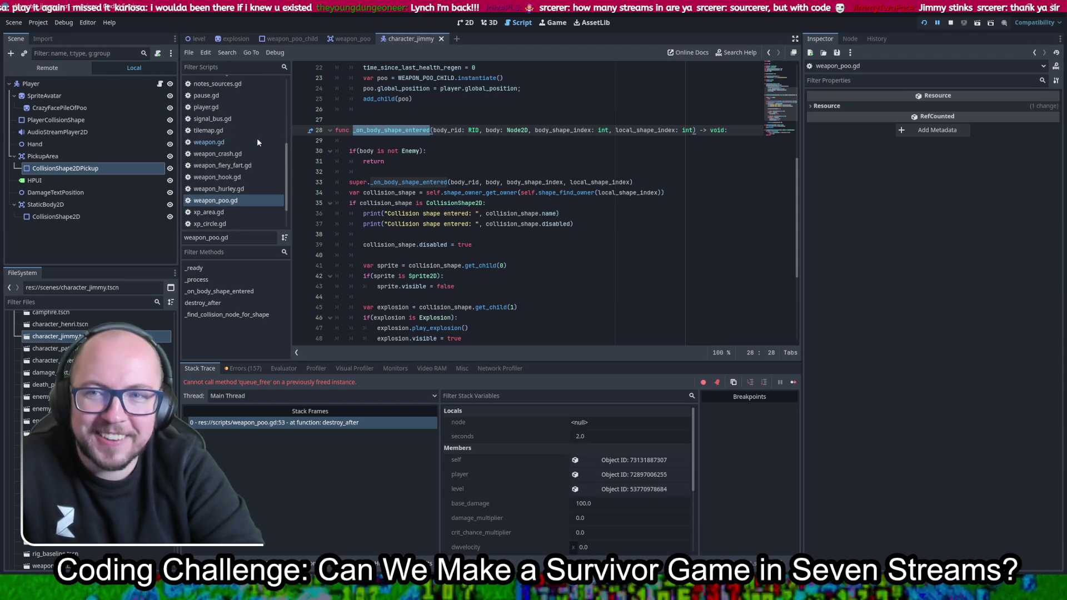
click(300, 183)
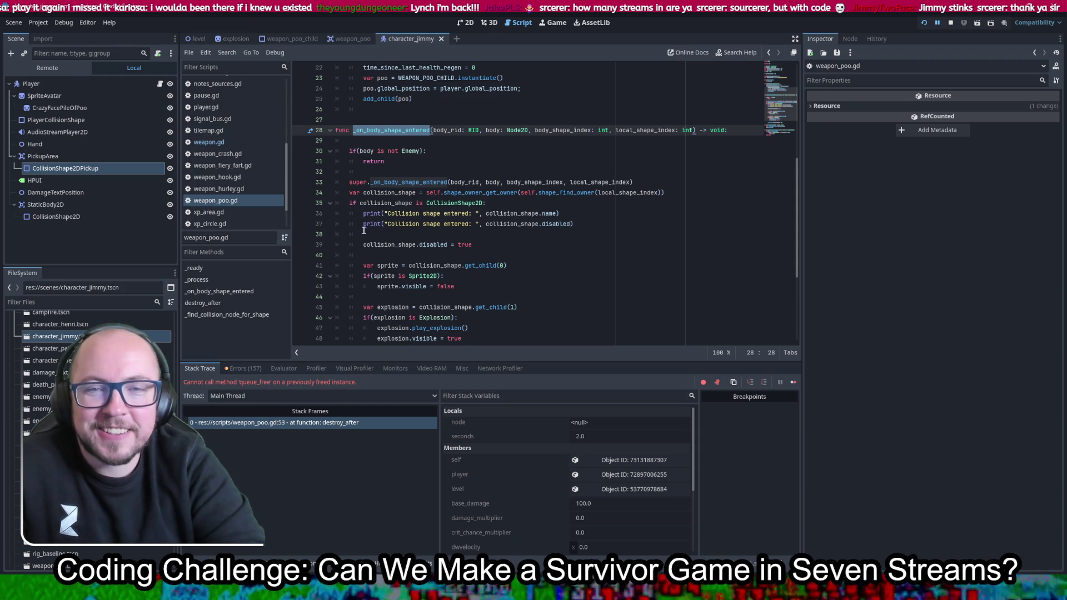
scroll(258, 169, down, 2)
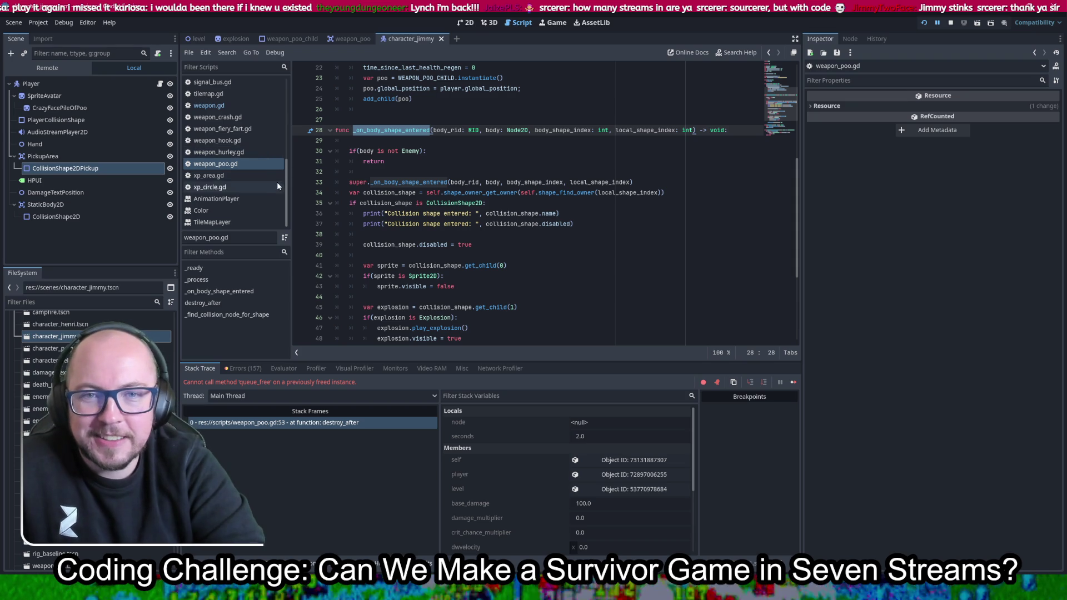
scroll(258, 188, up, 3)
scroll(258, 186, up, 5)
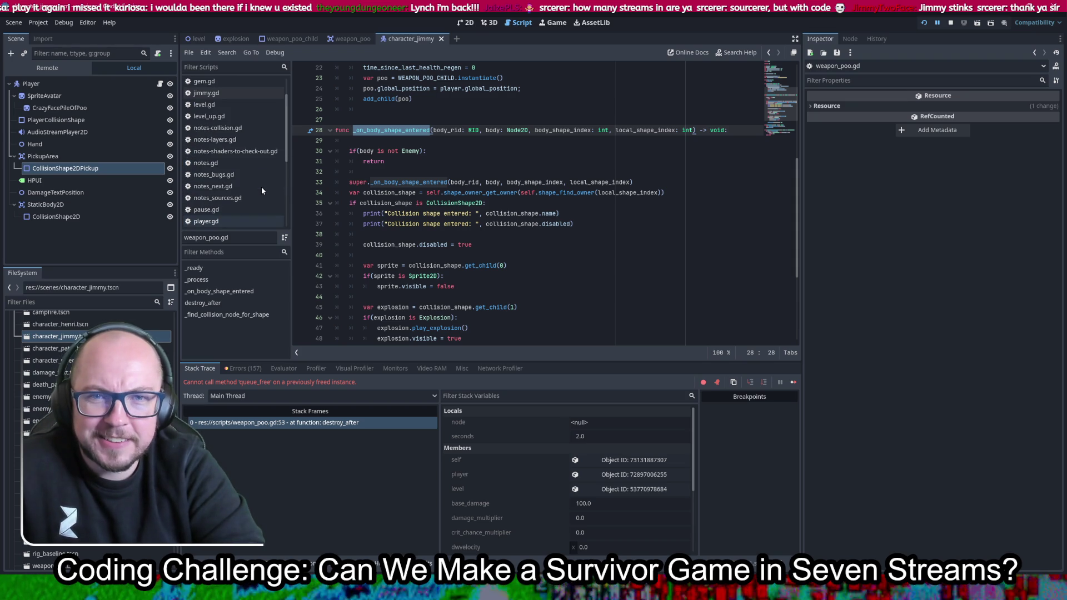
scroll(261, 187, up, 2)
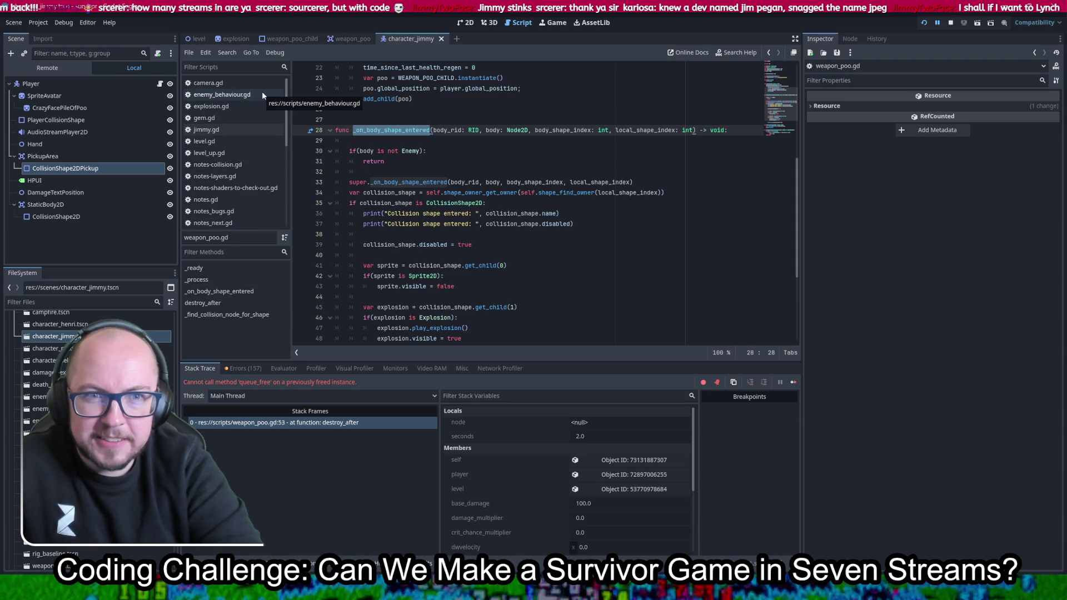
scroll(248, 151, down, 2)
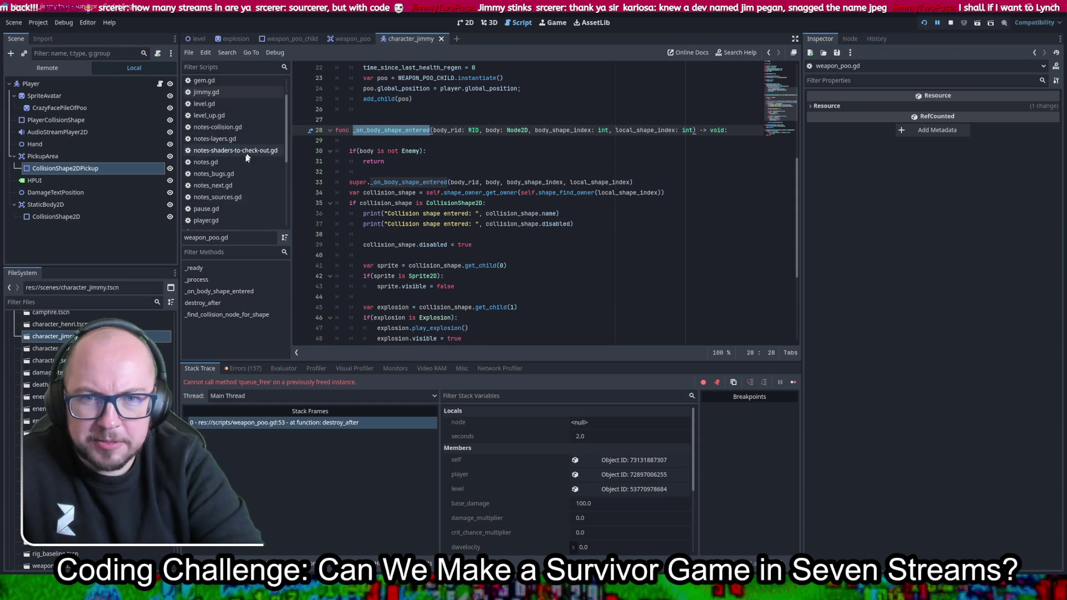
In notes_next.gd, add a note about going back to the body_entered signal
click(236, 185)
click(478, 137)
key(Return)
text(#go t)
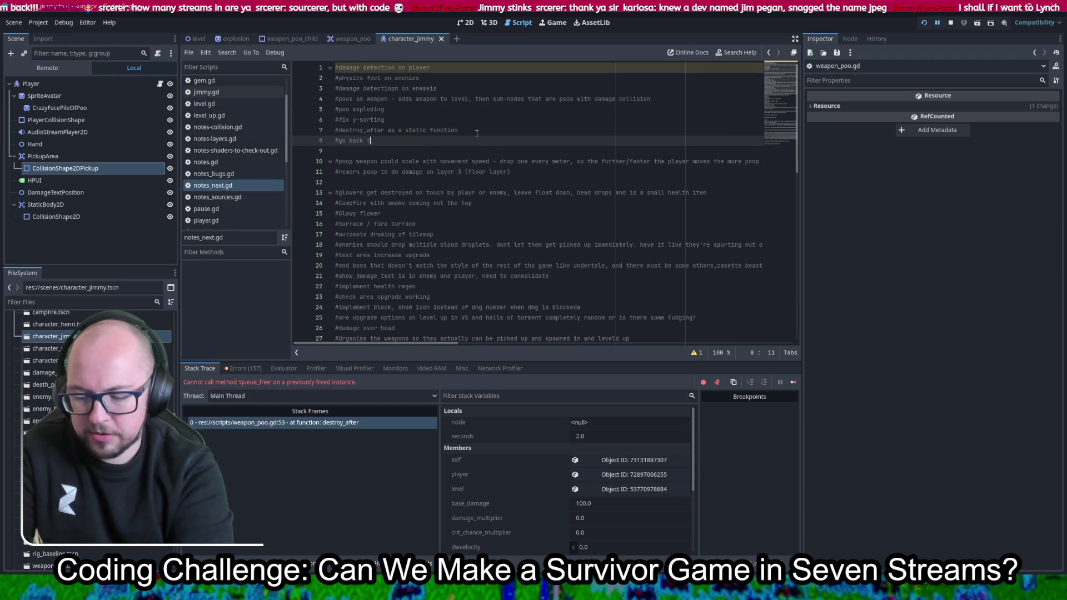
text(ody_entered)
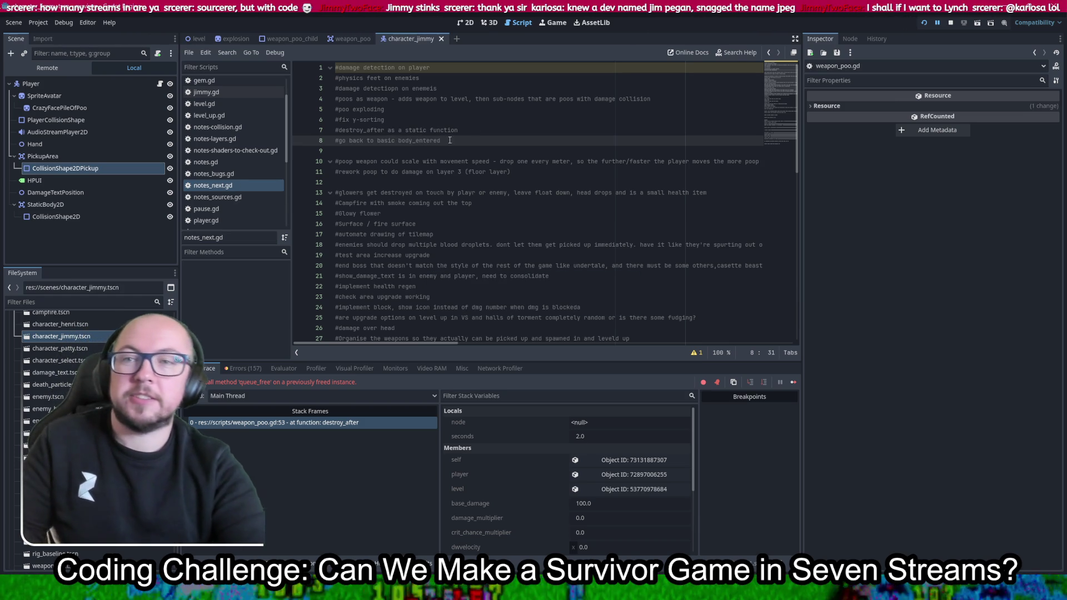
Check the character scene in 2D, then bring up the weapon_poo scene
click(463, 24)
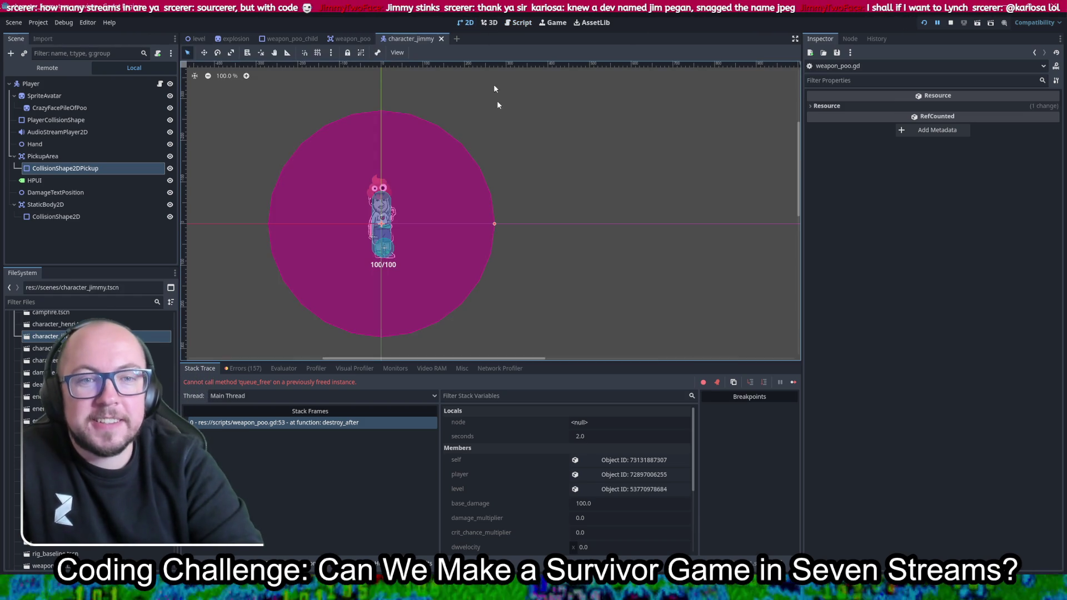
click(523, 24)
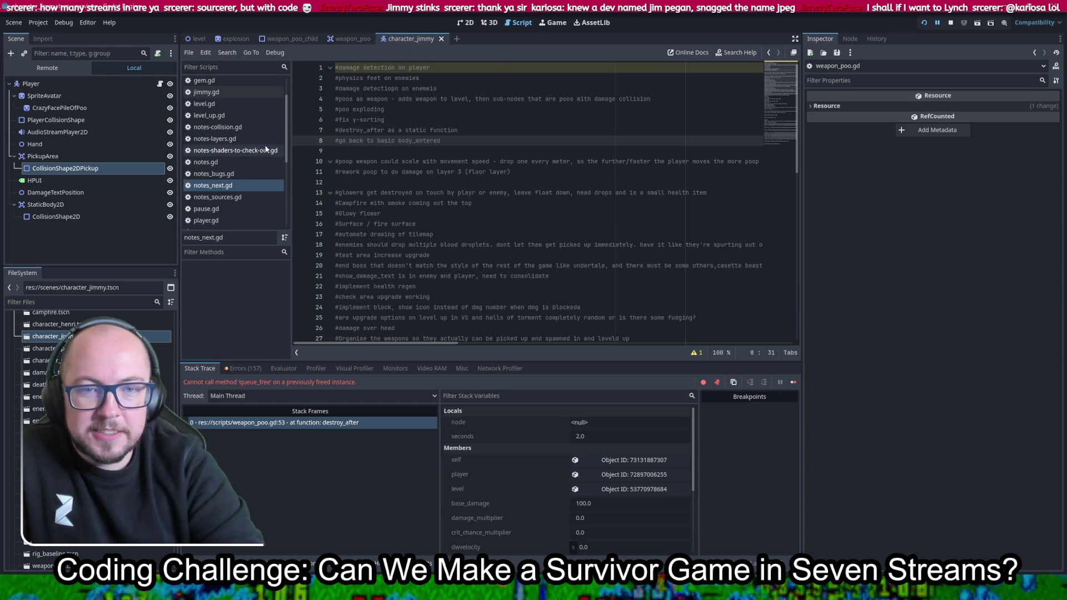
scroll(271, 136, down, 3)
scroll(271, 136, up, 3)
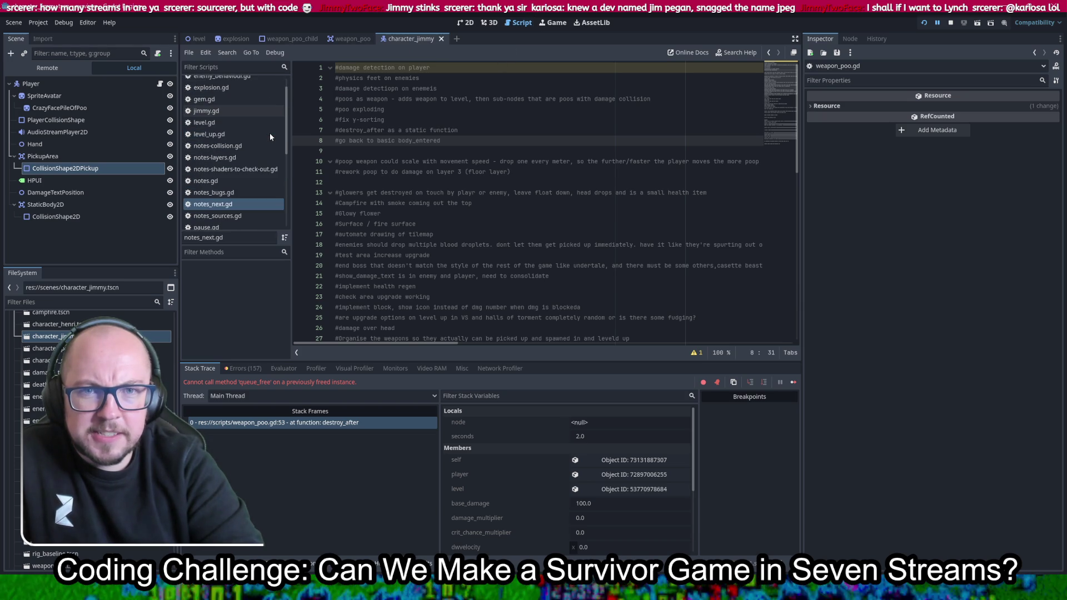
scroll(270, 136, up, 2)
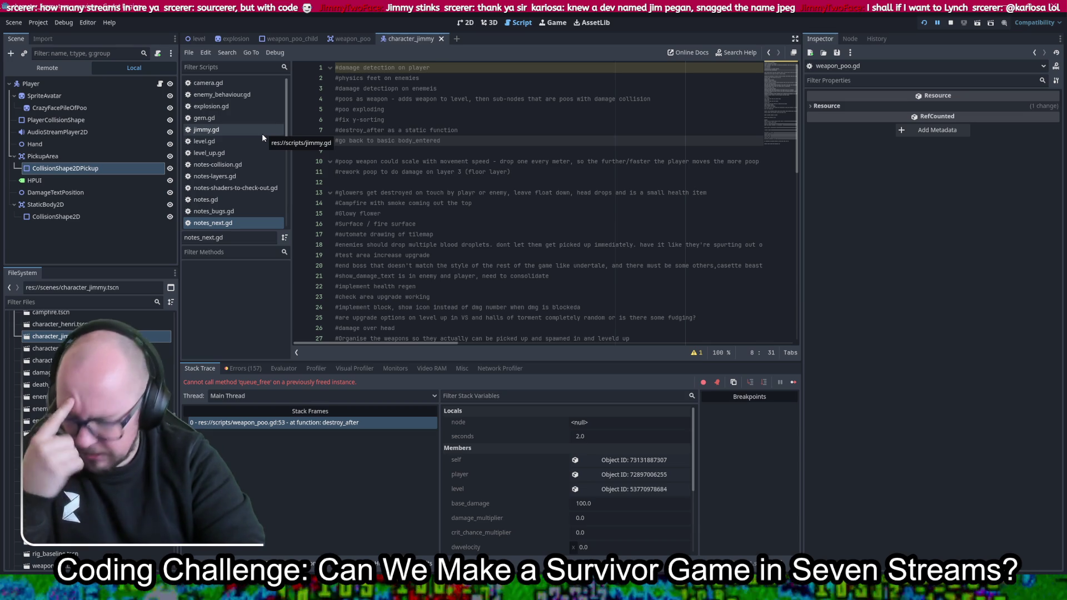
click(346, 39)
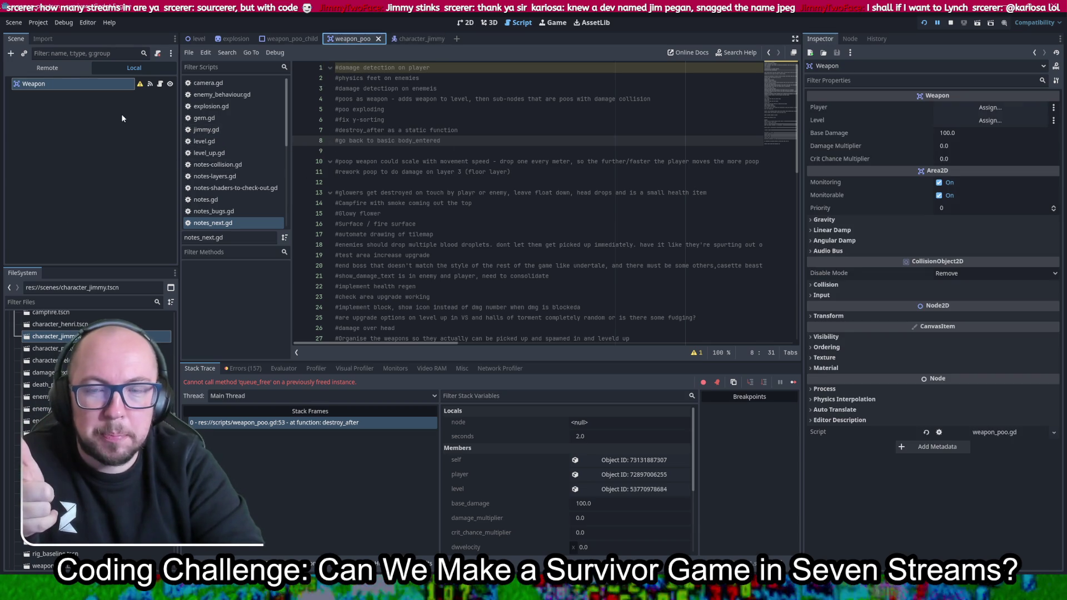
click(512, 26)
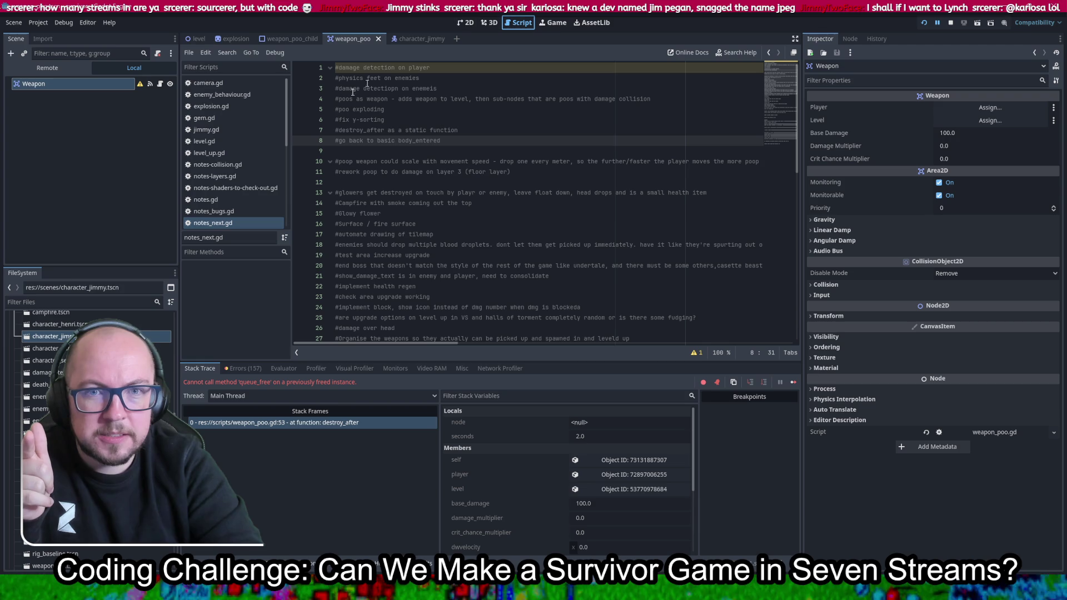
Add the note '#can I make the weapon class node rather than area2d' to notes_next.gd
click(215, 221)
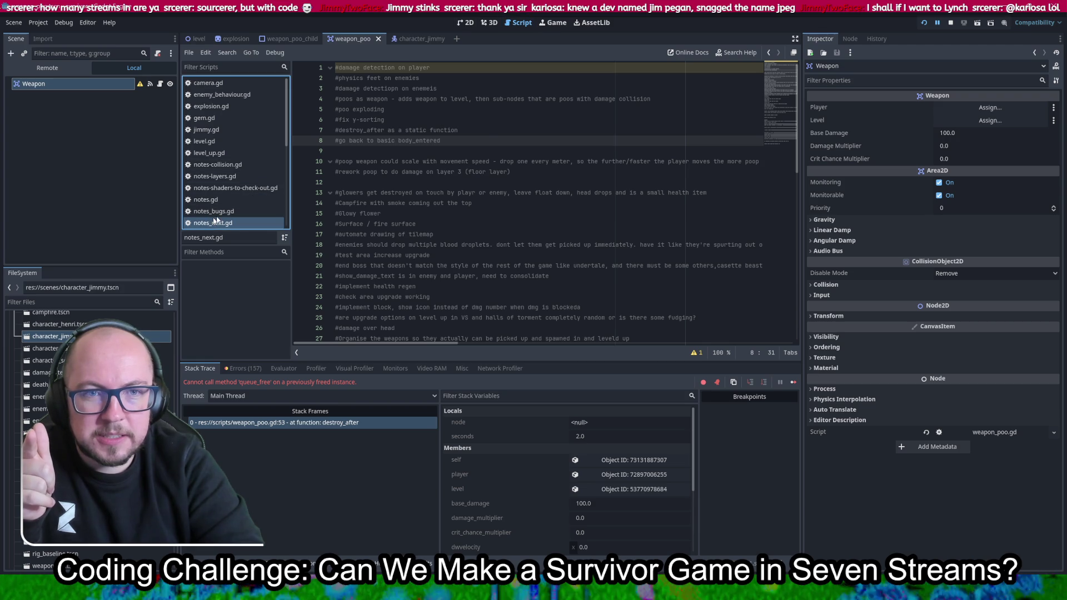
click(487, 142)
key(Return)
text(#can I make the weapon calss no)
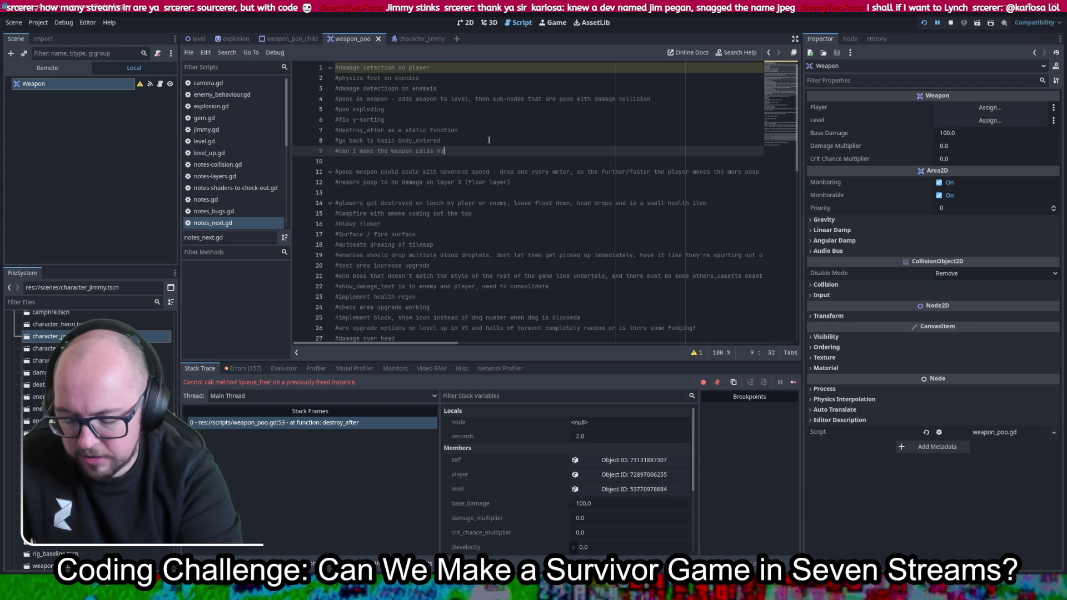
text(area2d)
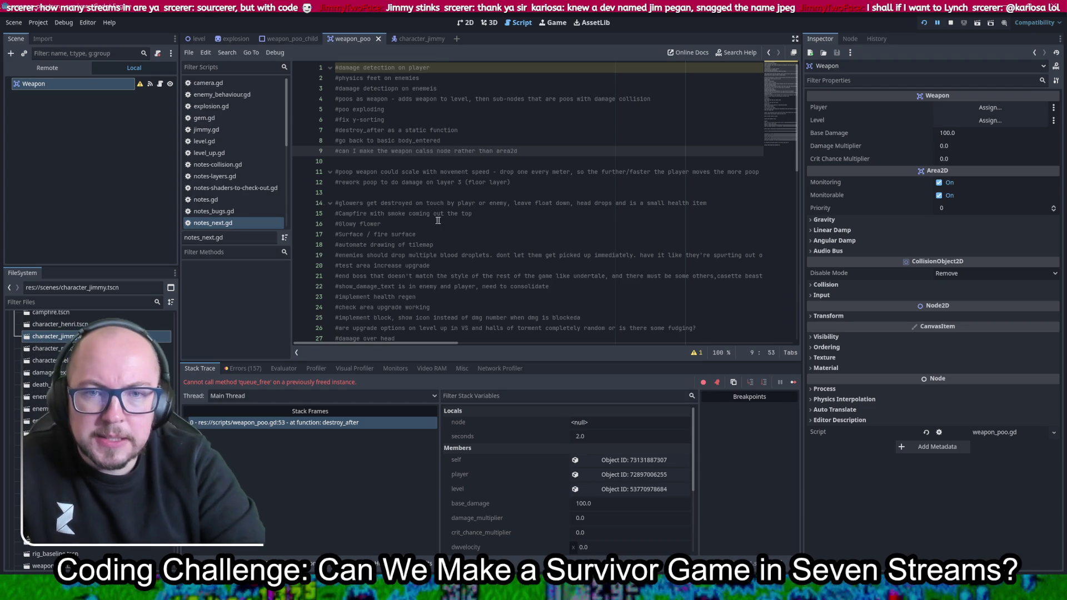
scroll(232, 167, down, 4)
click(217, 199)
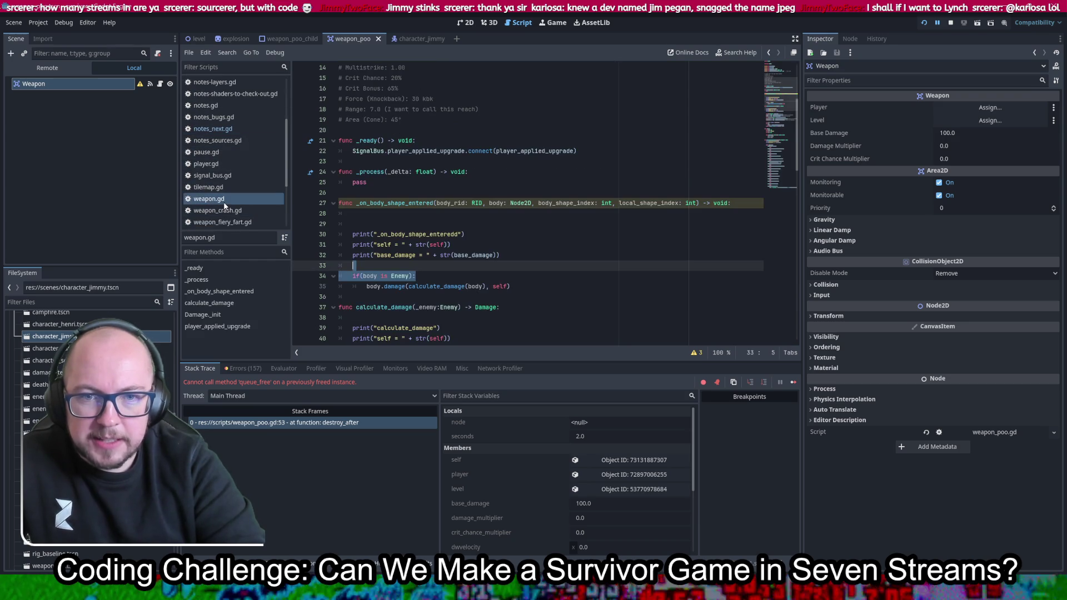
Change weapon.gd's base class on line 1 from Area2D to Node2D and rerun the game
scroll(378, 167, up, 5)
double_click(377, 67)
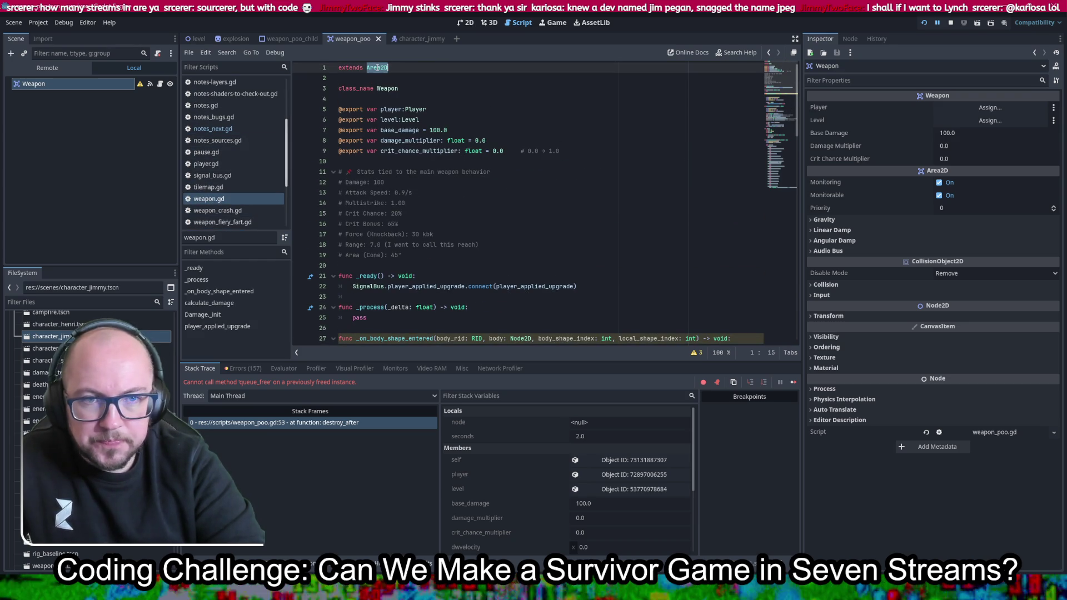
text(Node2D)
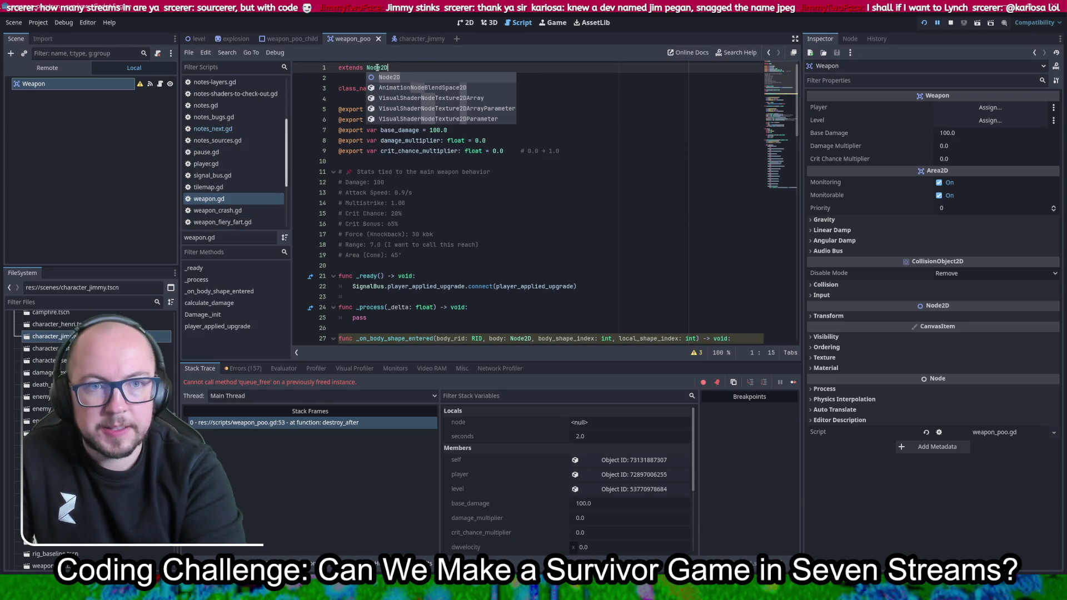
key(Escape)
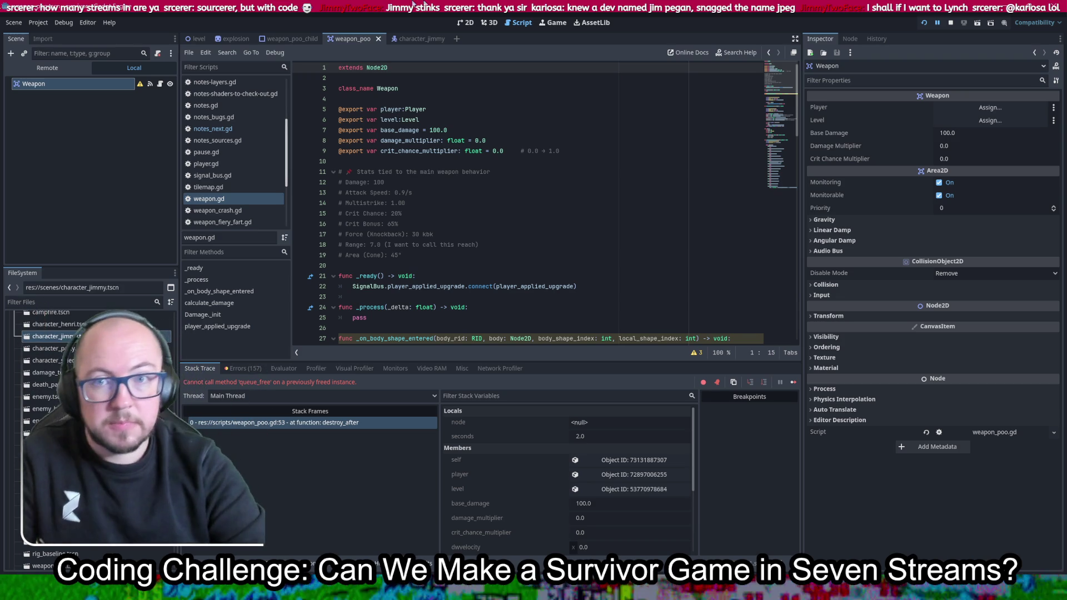
click(924, 22)
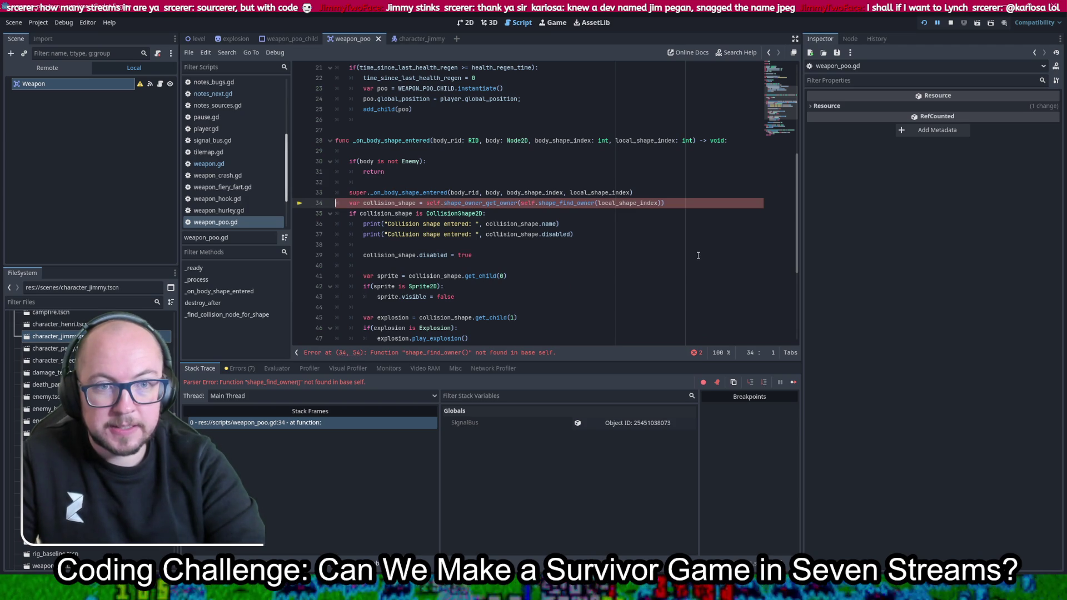
Comment out the shape-lookup lines 34–50 in weapon_poo.gd's handler with Ctrl+K and rerun the game
scroll(698, 255, up, 4)
scroll(698, 255, down, 2)
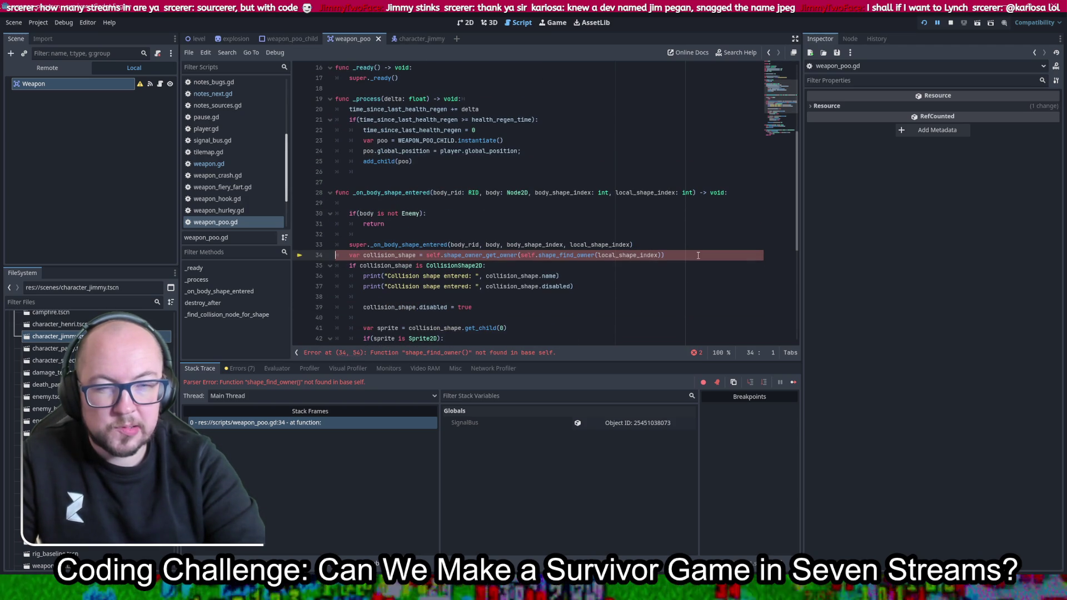
scroll(698, 255, down, 3)
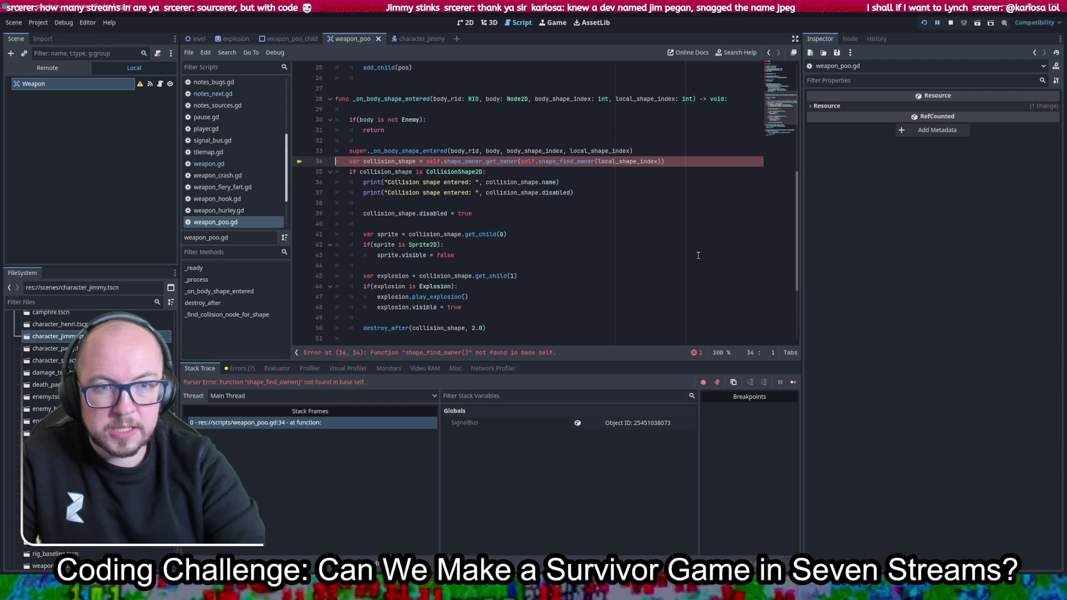
scroll(698, 255, up, 8)
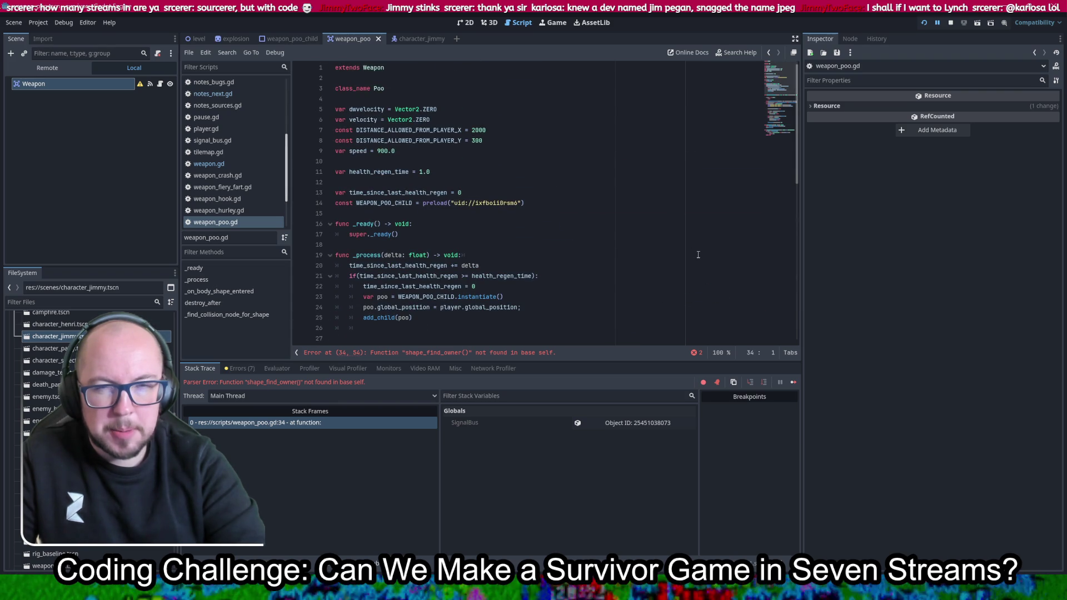
scroll(698, 255, down, 9)
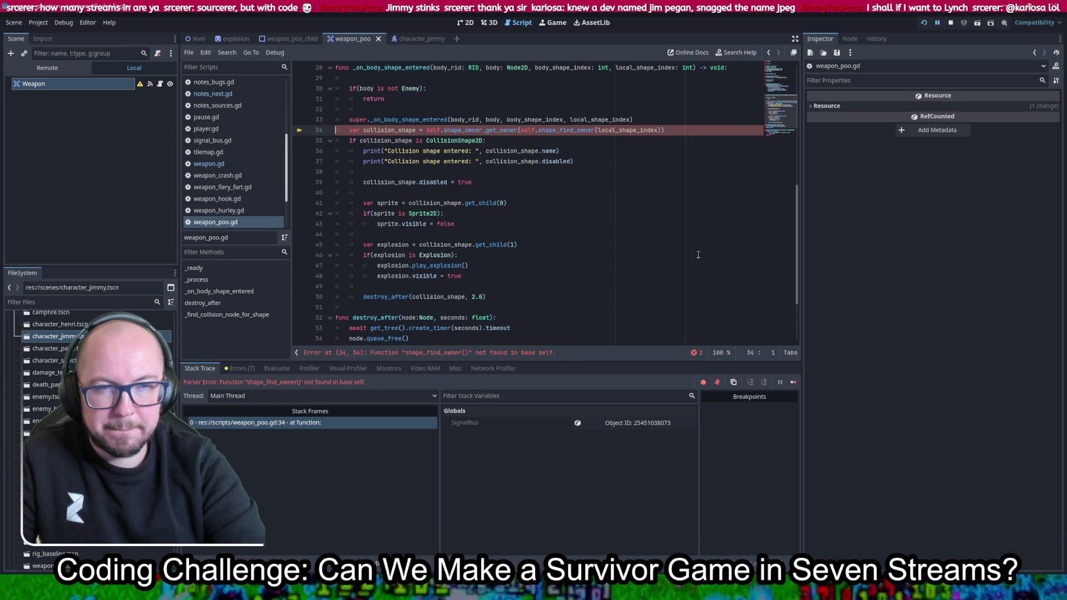
scroll(698, 255, up, 9)
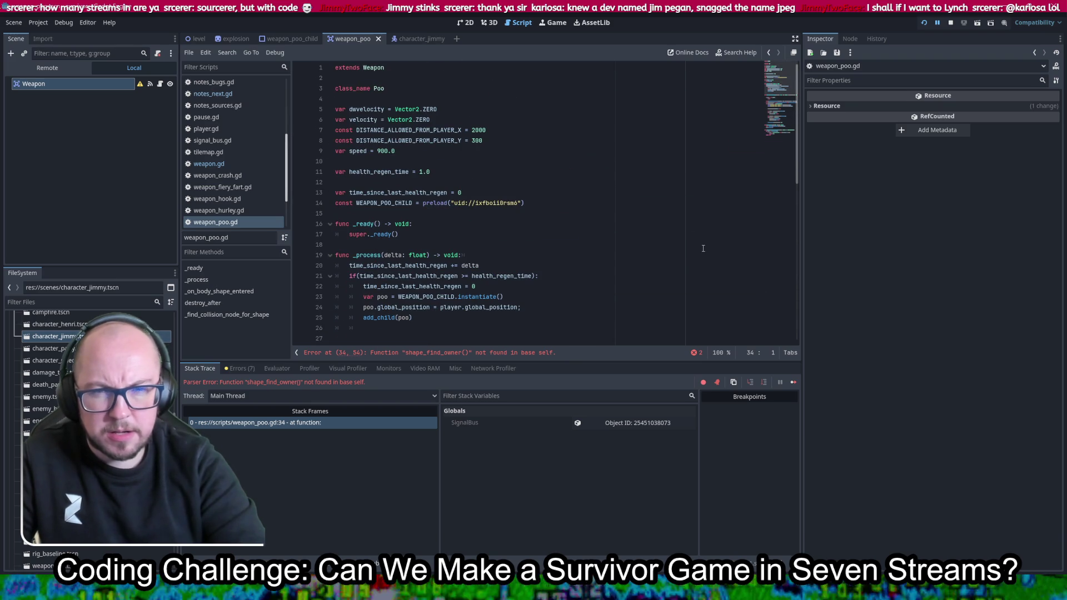
scroll(703, 248, down, 9)
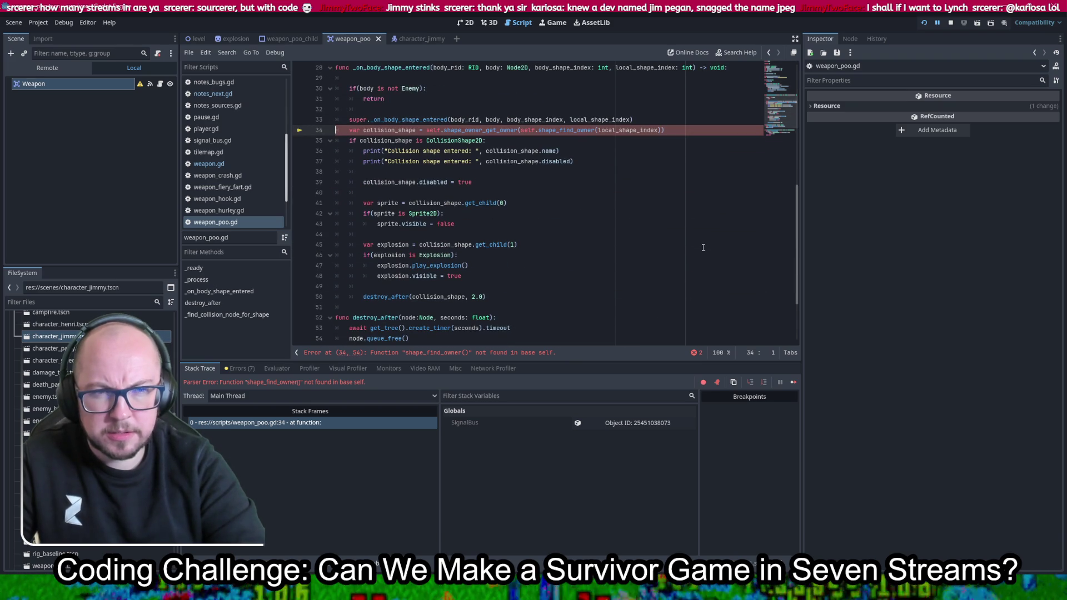
scroll(703, 247, up, 2)
scroll(703, 247, down, 3)
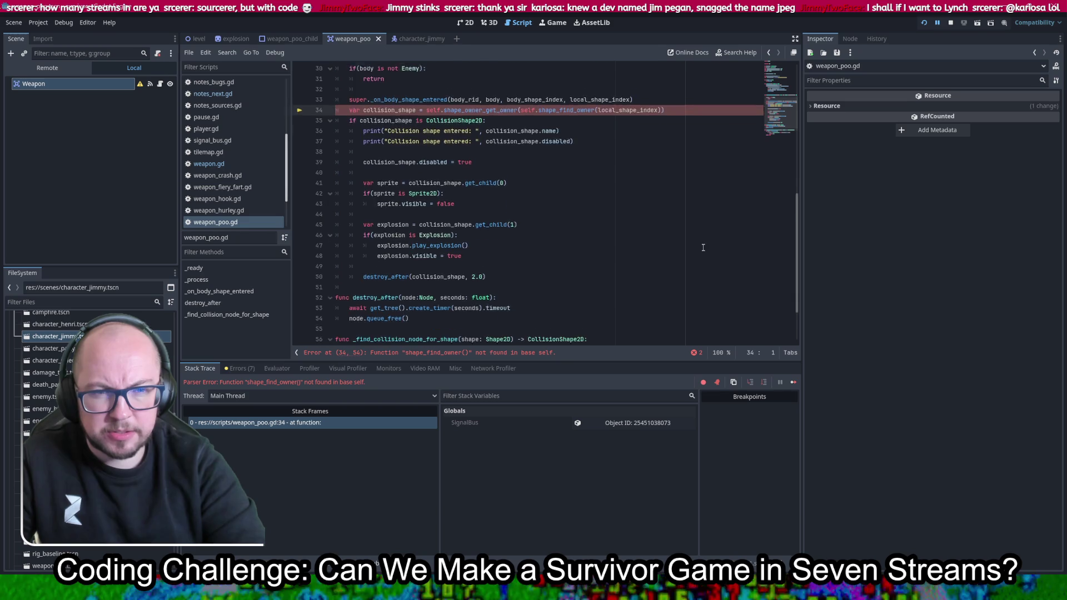
scroll(703, 248, up, 1)
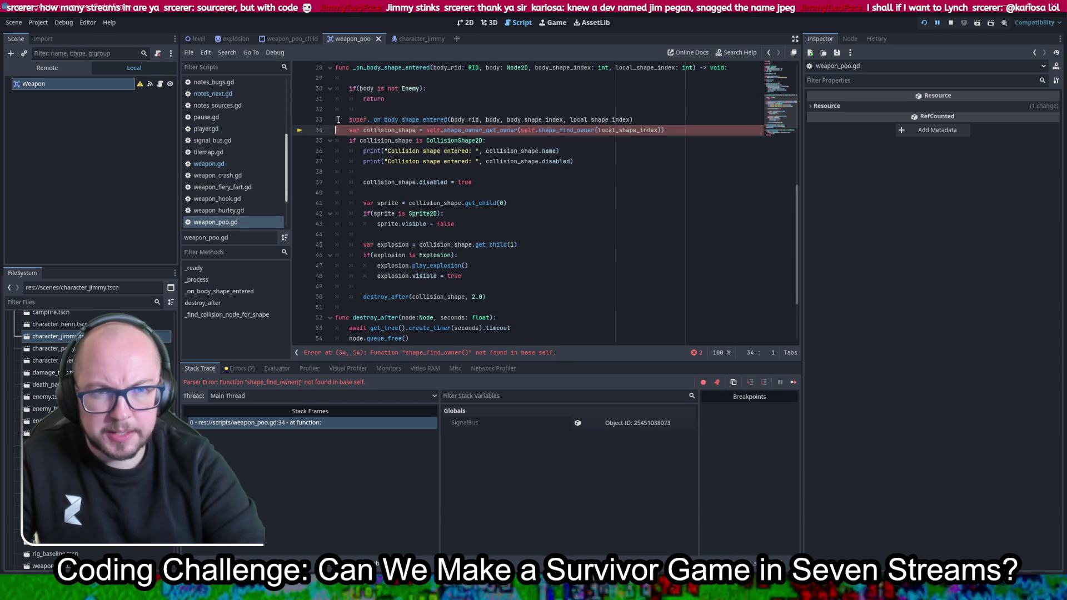
mouse_move(346, 120)
mouse_down()
mouse_move(401, 161)
mouse_move(456, 234)
mouse_move(522, 286)
mouse_move(521, 300)
mouse_up()
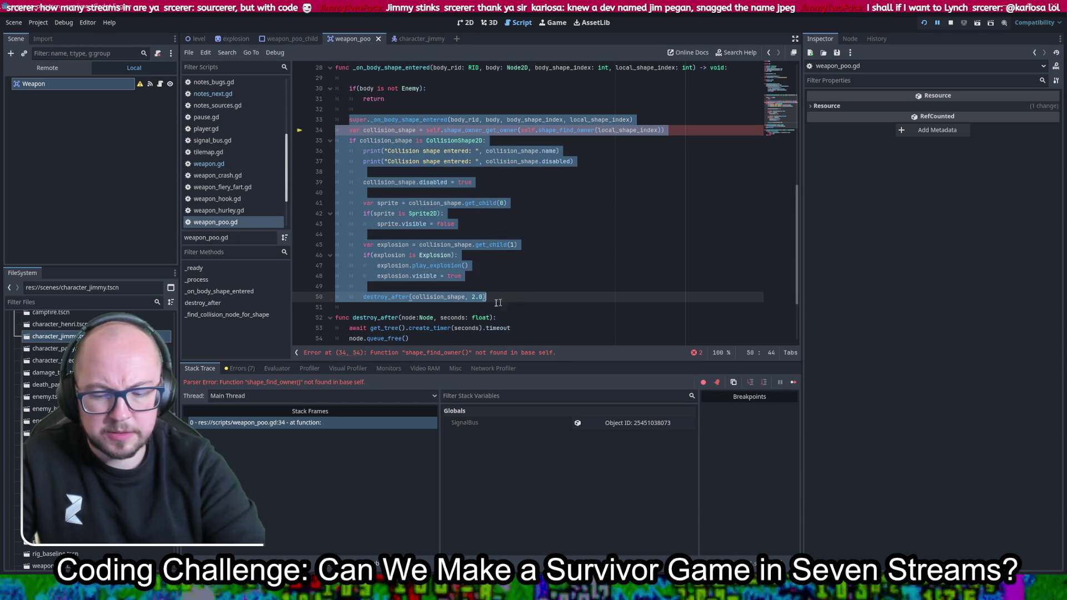
key(ctrl+k)
scroll(618, 242, down, 2)
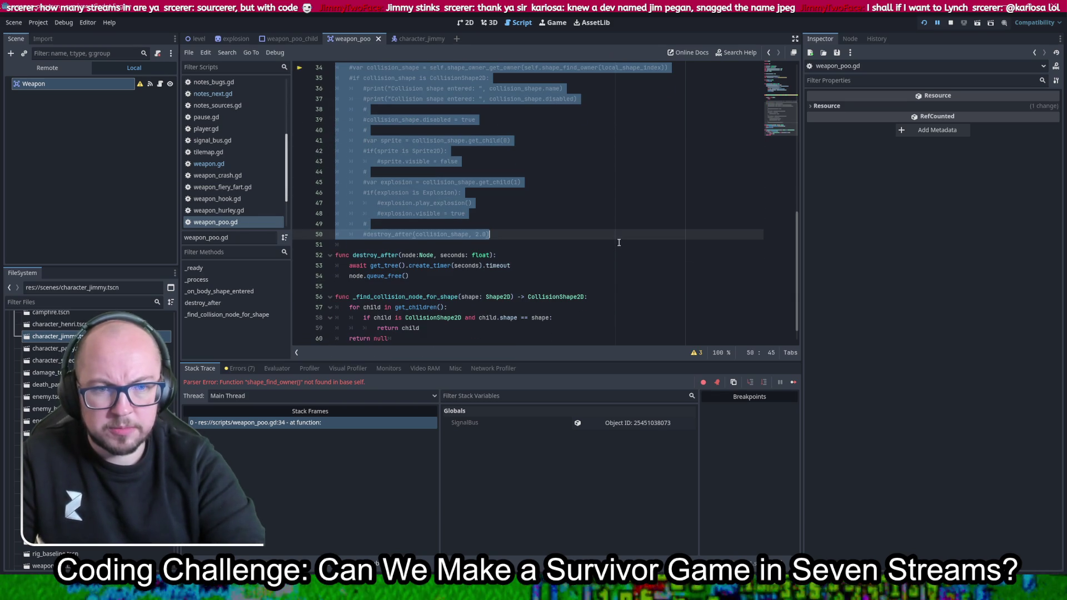
click(924, 25)
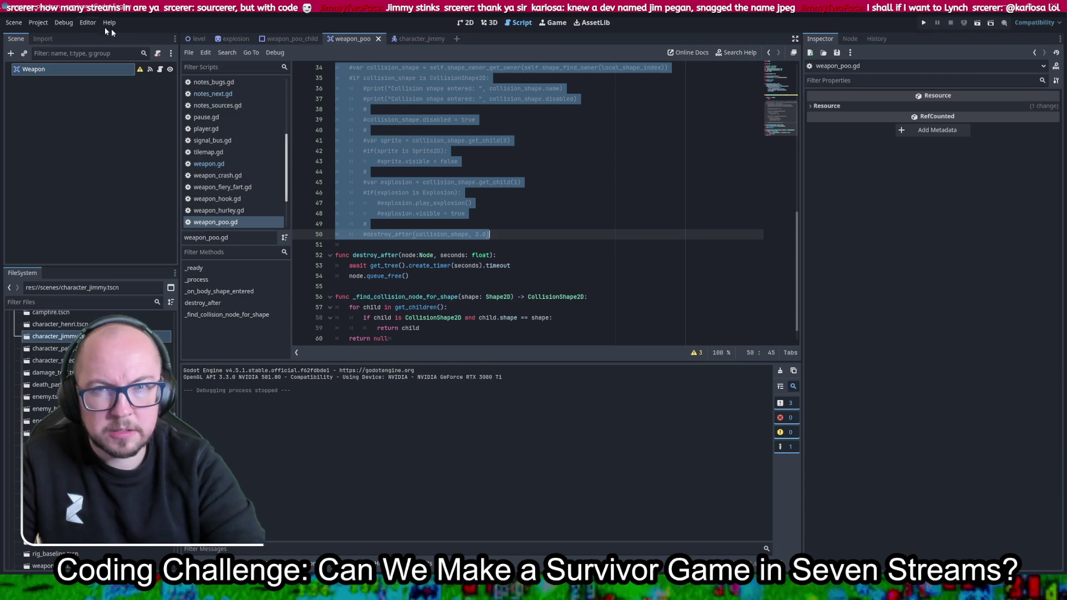
Turn on Debug > Visible Collision Shapes and save the scene
click(63, 22)
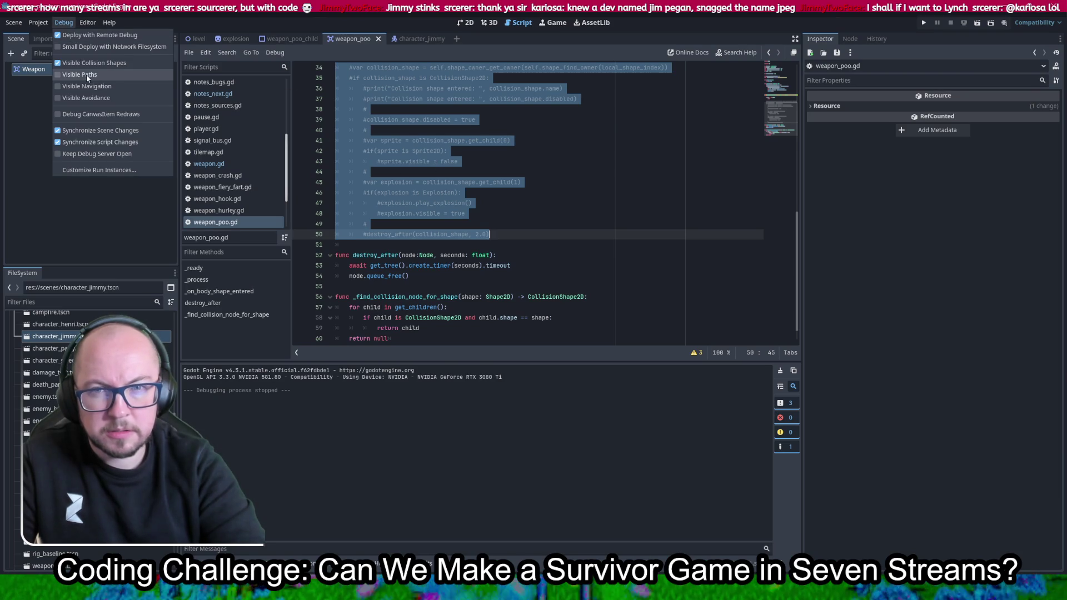
click(95, 63)
key(ctrl+s)
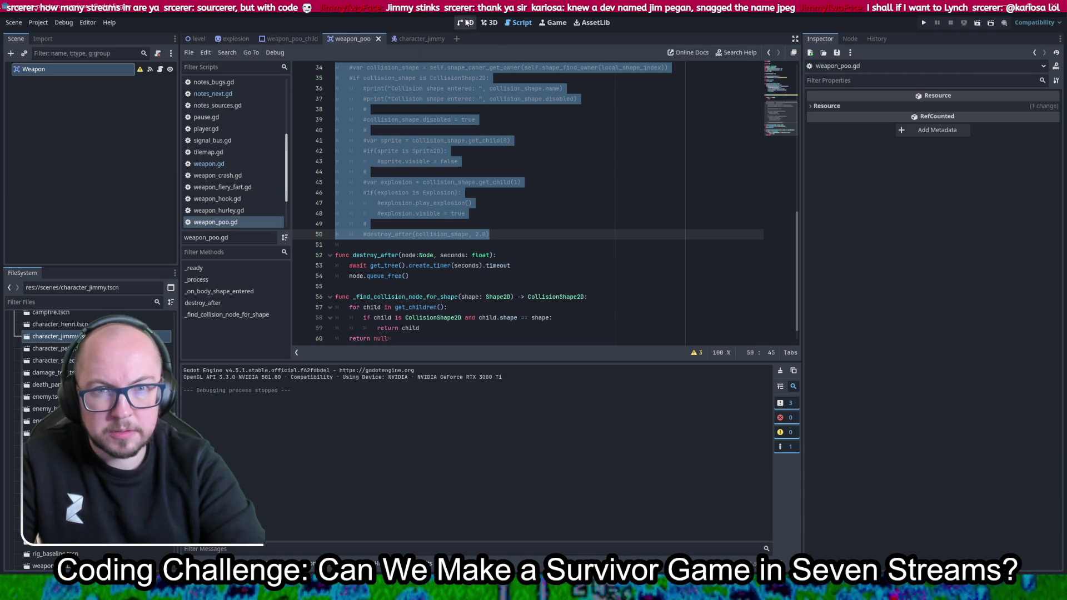
Scroll through player.gd to review its code
click(245, 129)
scroll(564, 161, down, 3)
scroll(555, 181, down, 15)
scroll(554, 181, down, 15)
scroll(552, 184, down, 20)
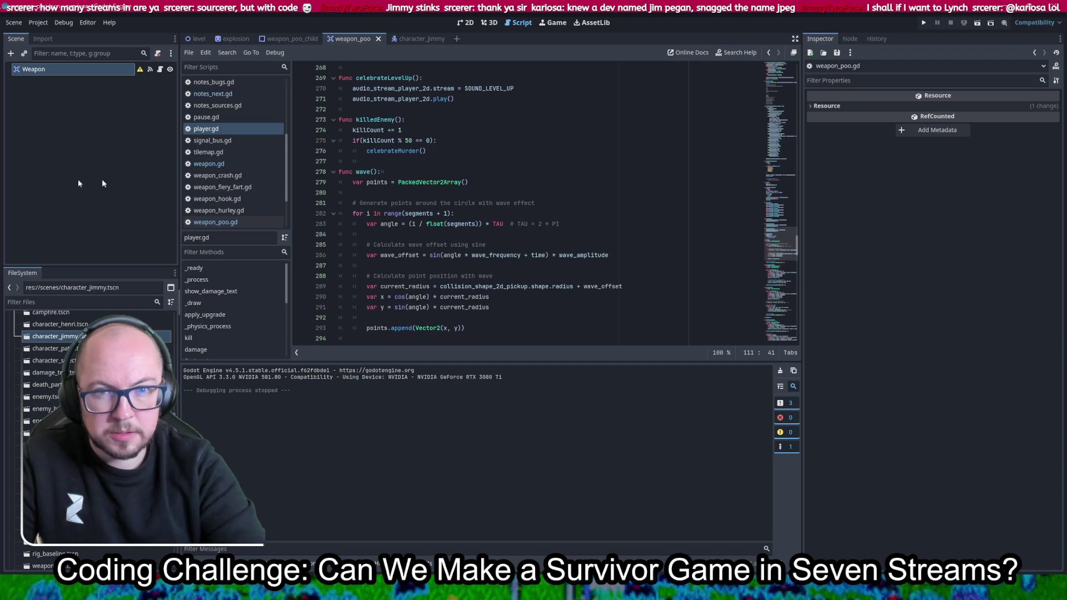
scroll(233, 146, up, 5)
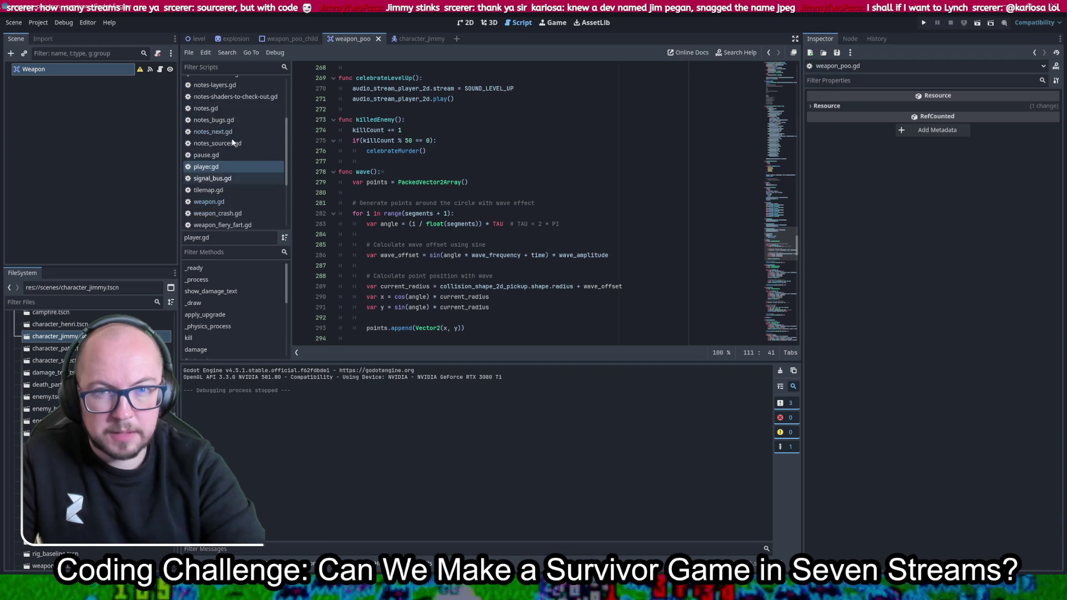
Uncomment the hurley, crash and hook weapon setup on lines 44–57 of level.gd
click(210, 106)
click(591, 172)
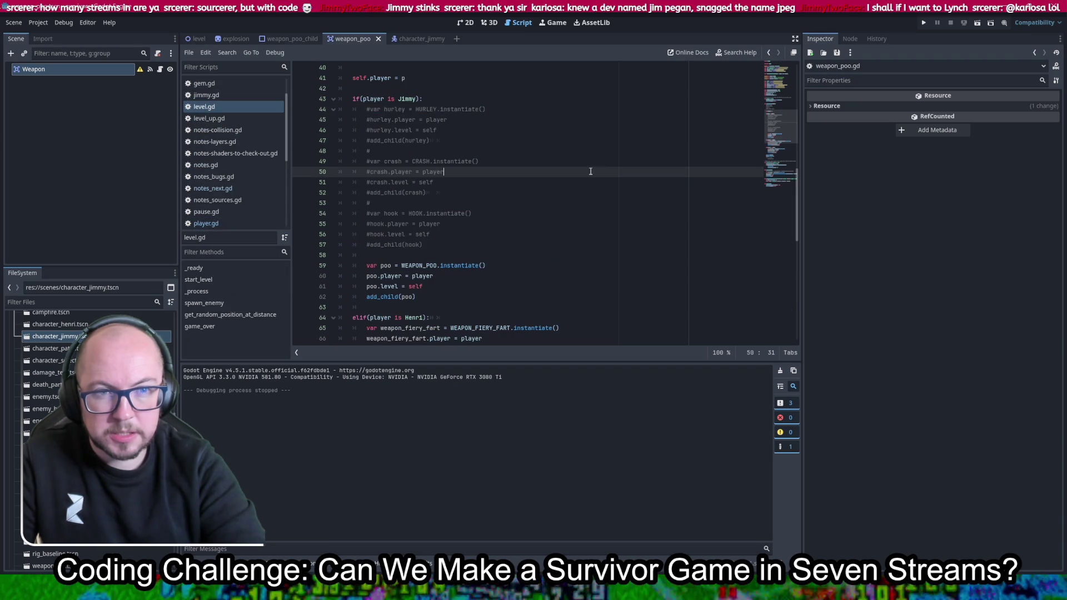
drag(514, 110, 473, 249)
key(ctrl+k)
Playtest the game as Henri, walking him around and leaving fullscreen, then close it
click(924, 22)
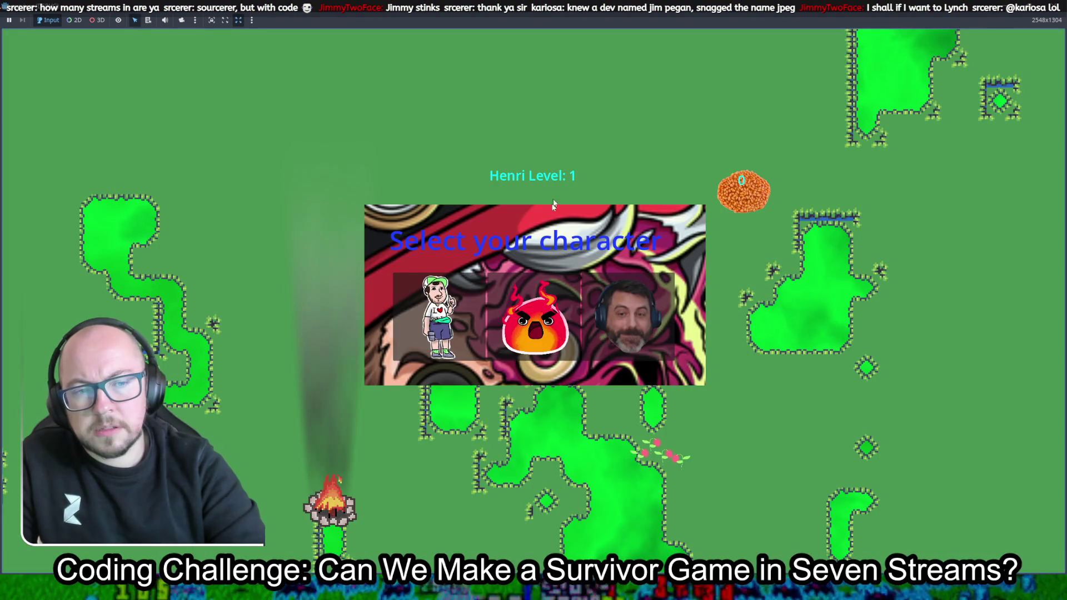
click(445, 308)
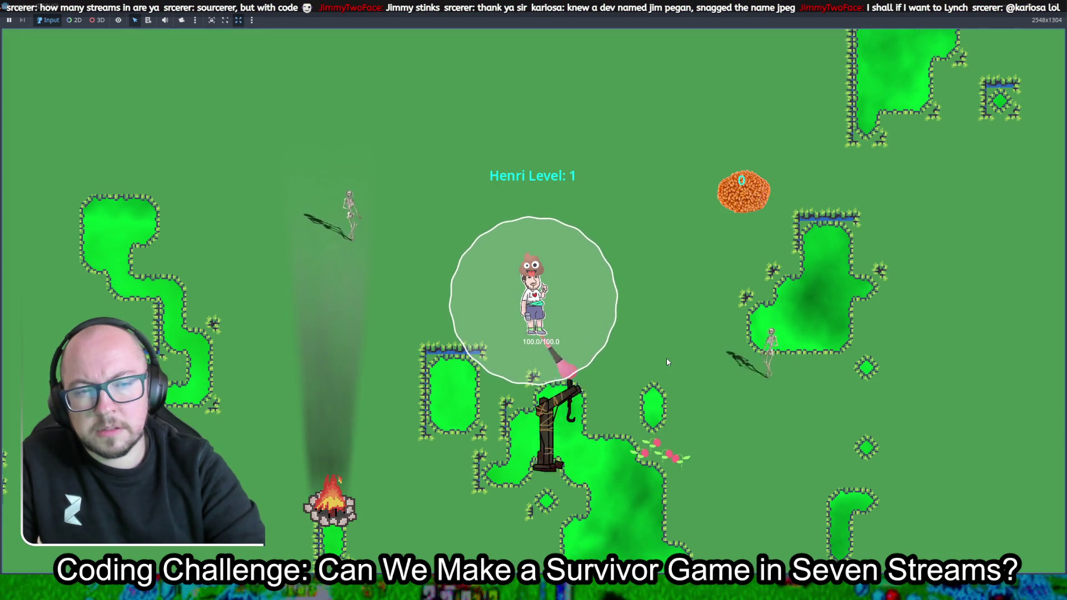
key(w)
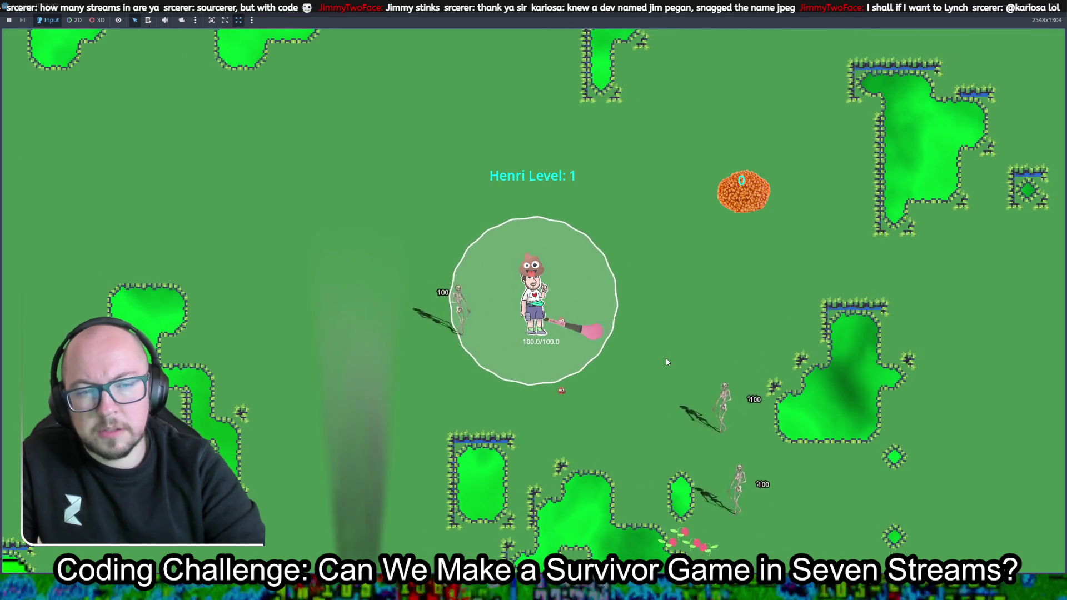
key(d)
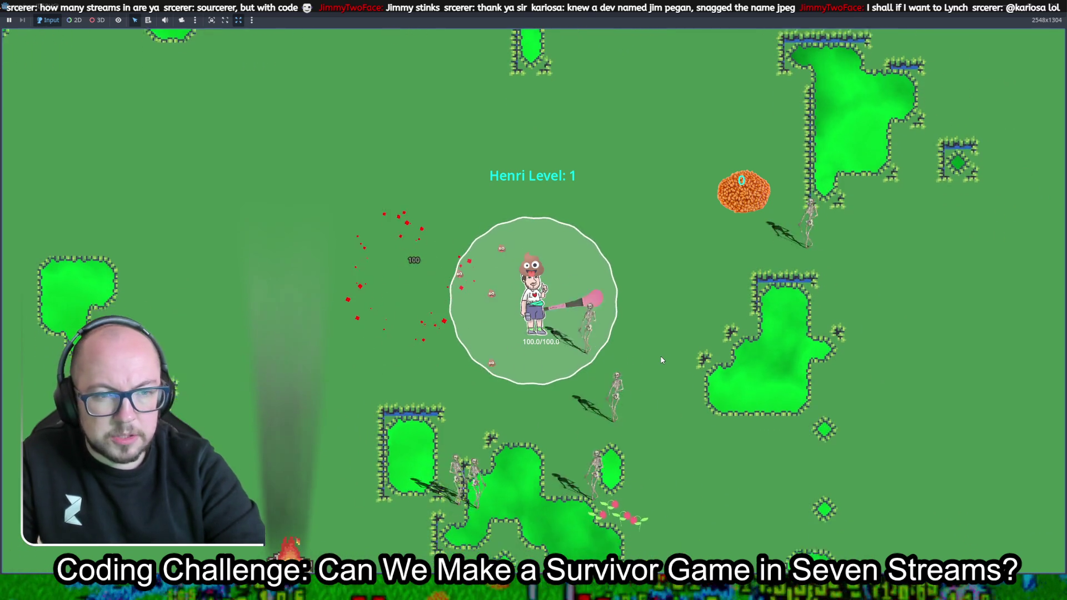
key(a)
key(s)
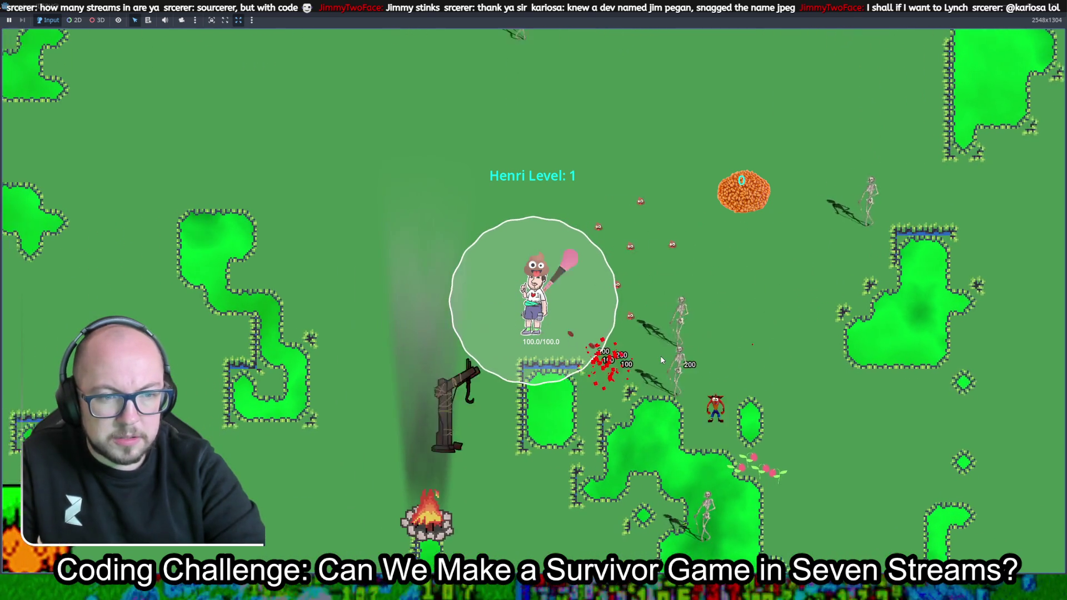
key(d)
key(a)
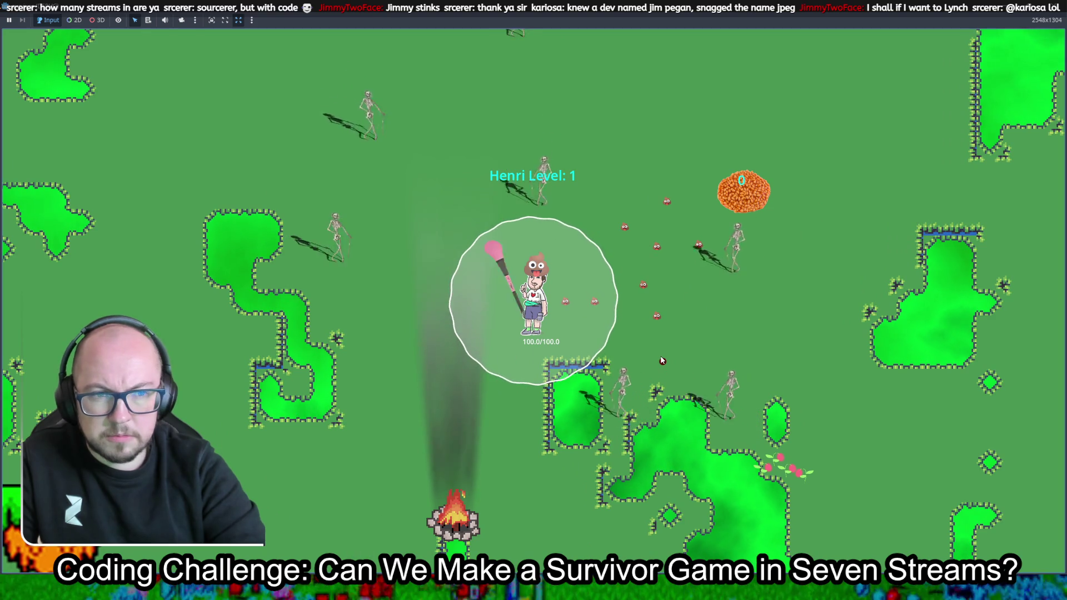
key(a)
key(s)
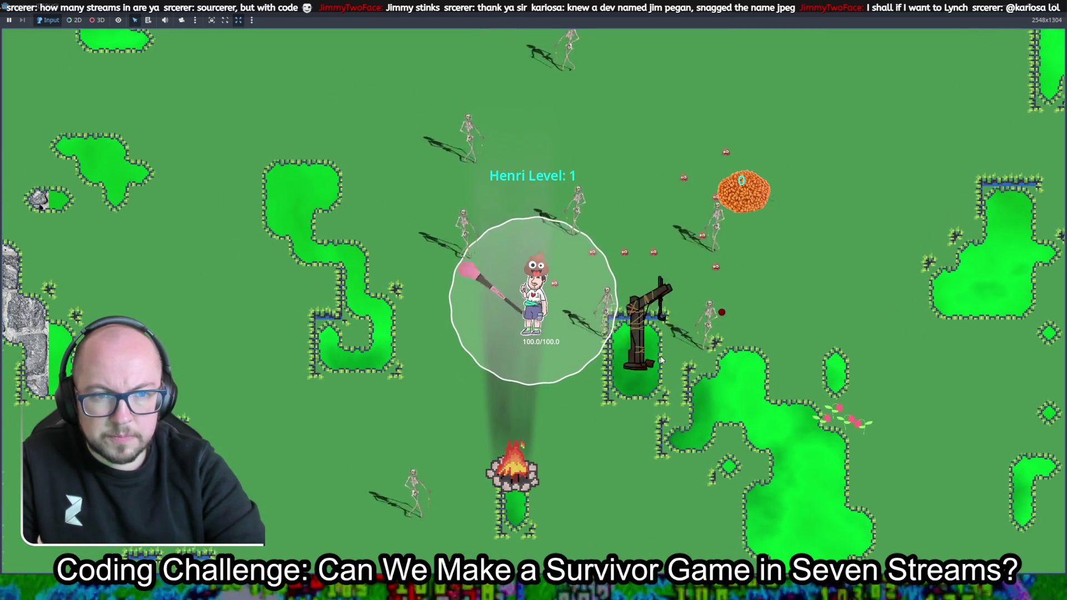
key(s)
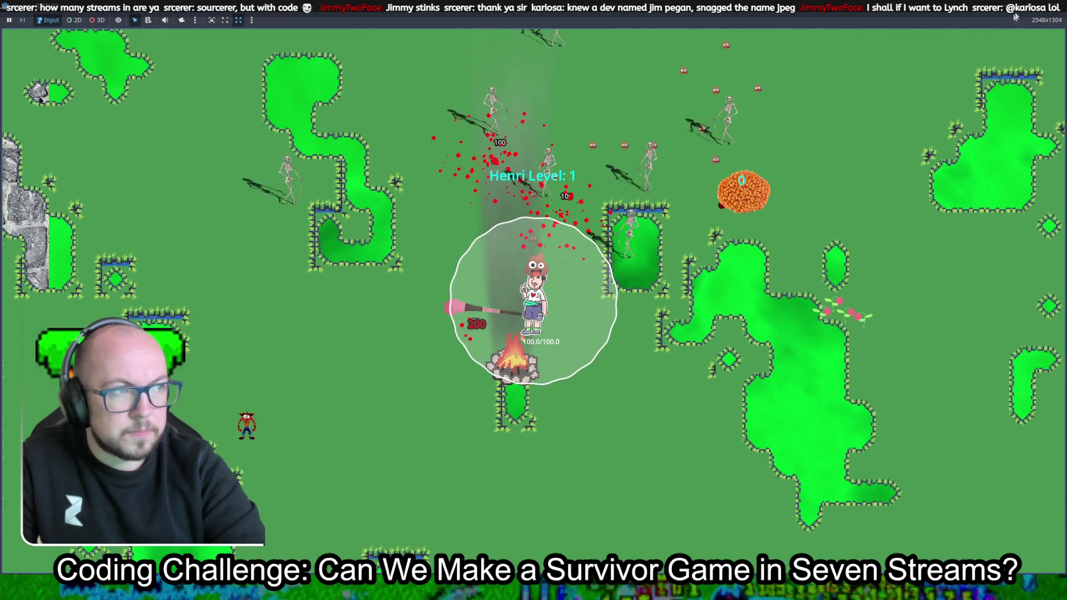
key(F11)
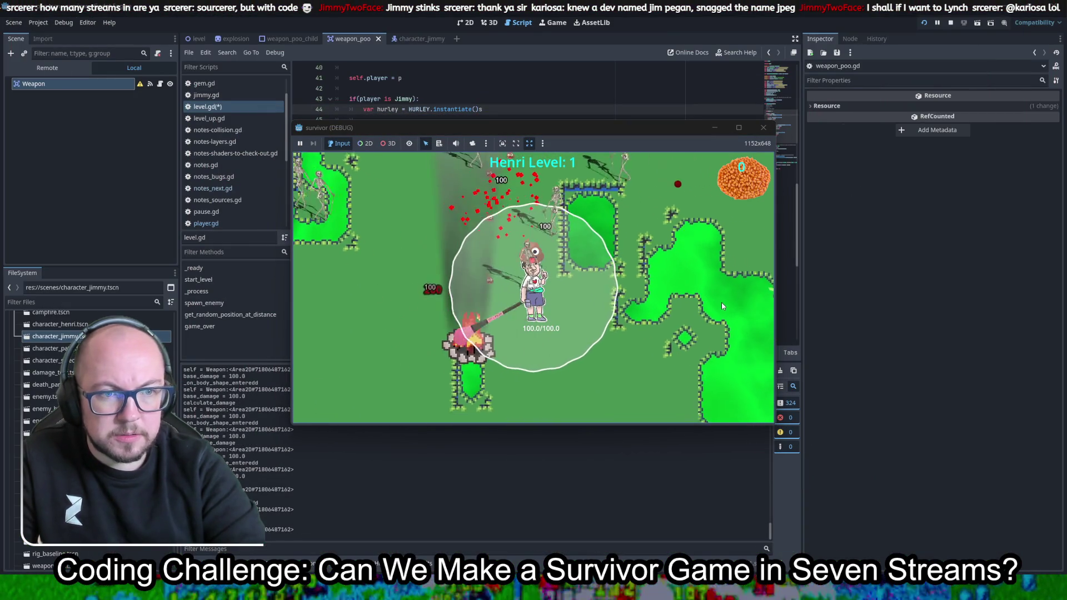
key(s)
key(d)
key(s)
key(s)
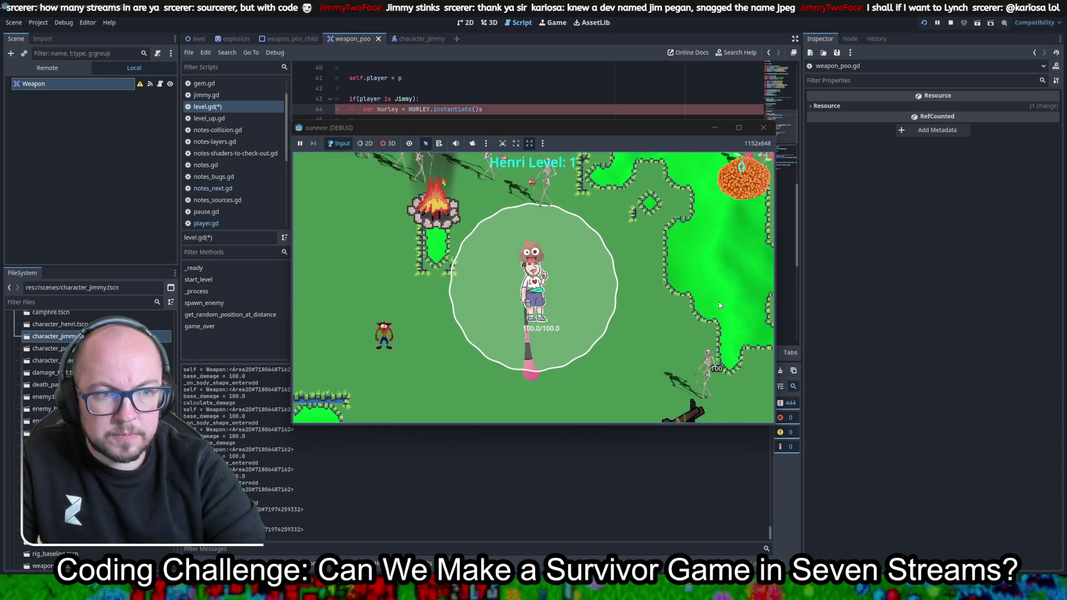
key(s)
key(d)
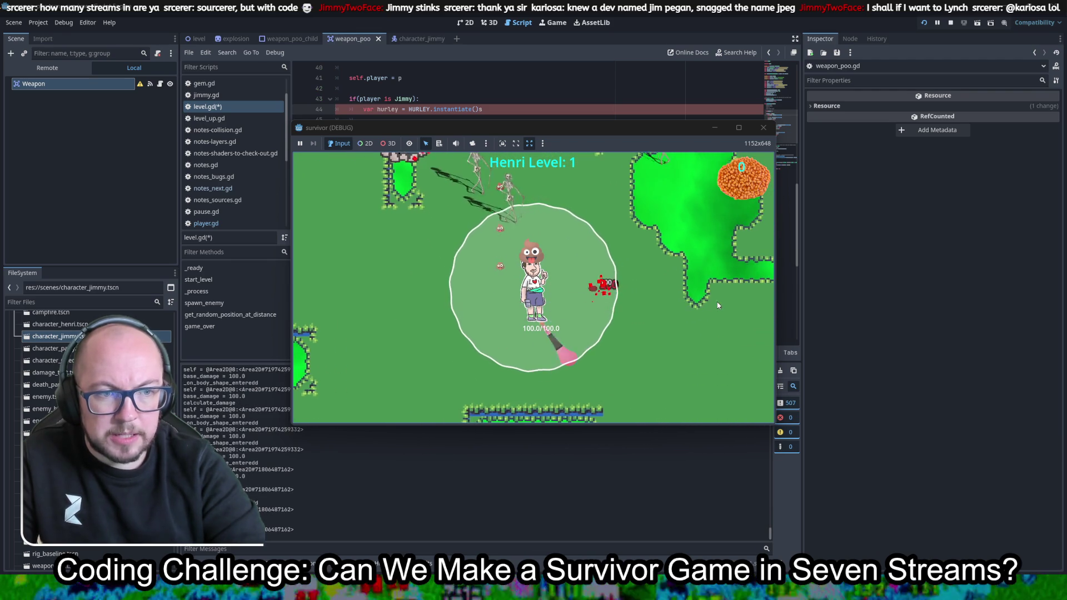
key(a)
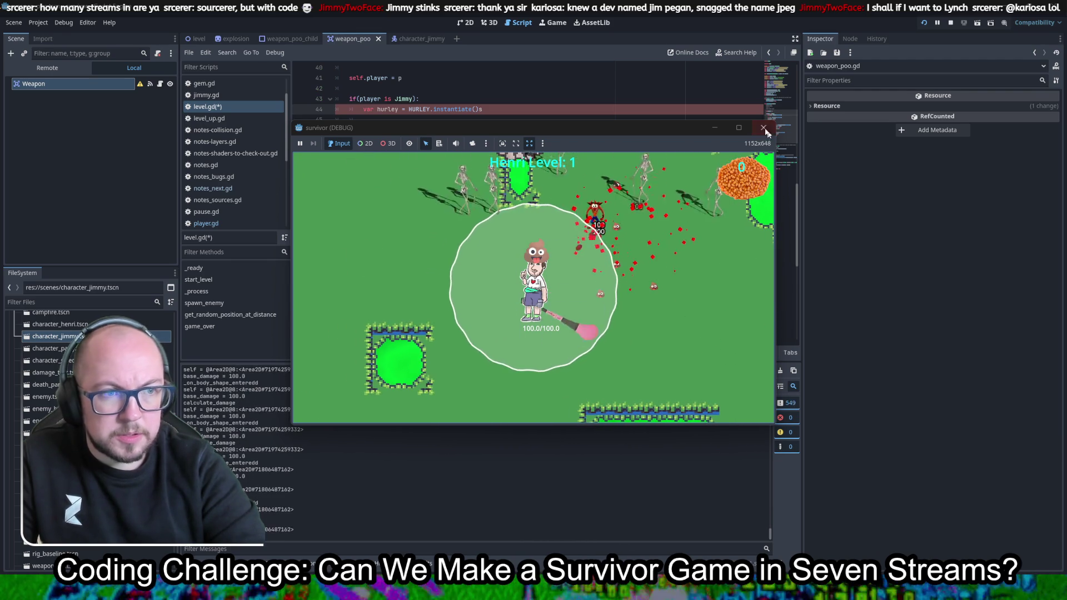
click(763, 128)
Save level.gd and re-comment the hurley, crash and hook weapon lines 44–57
click(577, 247)
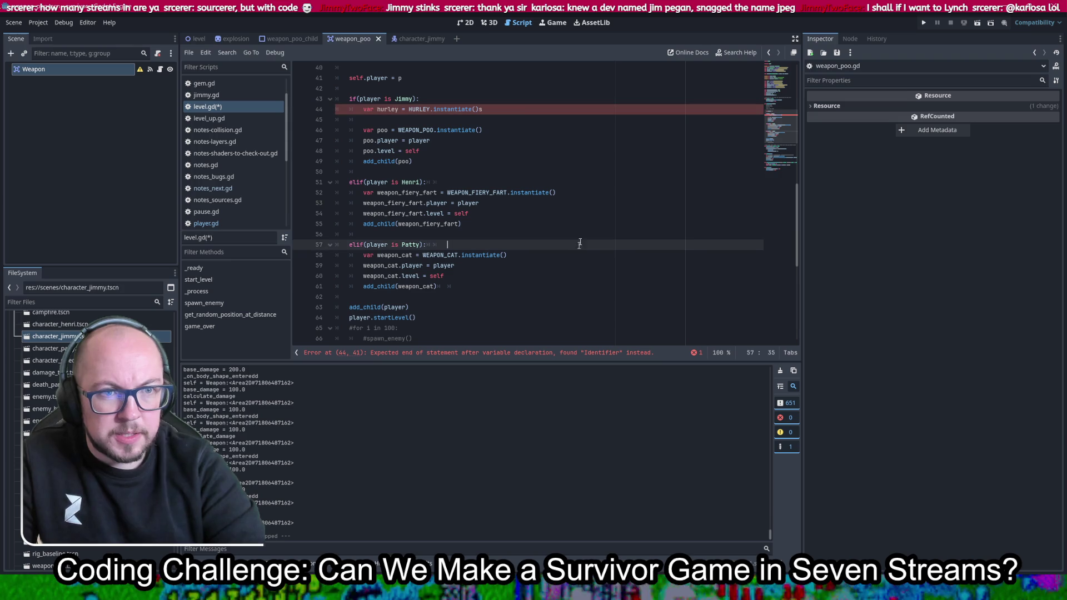
click(533, 109)
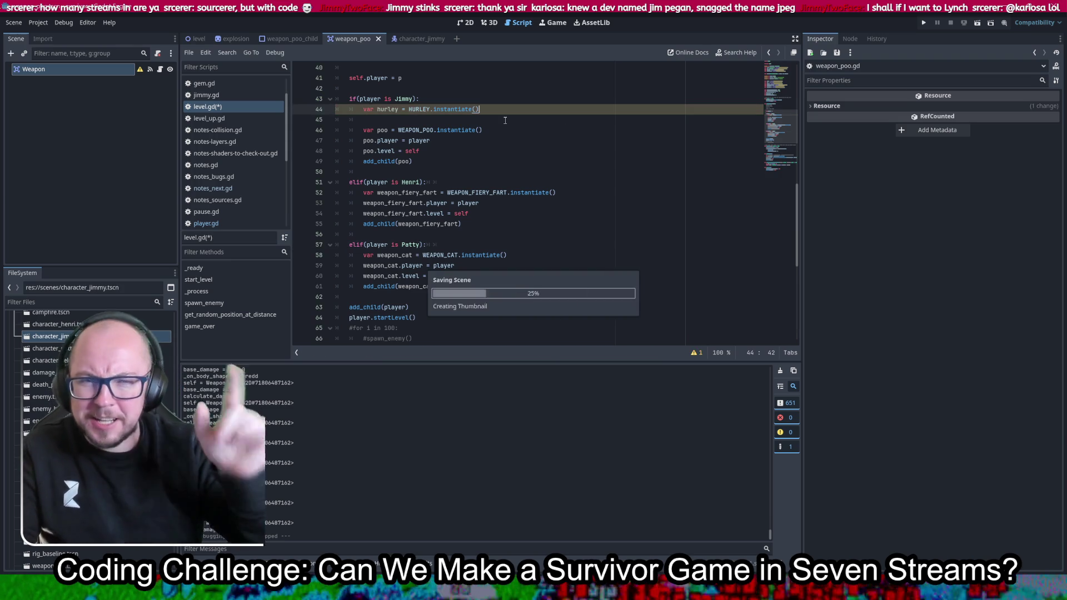
key(ctrl+s)
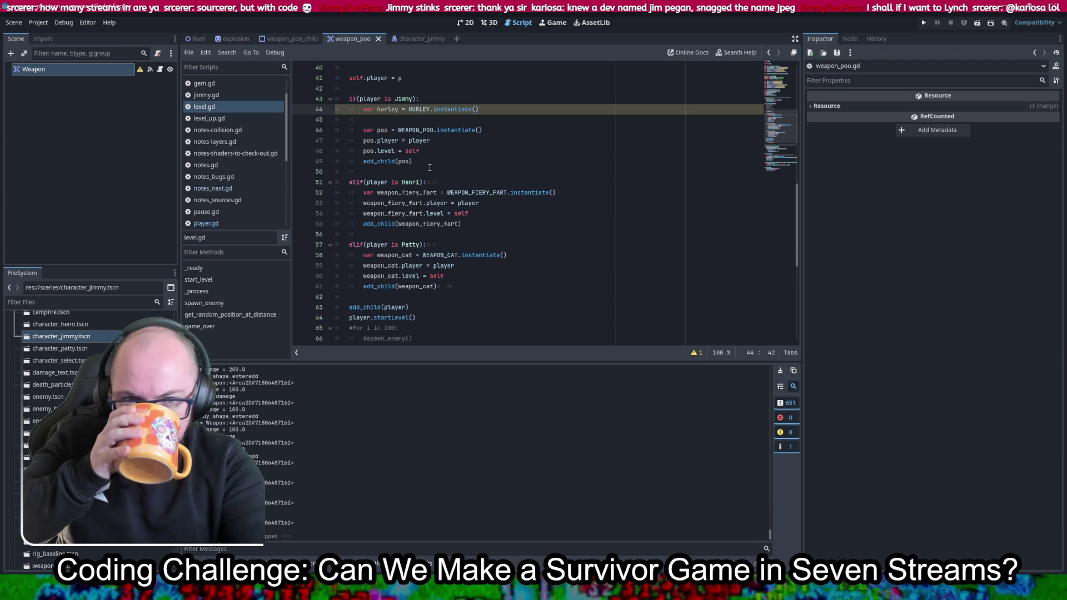
click(529, 147)
key(ctrl+z)
key(ctrl+z)
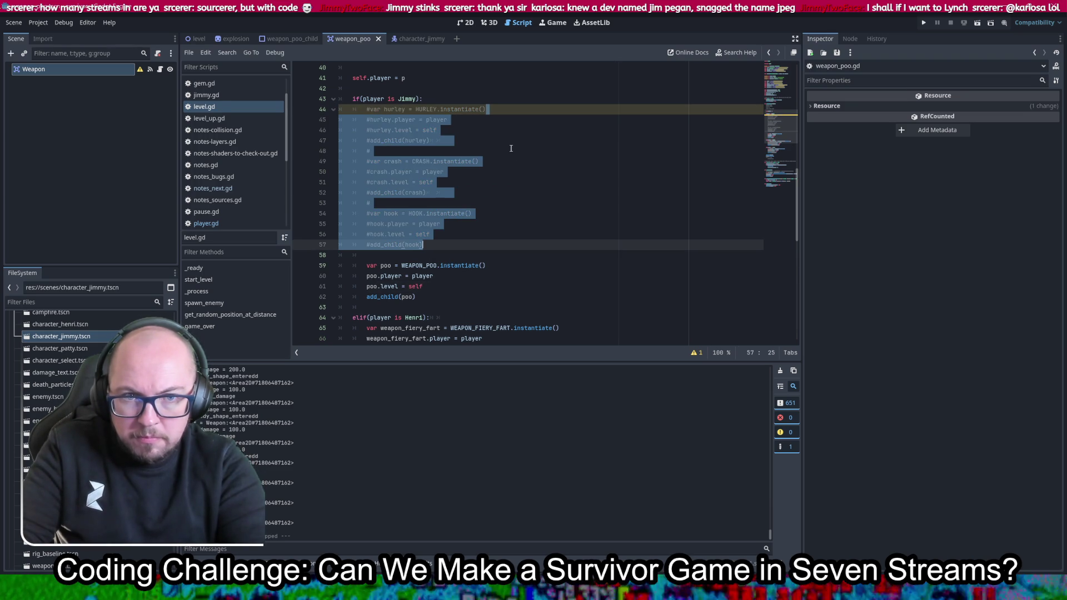
key(ctrl+k)
click(526, 141)
Look over the weapon_poo scene in 2D, then bring up actions for the Weapon node
click(462, 22)
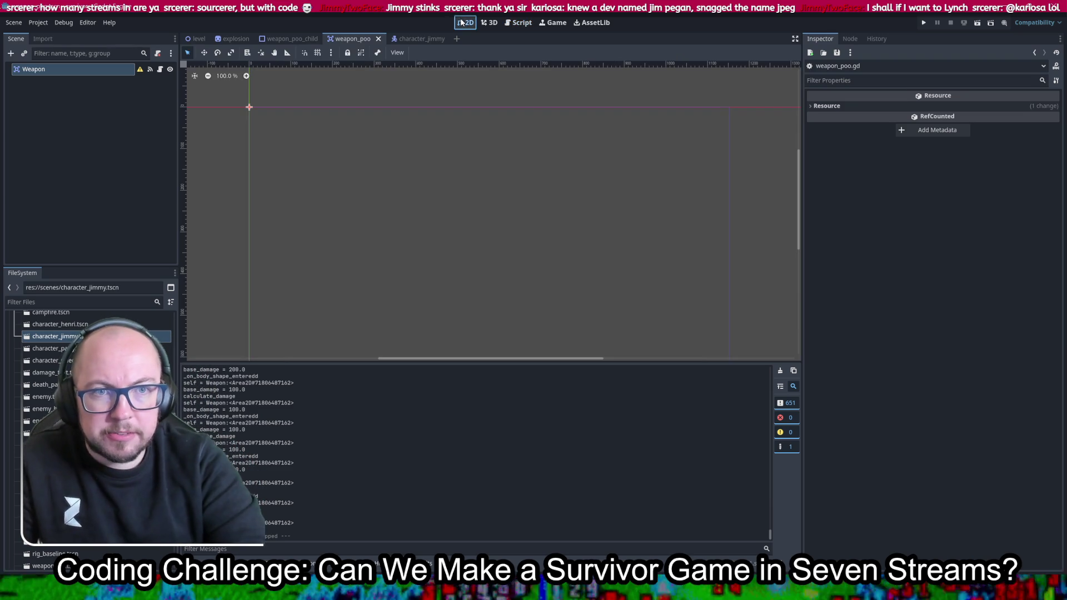
click(522, 23)
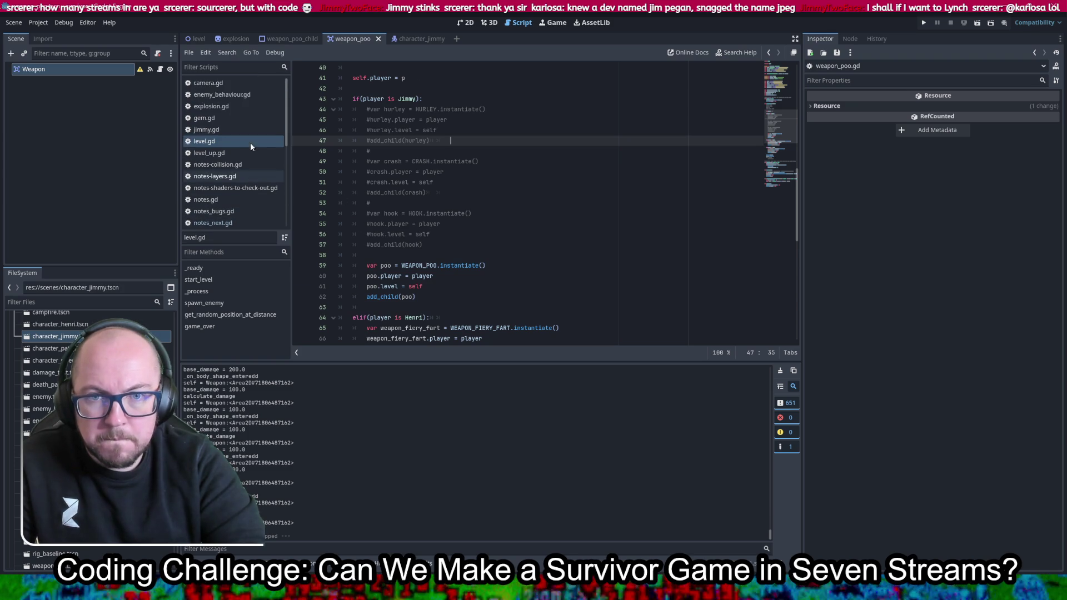
scroll(252, 143, down, 2)
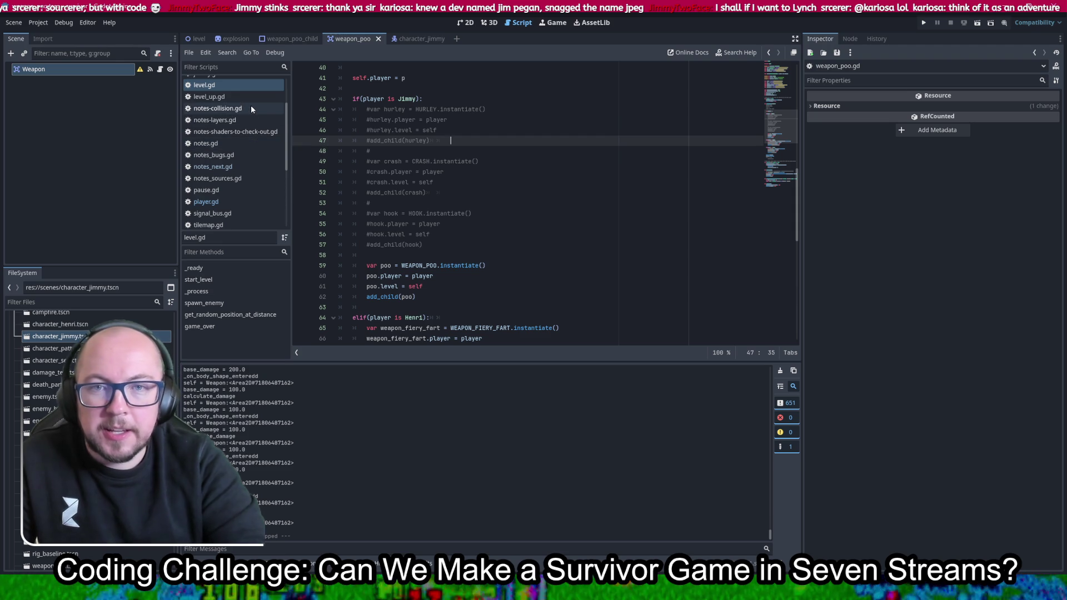
right_click(41, 69)
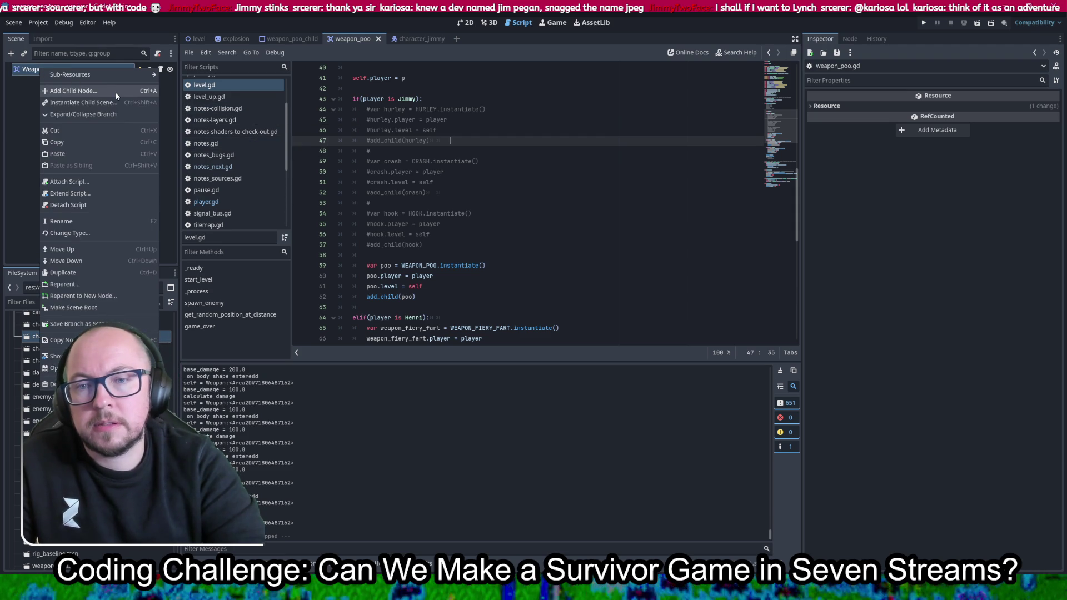
click(105, 233)
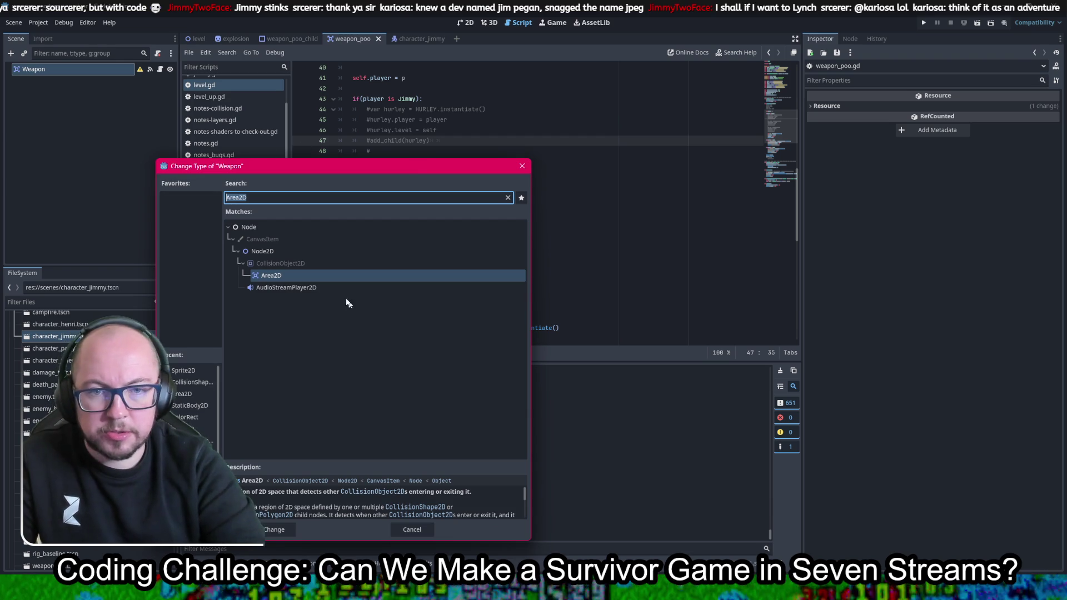
double_click(268, 251)
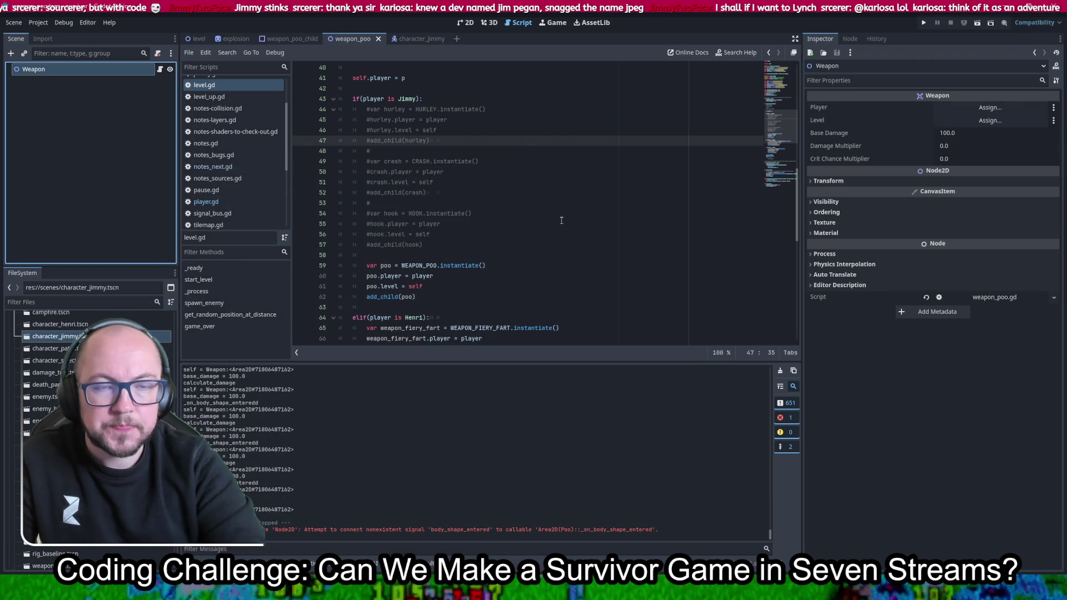
scroll(563, 219, down, 4)
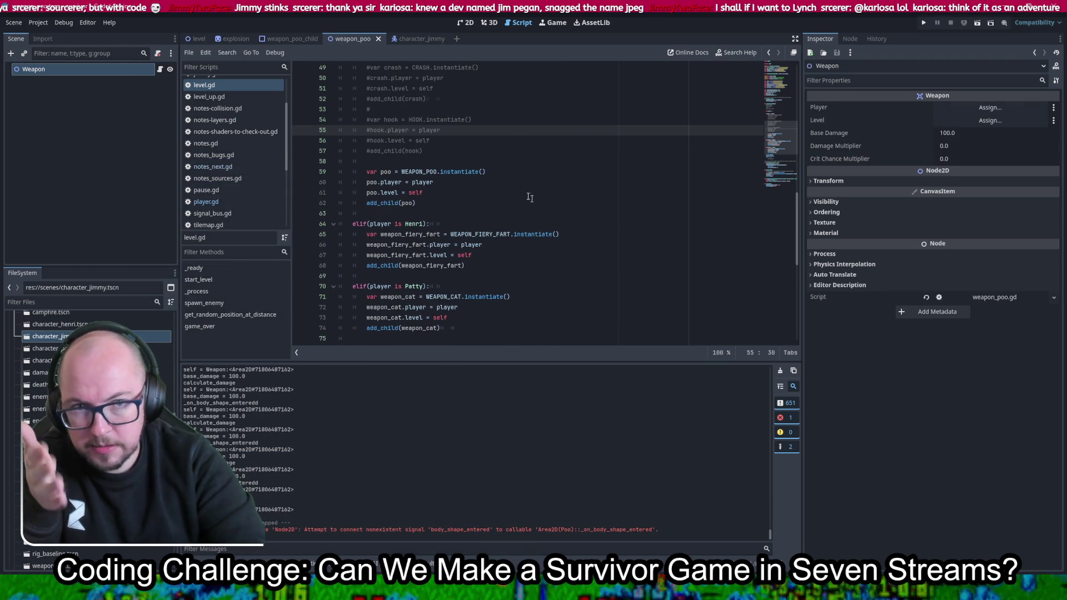
scroll(582, 178, down, 9)
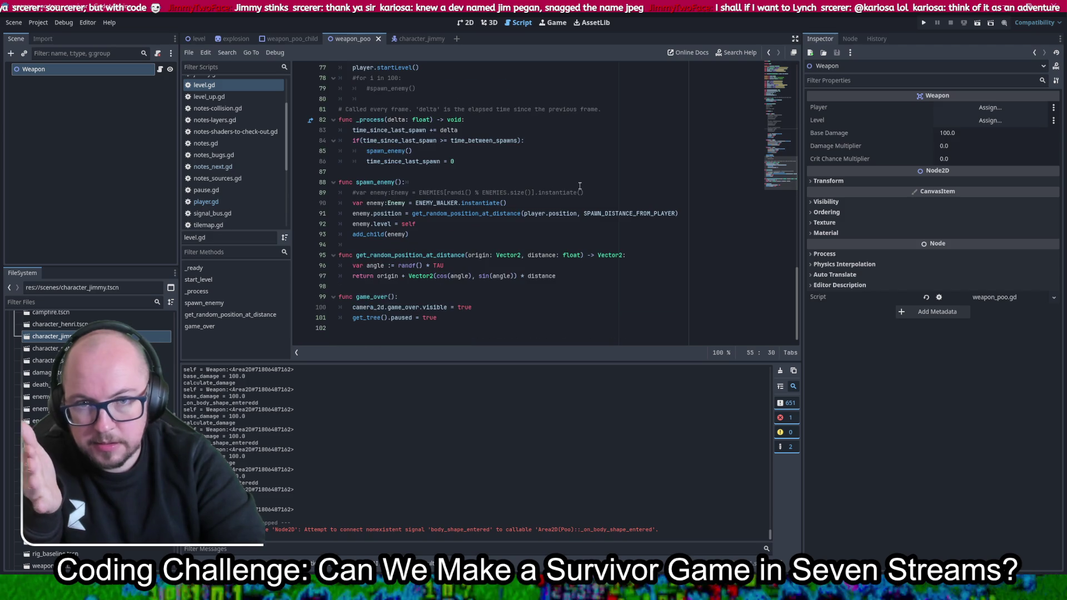
scroll(580, 186, up, 16)
scroll(236, 199, down, 2)
scroll(236, 199, down, 2)
Delete the commented-out explosion lines 32–50 from weapon_poo.gd and save
click(216, 164)
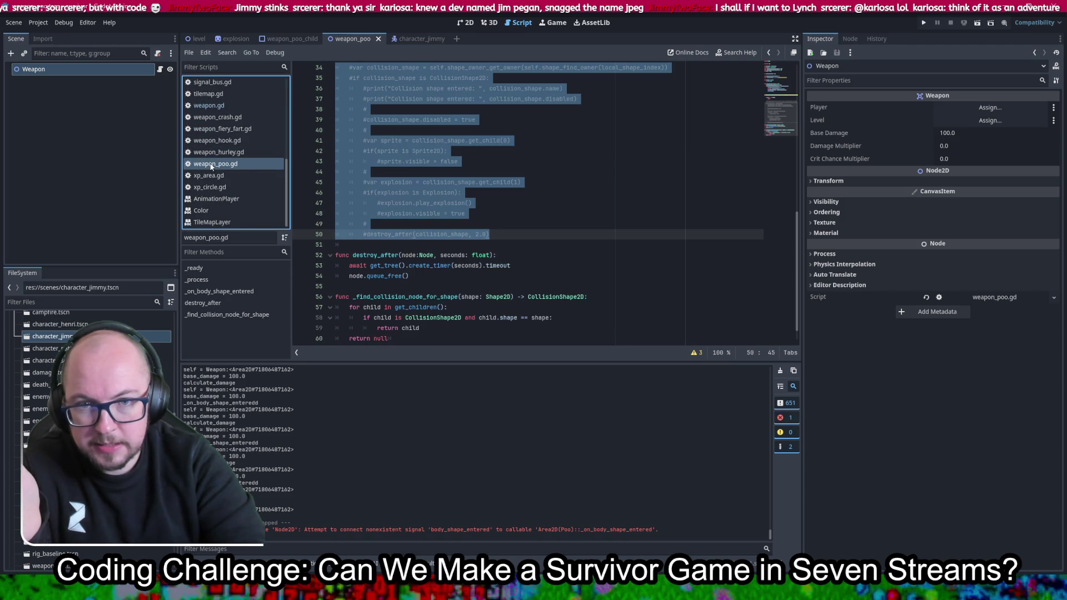
click(570, 193)
scroll(569, 194, up, 2)
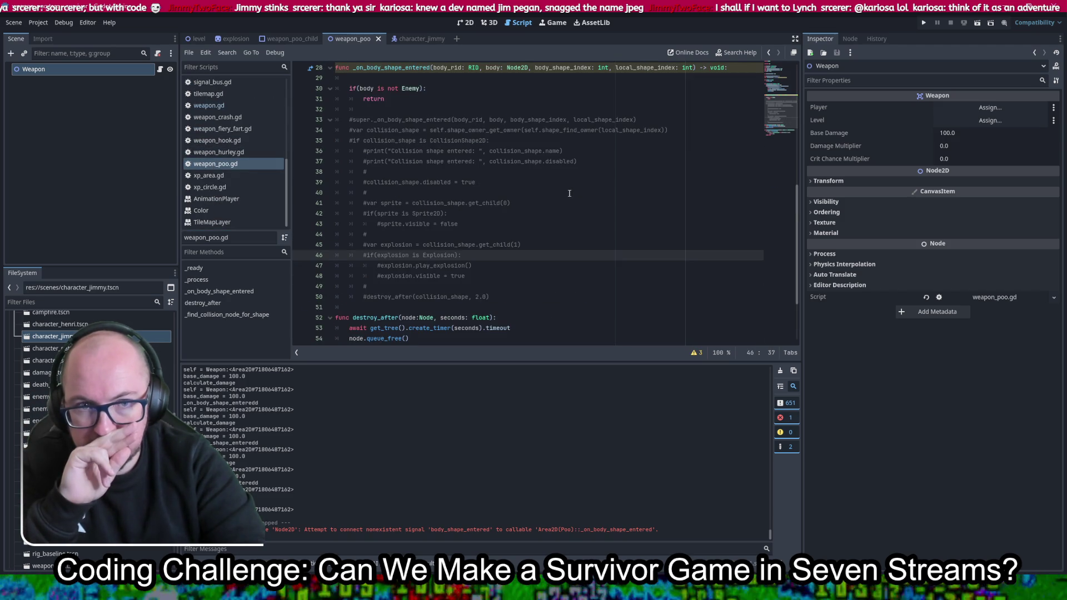
drag(498, 299, 441, 99)
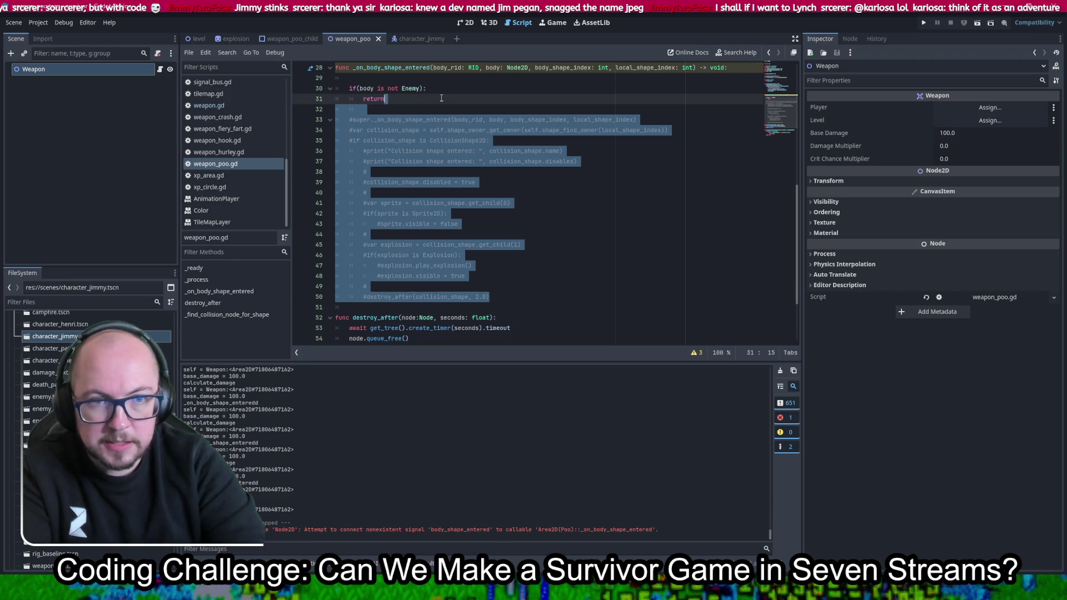
key(BackSpace)
key(ctrl+s)
Remove the blank lines above and inside the _on_body_shape_entered handler
scroll(571, 246, up, 5)
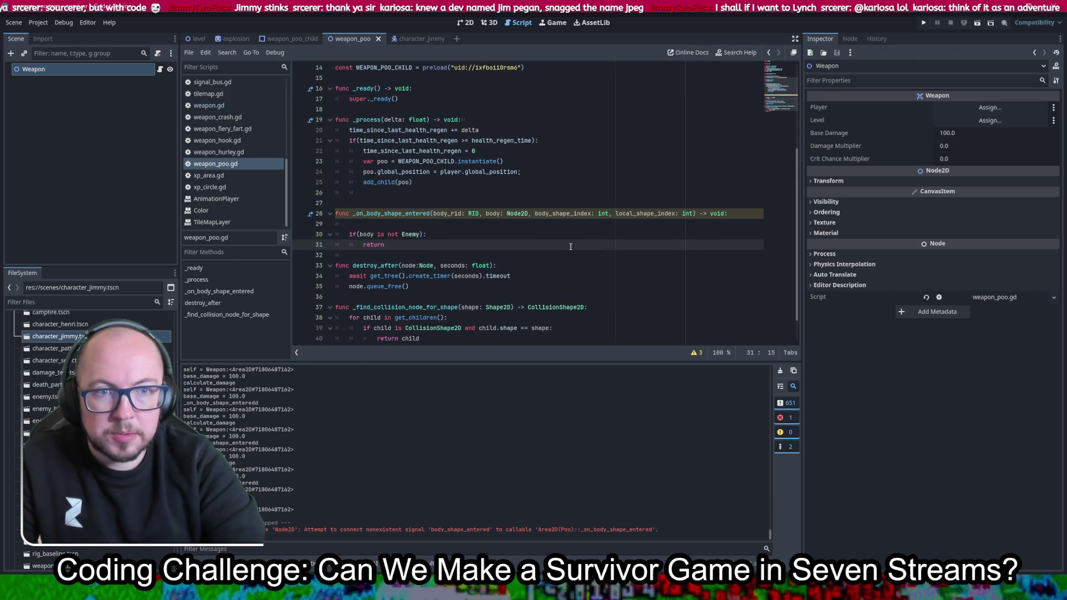
click(474, 182)
key(Delete)
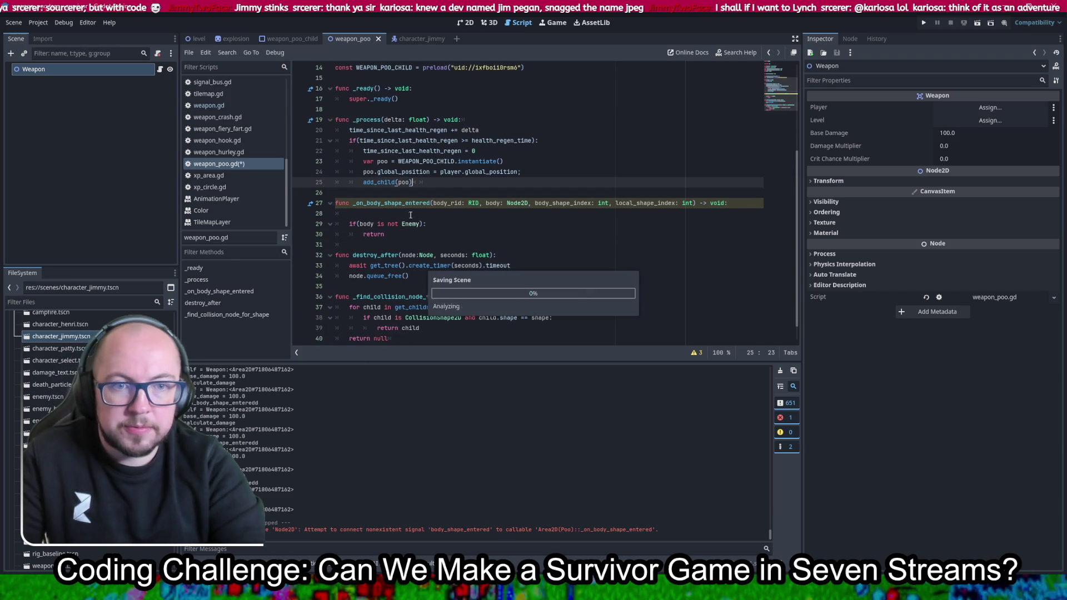
click(439, 213)
key(Delete)
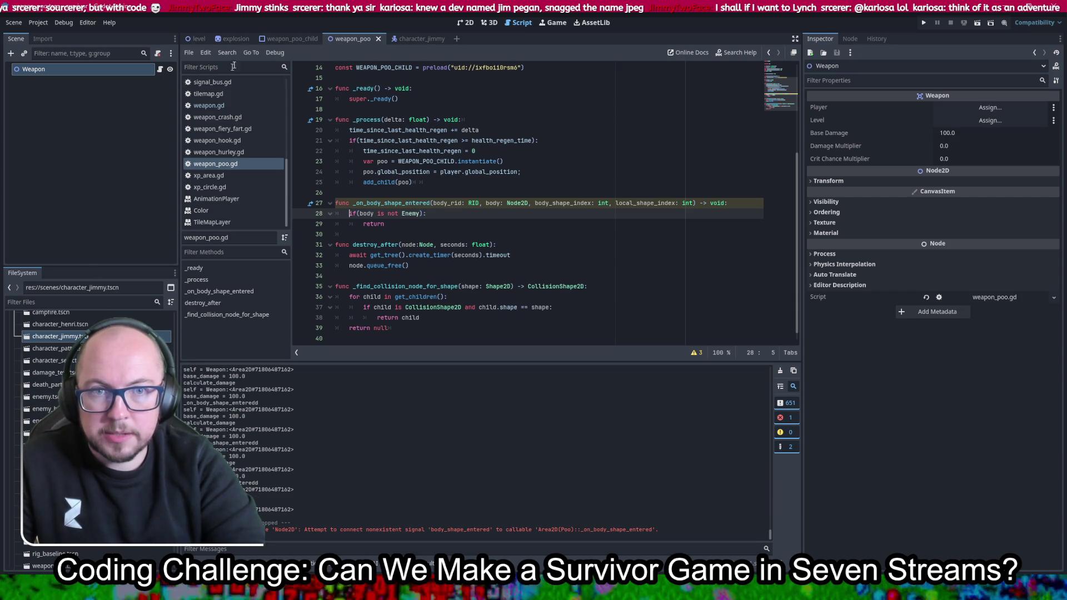
click(290, 38)
Attach a new res://scripts/weapon_poo_child.gd script to CollisionShape2D and strip its blank lines
right_click(57, 69)
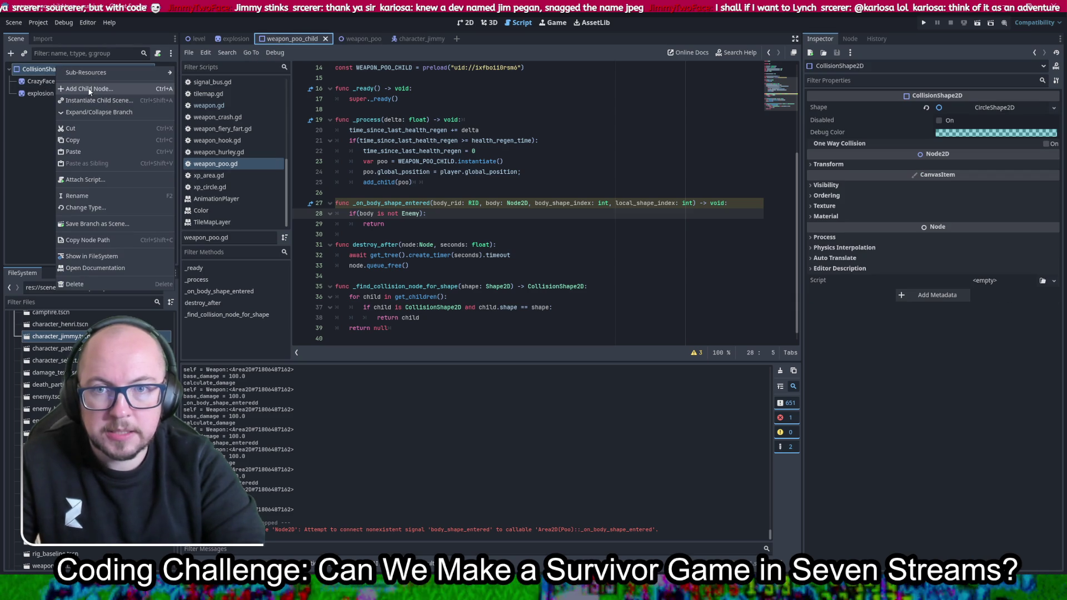
click(84, 179)
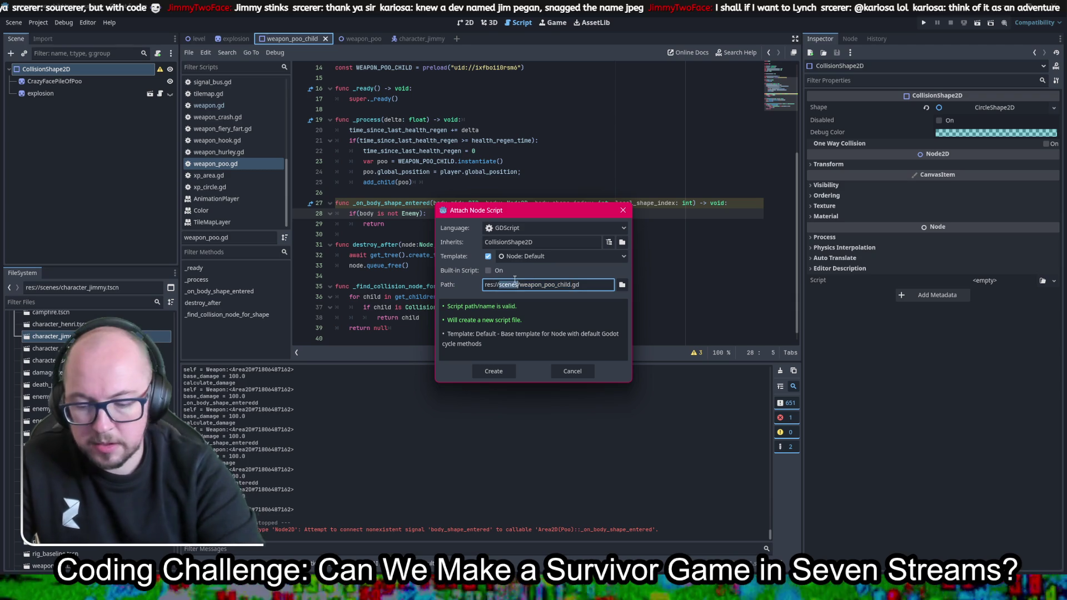
text(scripts)
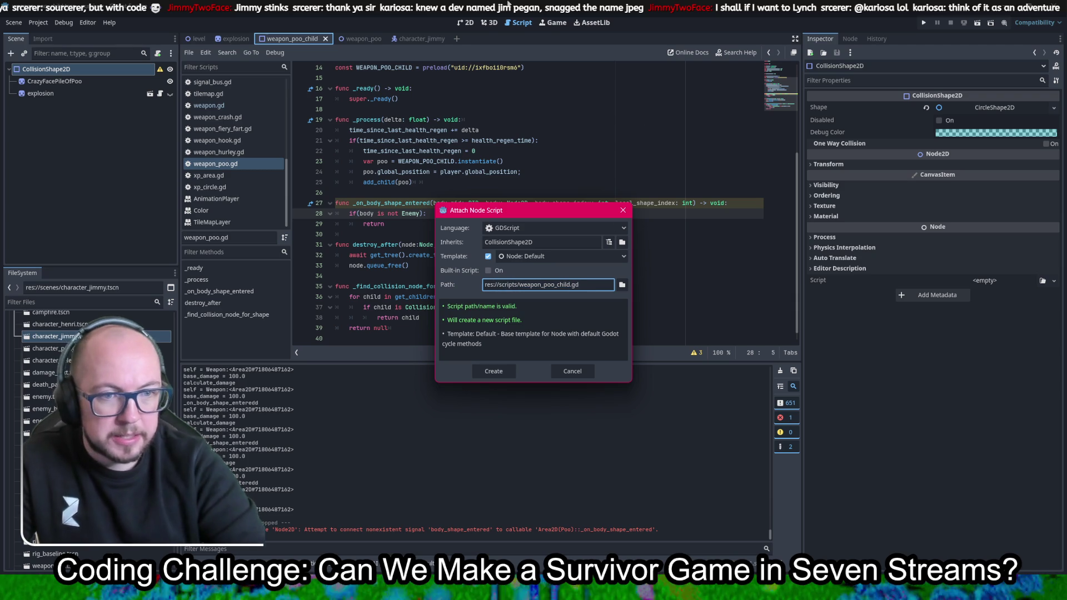
click(496, 377)
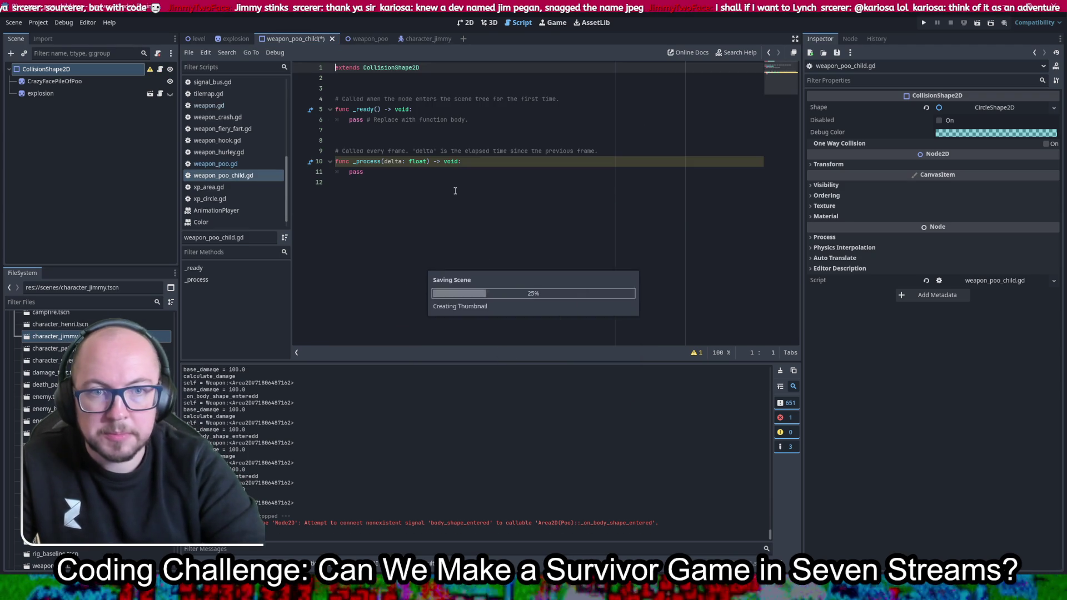
key(Delete)
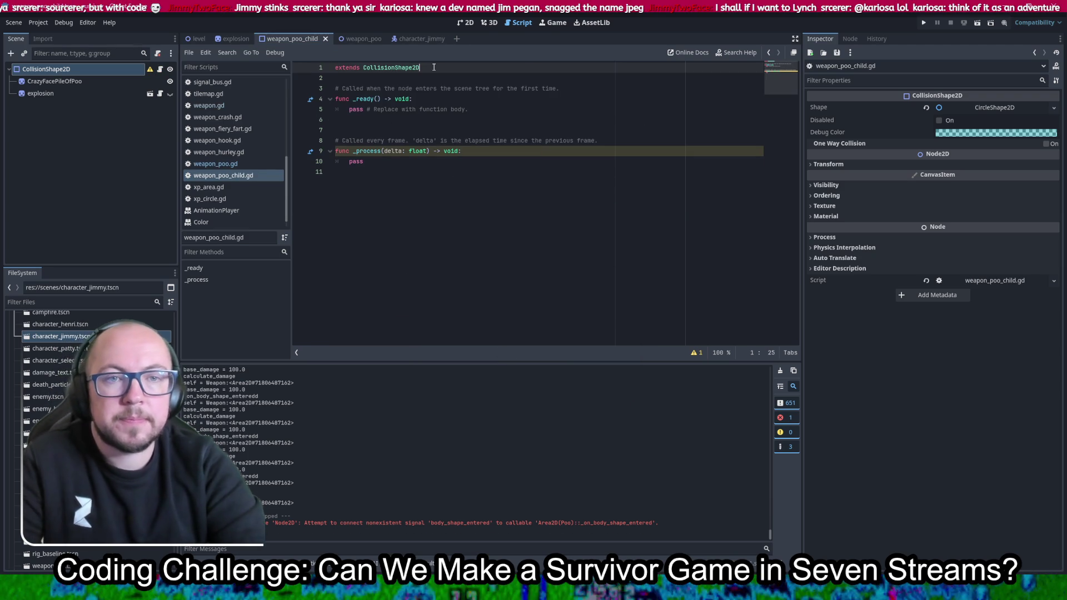
click(489, 109)
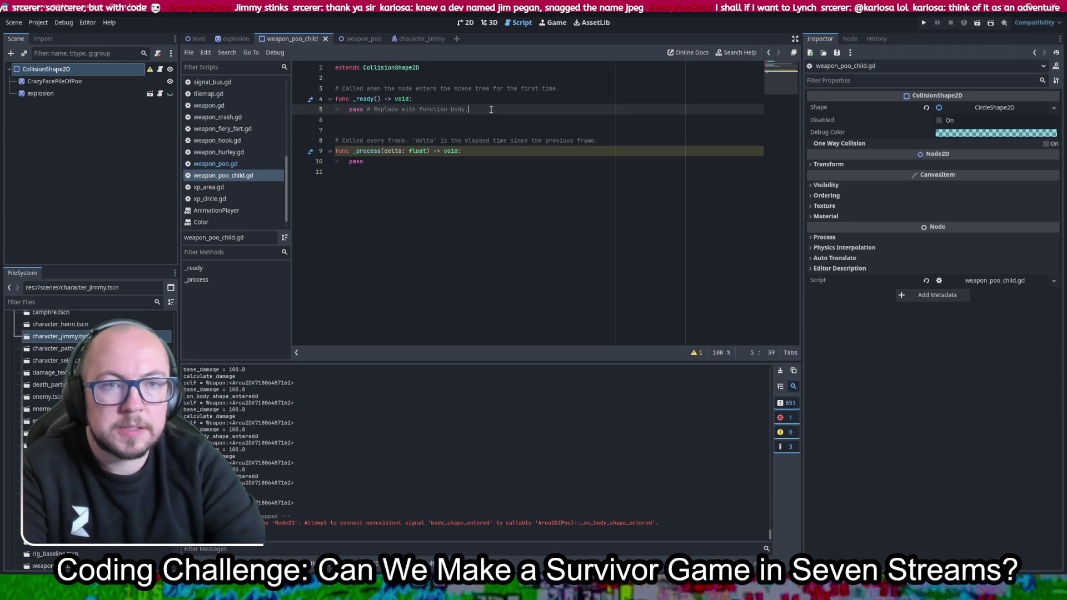
key(Delete)
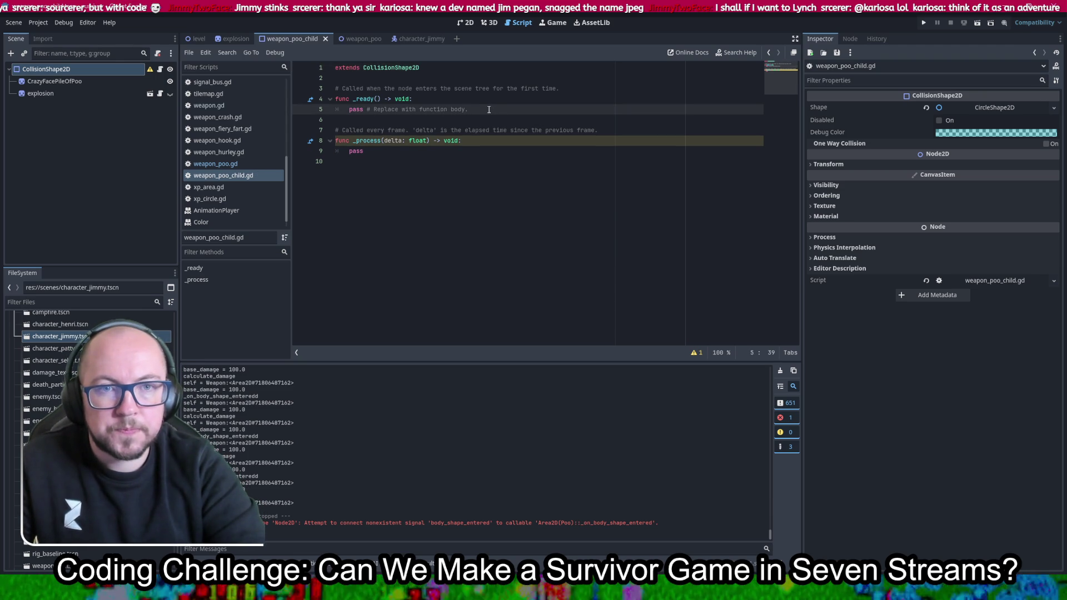
right_click(51, 68)
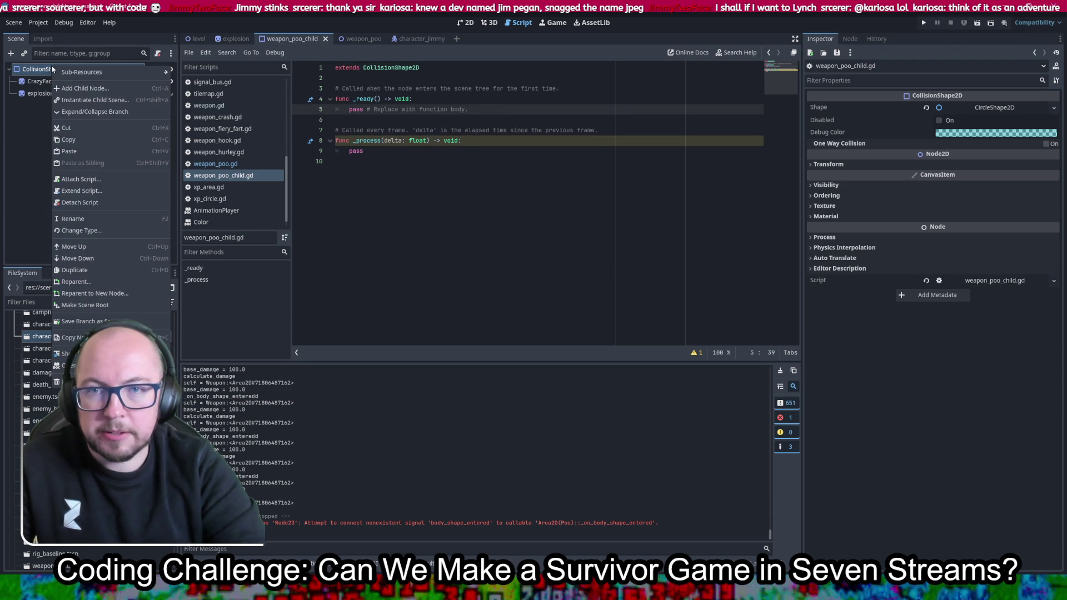
Add an Area2D node, make it the scene root, and save the scene
click(110, 88)
text(area)
double_click(271, 275)
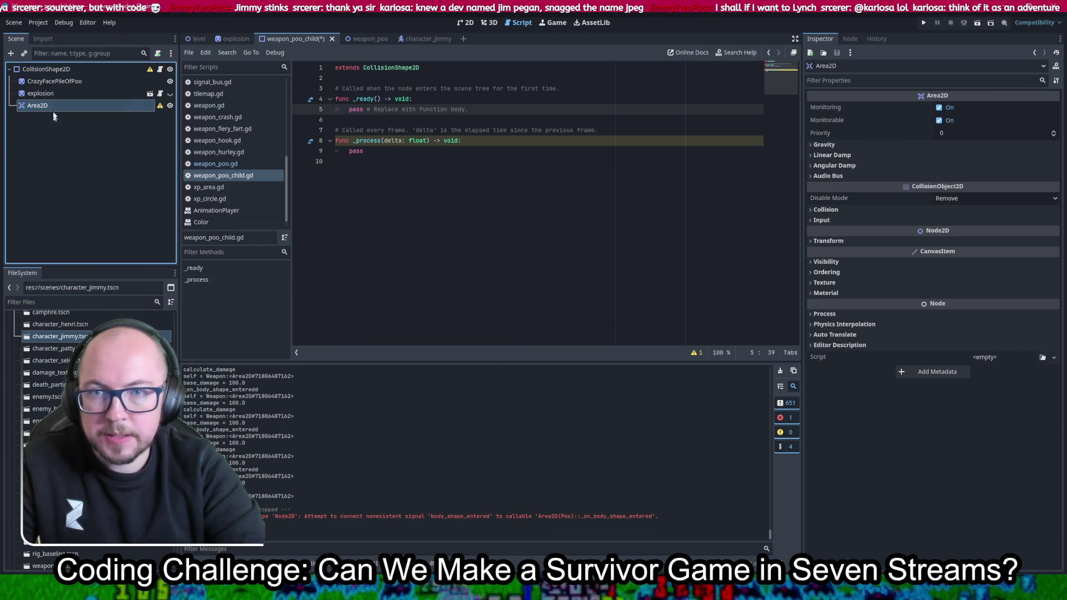
right_click(60, 105)
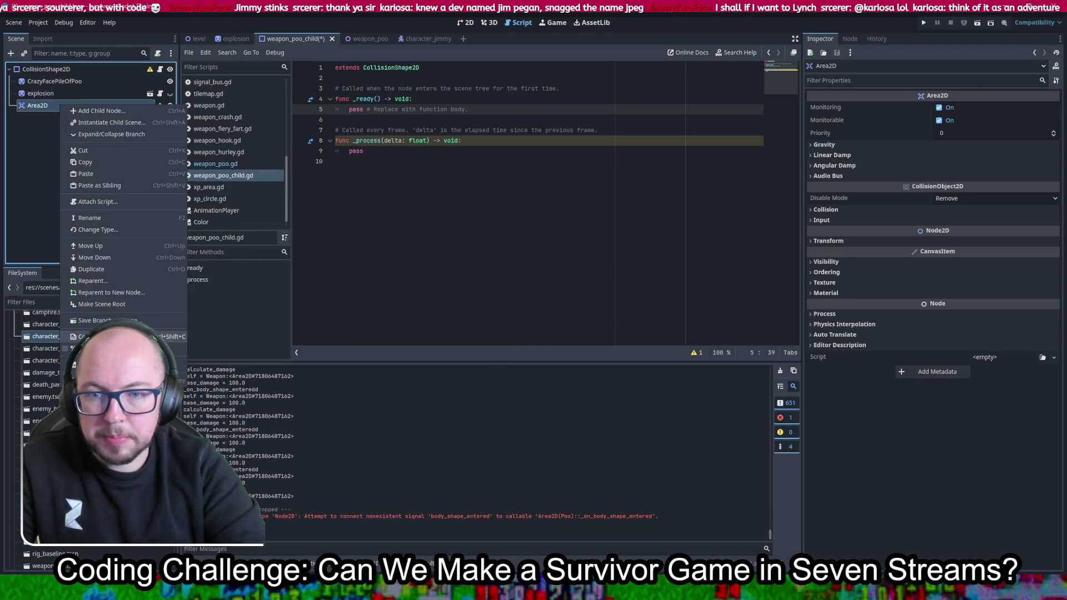
click(131, 303)
key(ctrl+s)
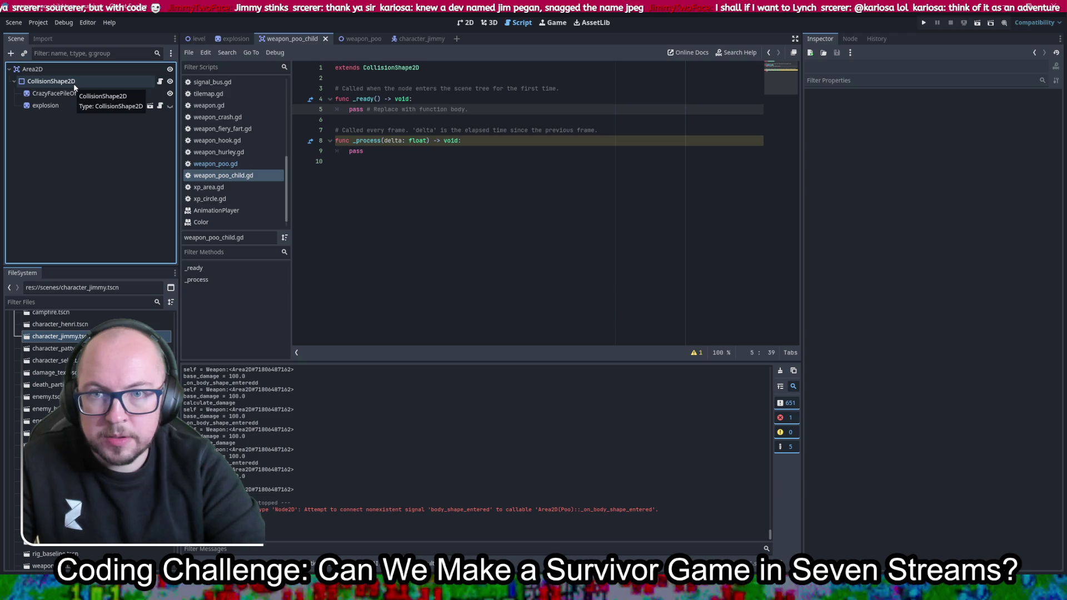
Attach the existing weapon_poo_child.gd script to the Area2D root
click(160, 82)
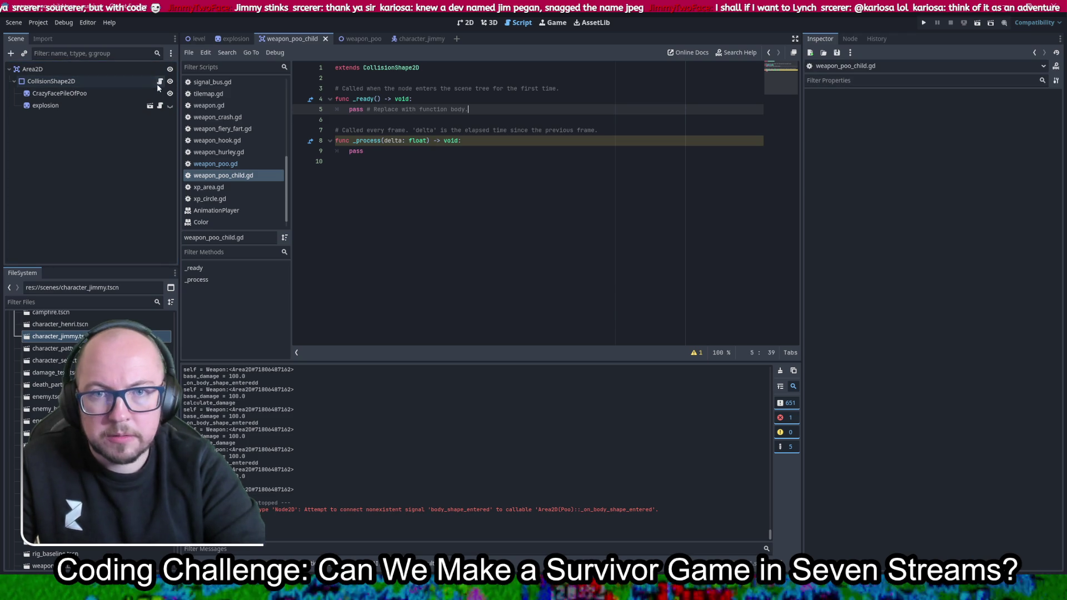
right_click(106, 70)
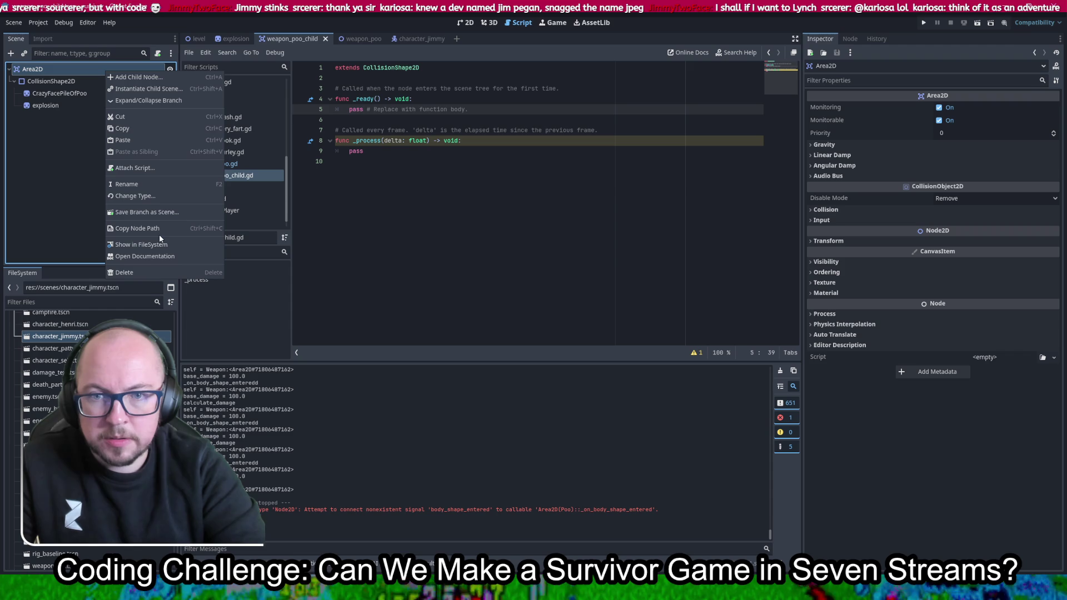
click(148, 168)
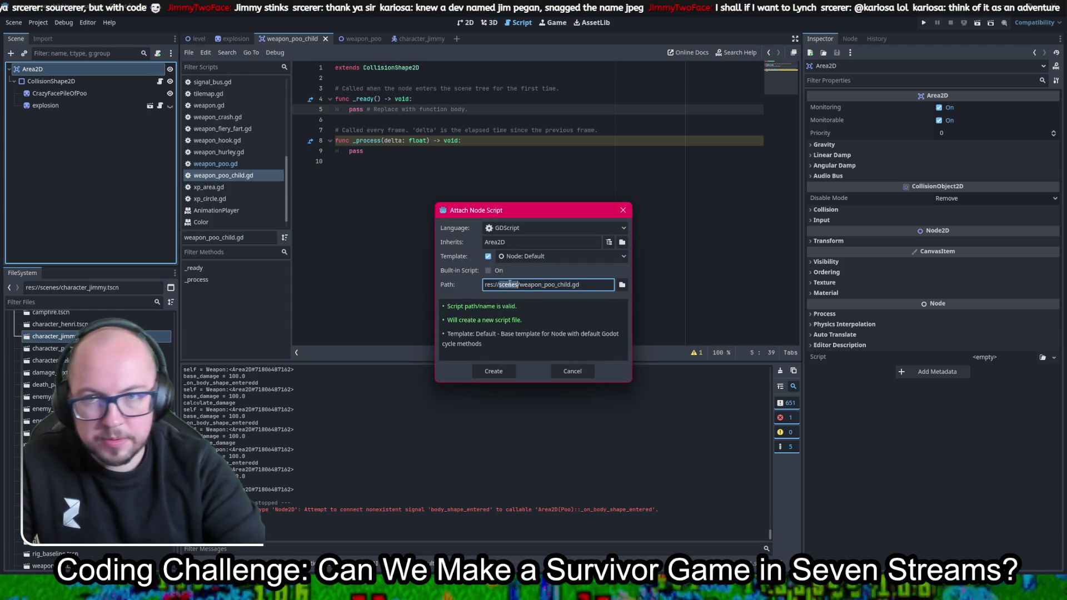
text(scrip)
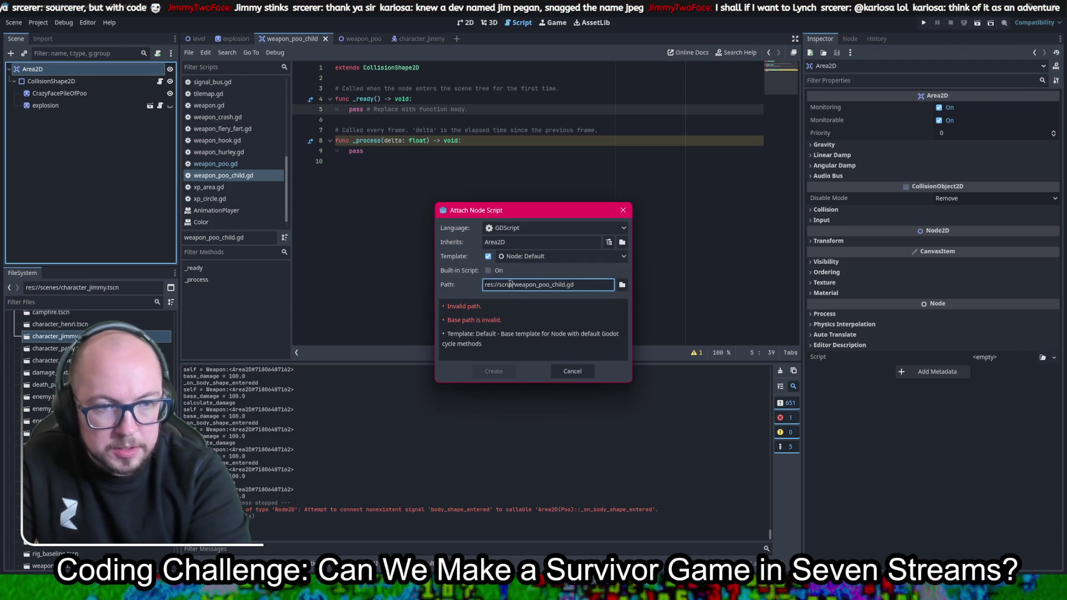
text(ts)
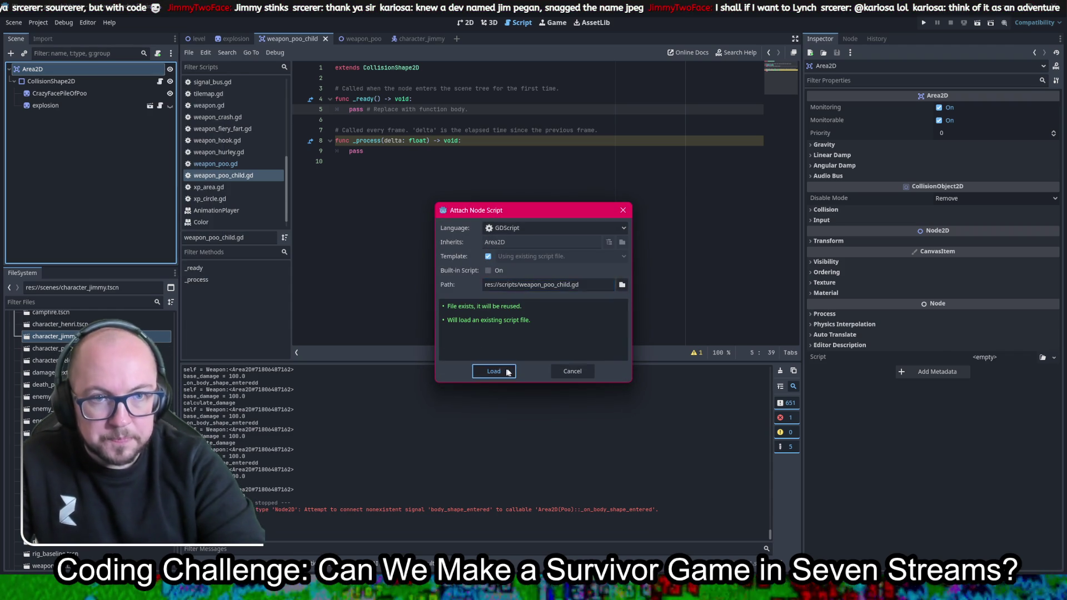
click(507, 372)
Change the script's extends line to Area2D and save
double_click(395, 68)
text(Area2D)
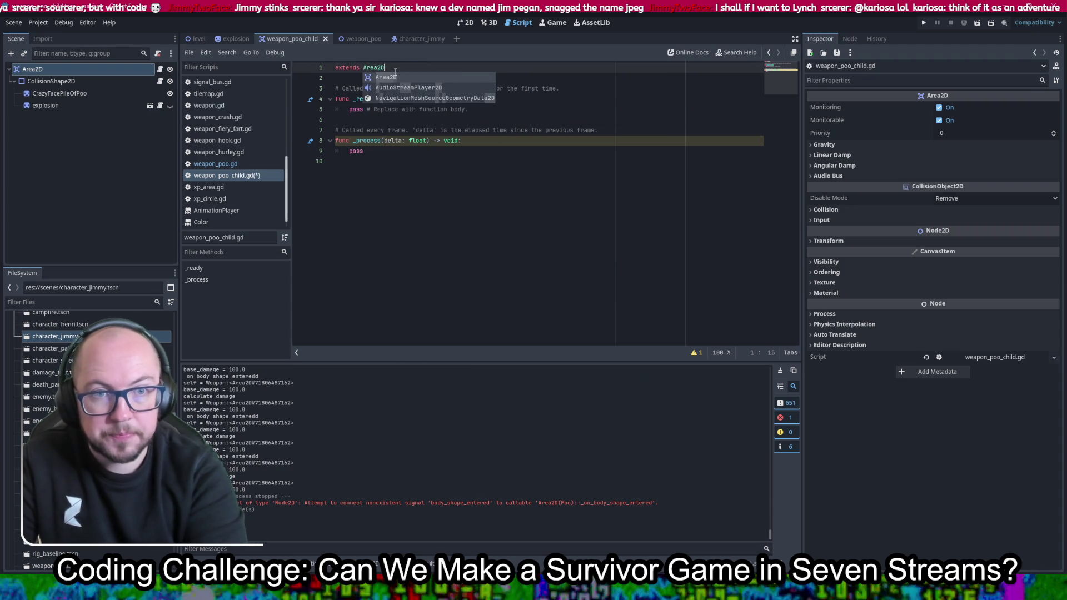
key(ctrl+s)
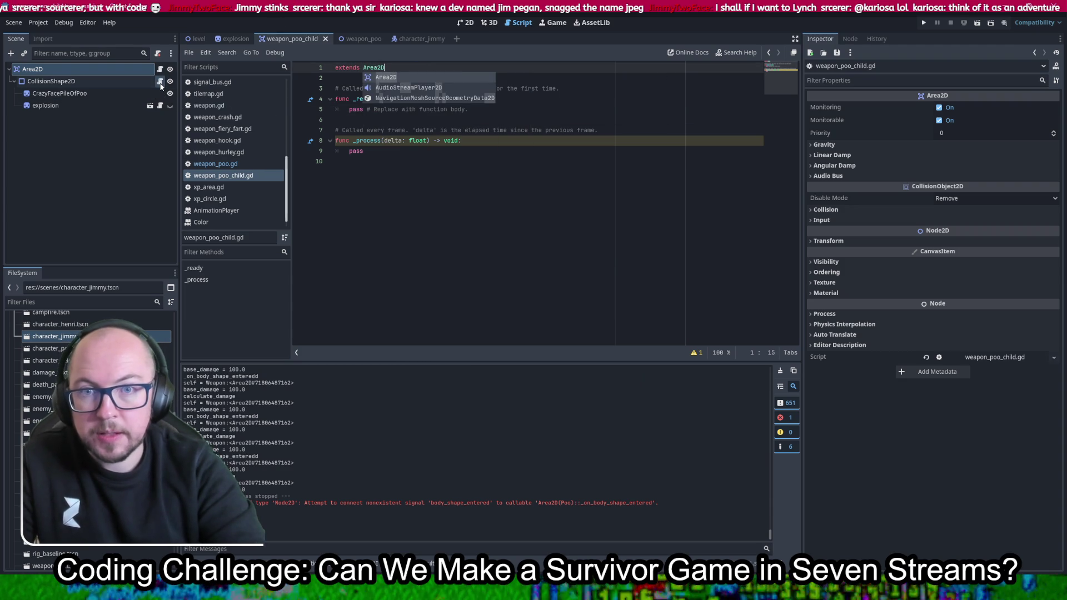
click(92, 82)
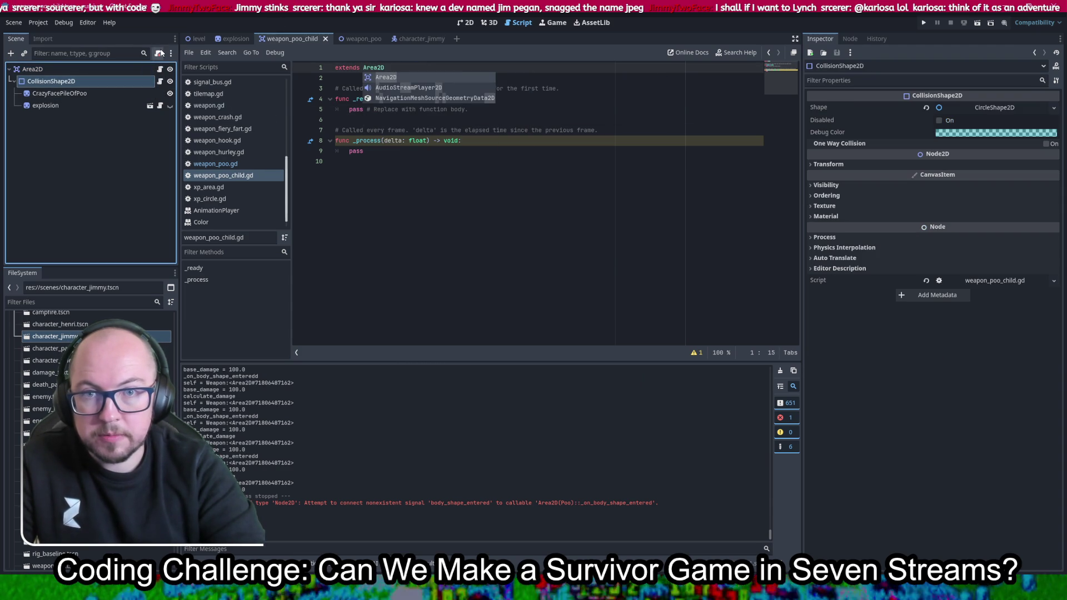
click(550, 161)
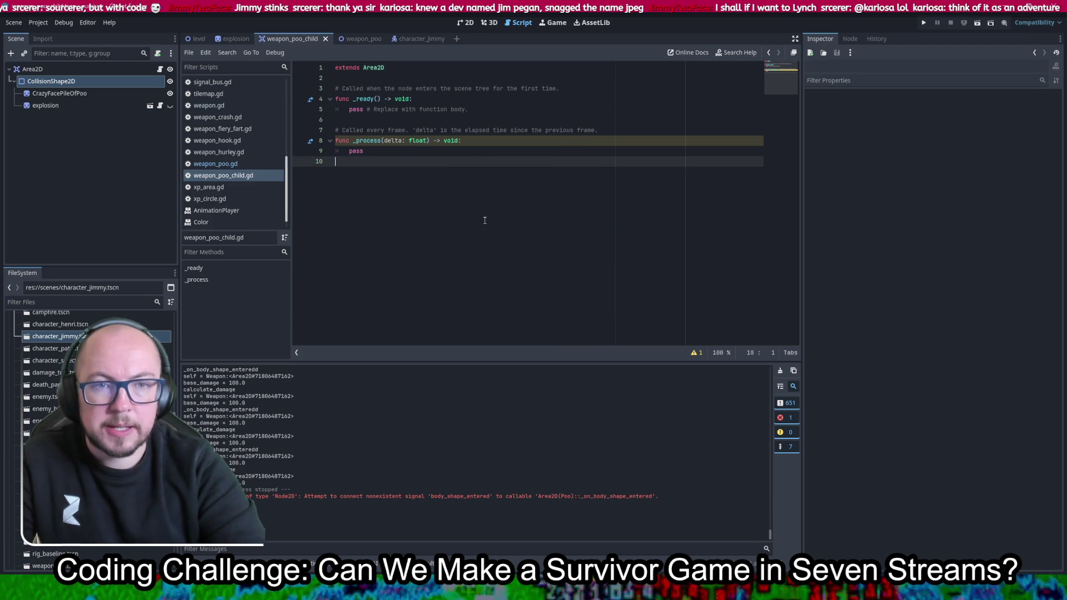
click(439, 78)
Set class_name to WeaponPooChild below the extends line and save
click(426, 66)
key(Return)
key(Return)
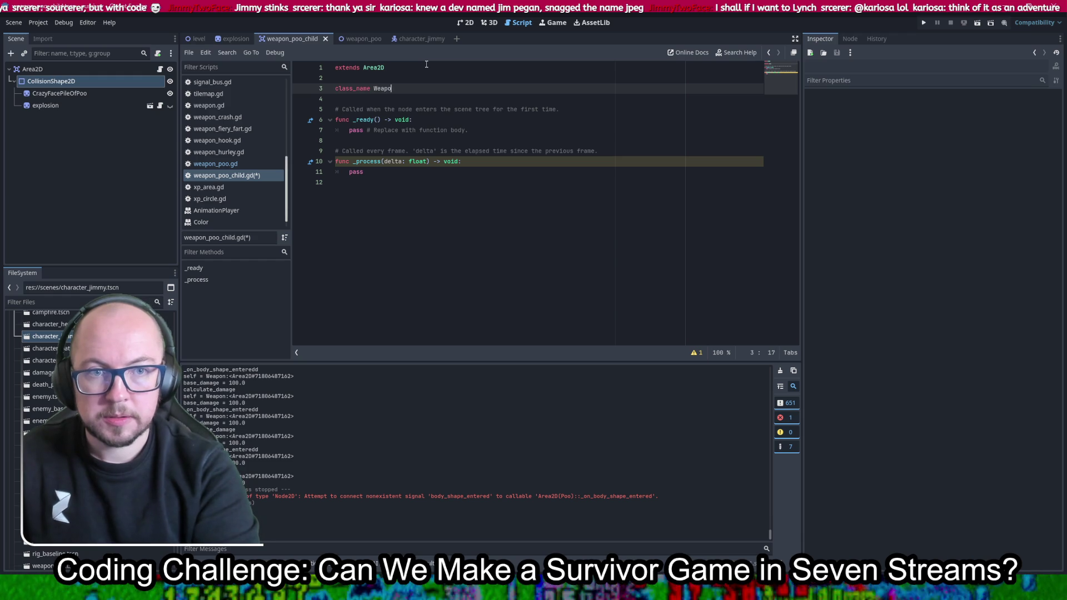
key(ctrl+s)
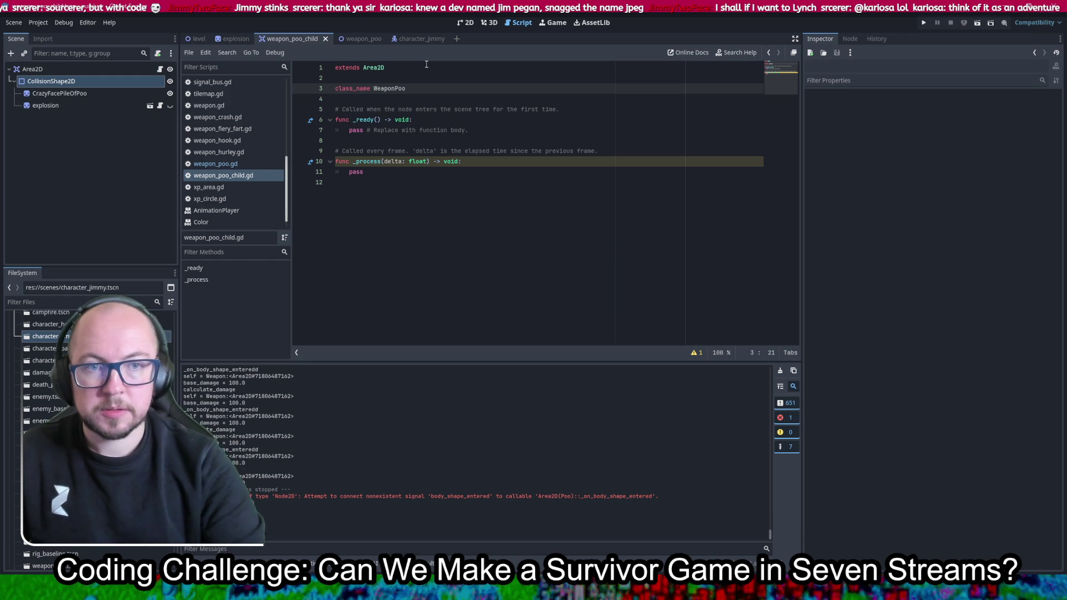
double_click(391, 88)
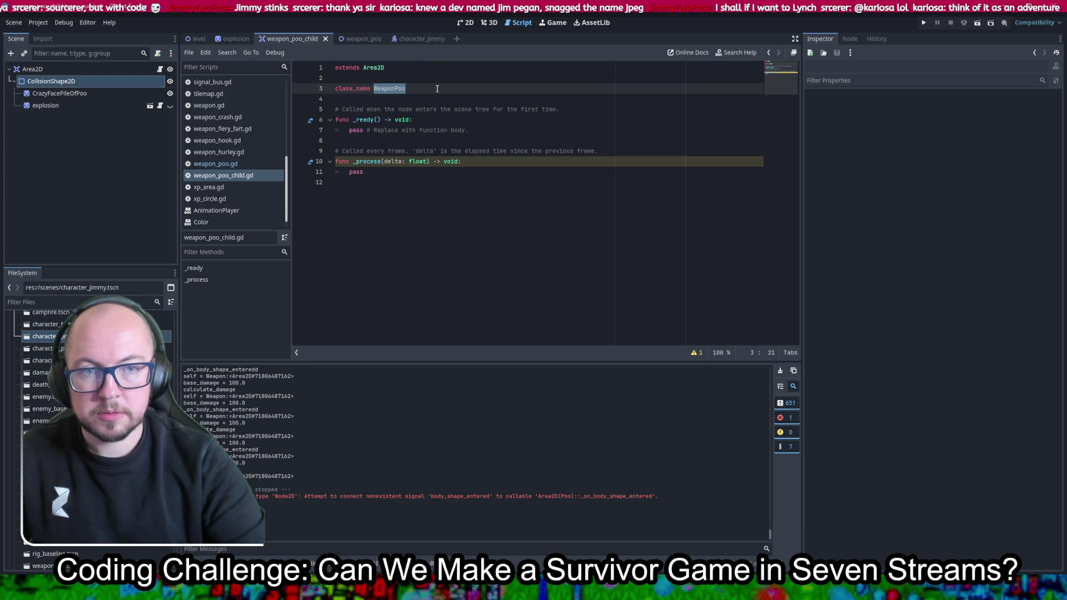
click(434, 89)
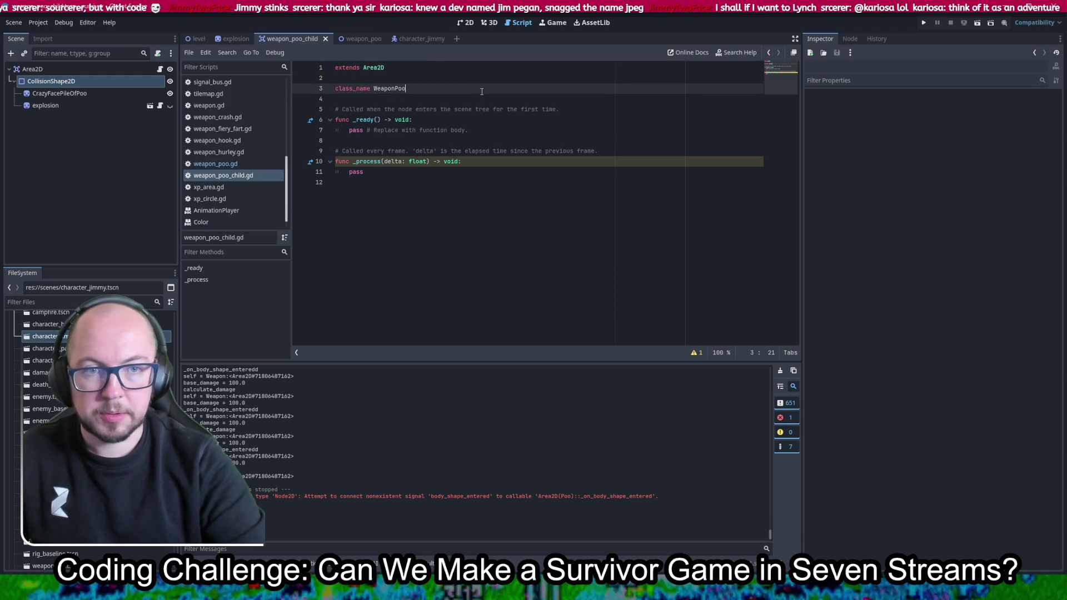
text(Child)
key(ctrl+s)
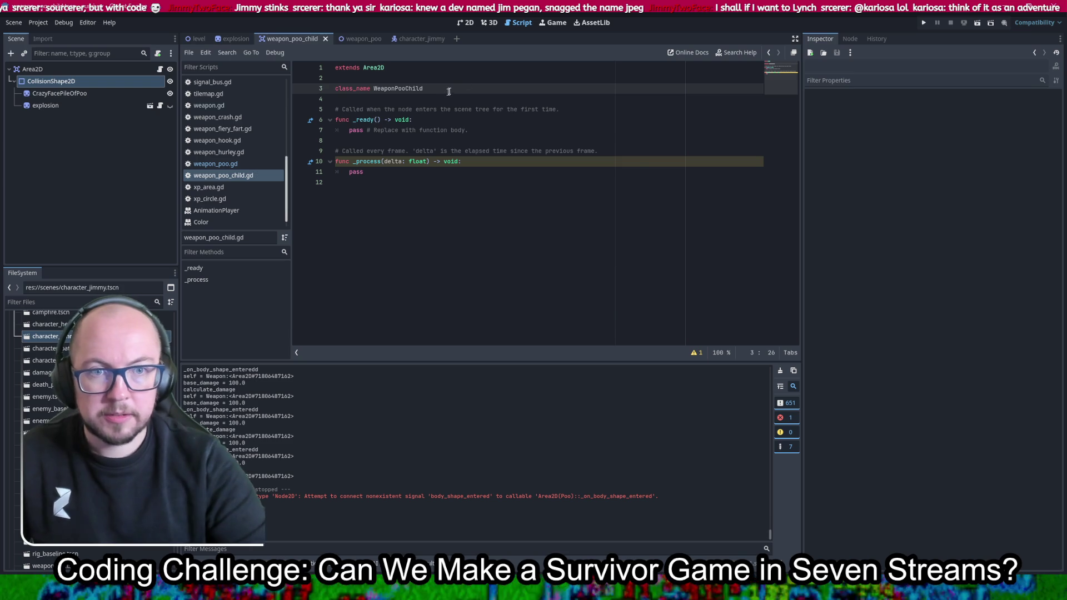
Declare var weapon_poo: WeaponPoo on line 5 and save
key(Return)
key(Return)
text(var weap)
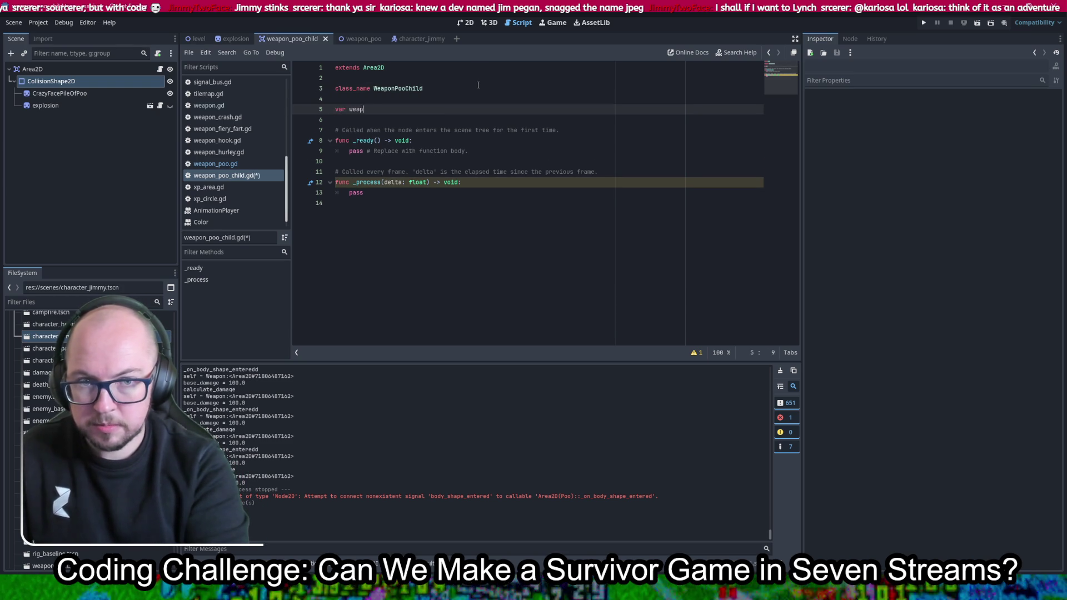
text(on_poo:)
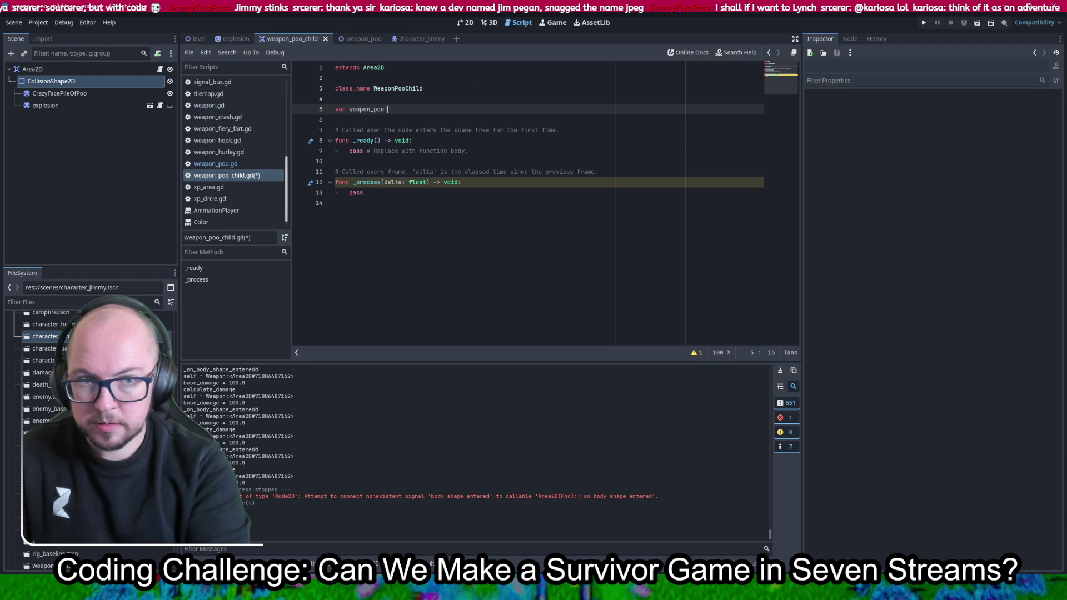
text(WeaponPoo)
key(ctrl+s)
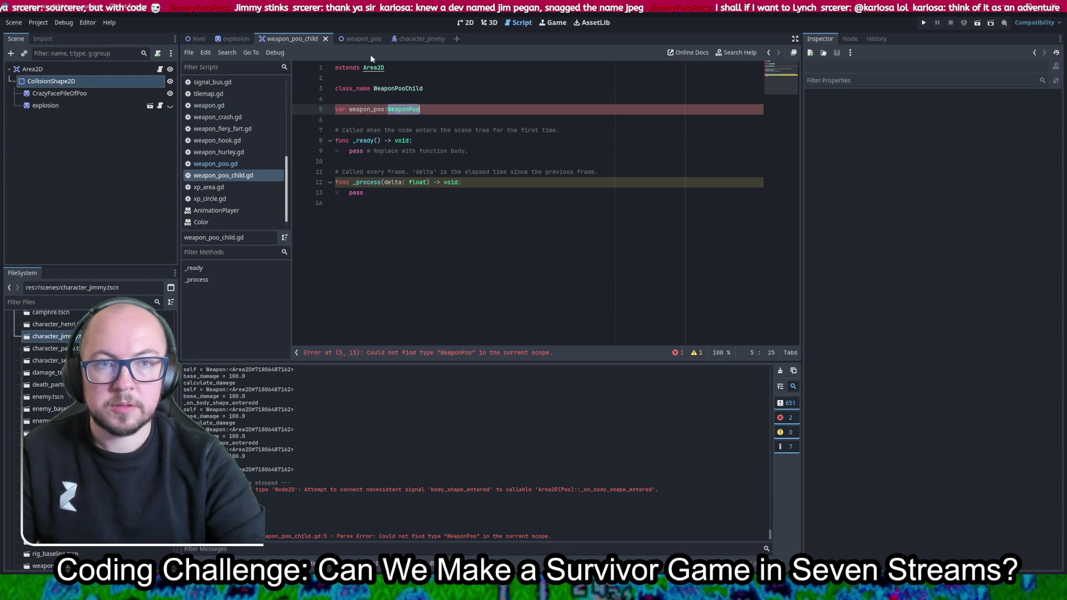
click(360, 39)
Change the child script's weapon_poo variable type from WeaponPoo to Poo, copied from weapon_poo.gd, and save
click(291, 39)
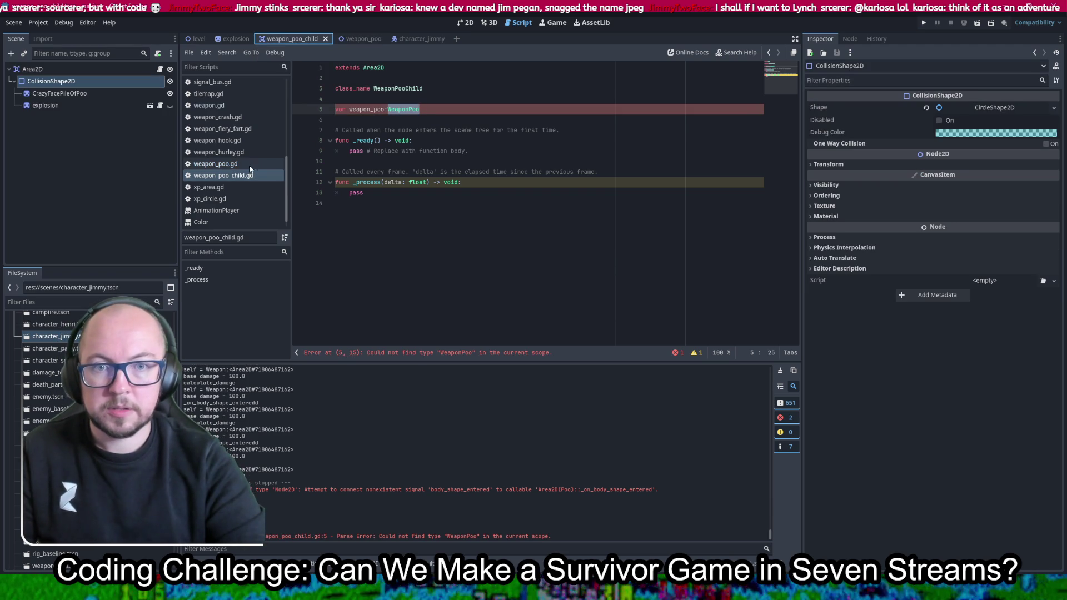
click(215, 163)
scroll(481, 134, up, 1)
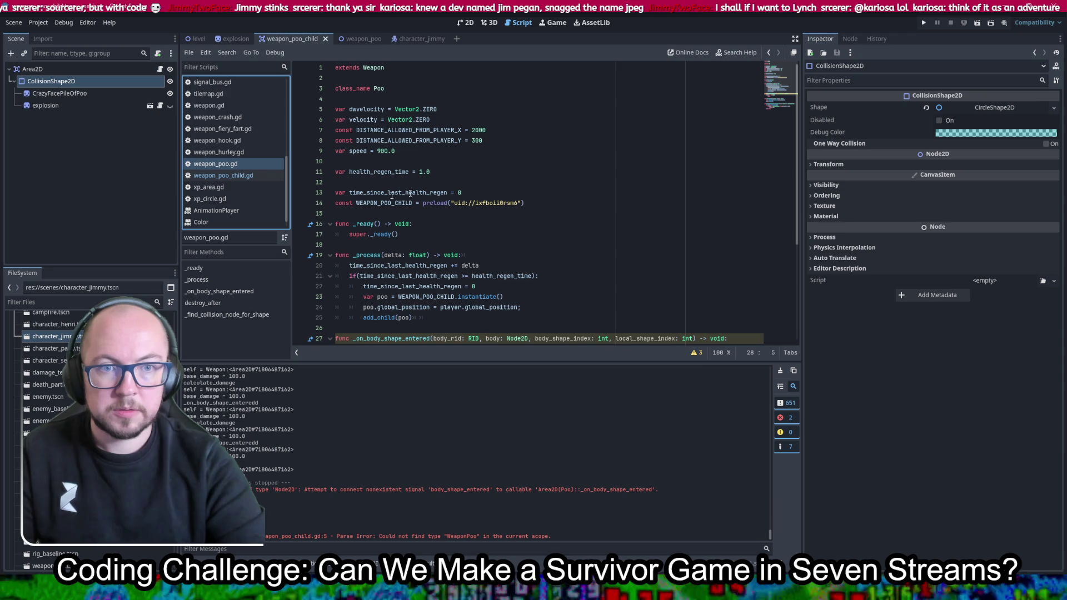
double_click(379, 89)
key(ctrl+c)
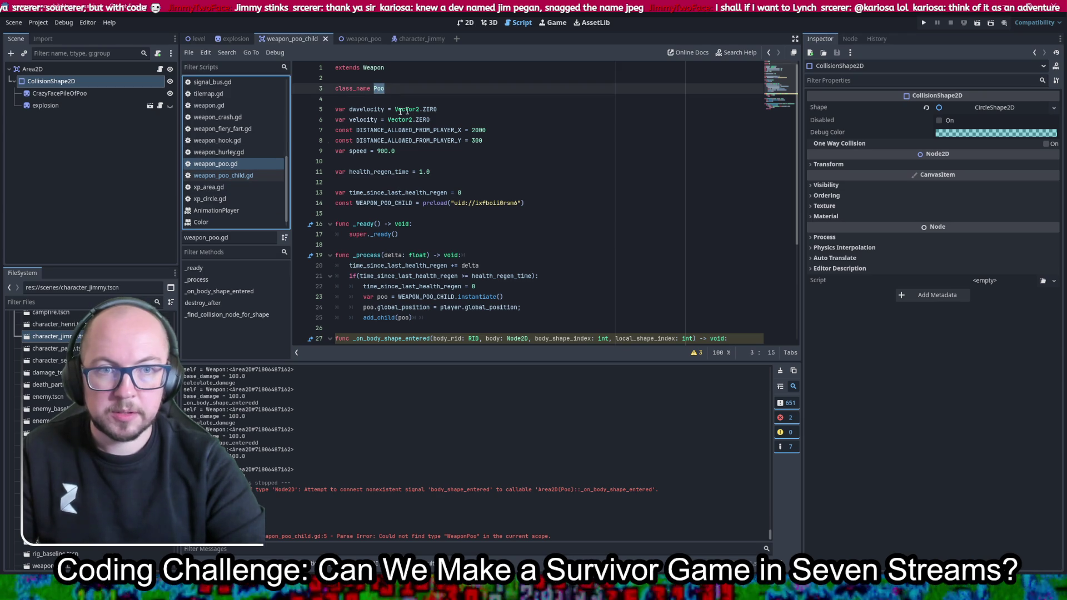
click(251, 179)
key(ctrl+v)
key(ctrl+s)
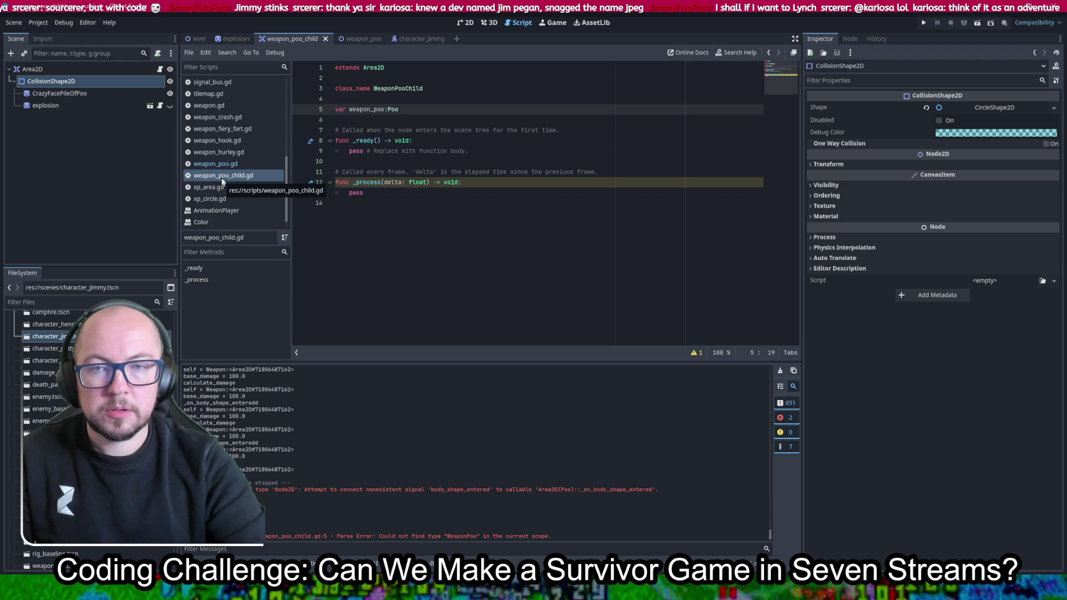
In weapon_poo.gd, add 'poo.poo = self' on a new line after the instantiate() call
click(216, 163)
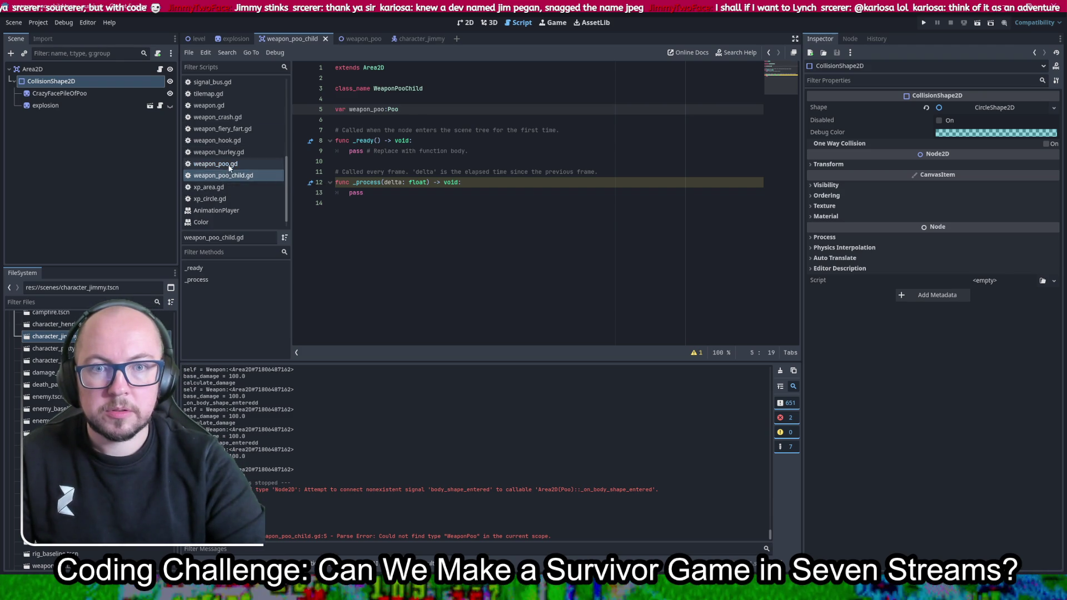
scroll(612, 233, down, 5)
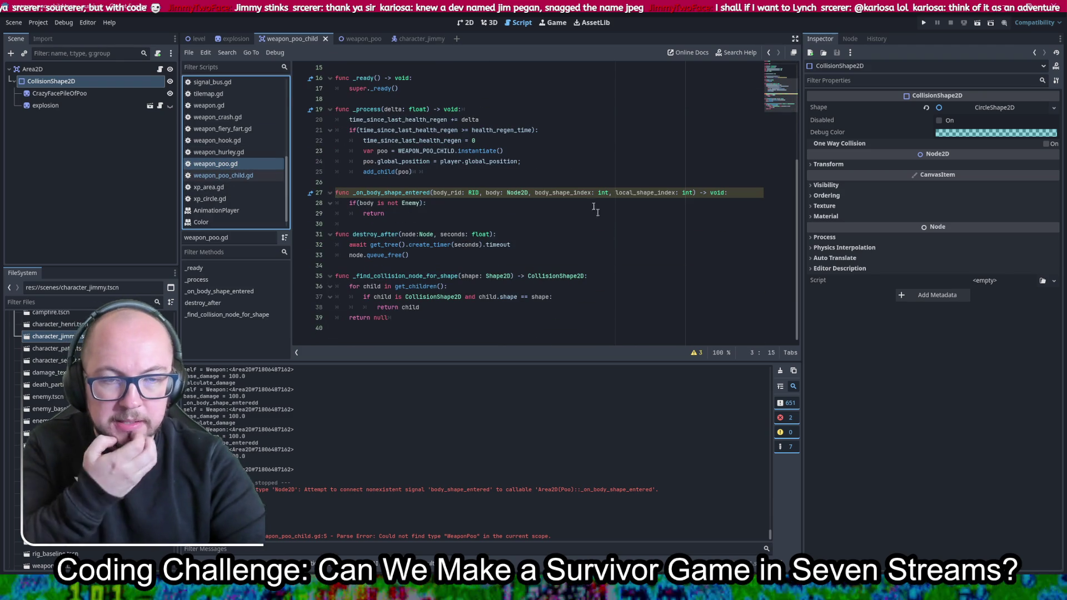
click(549, 149)
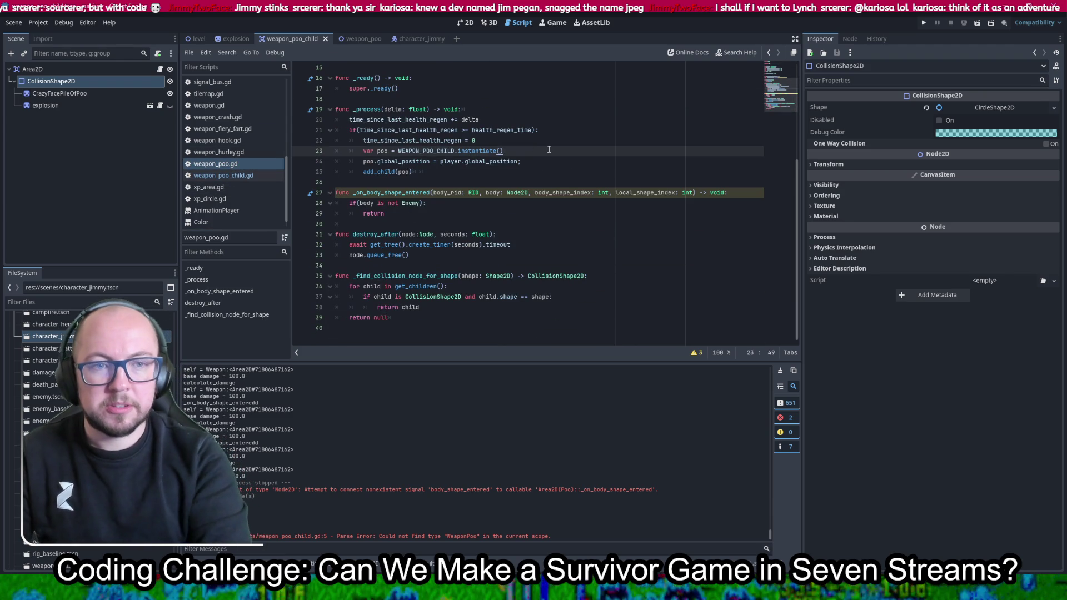
key(Return)
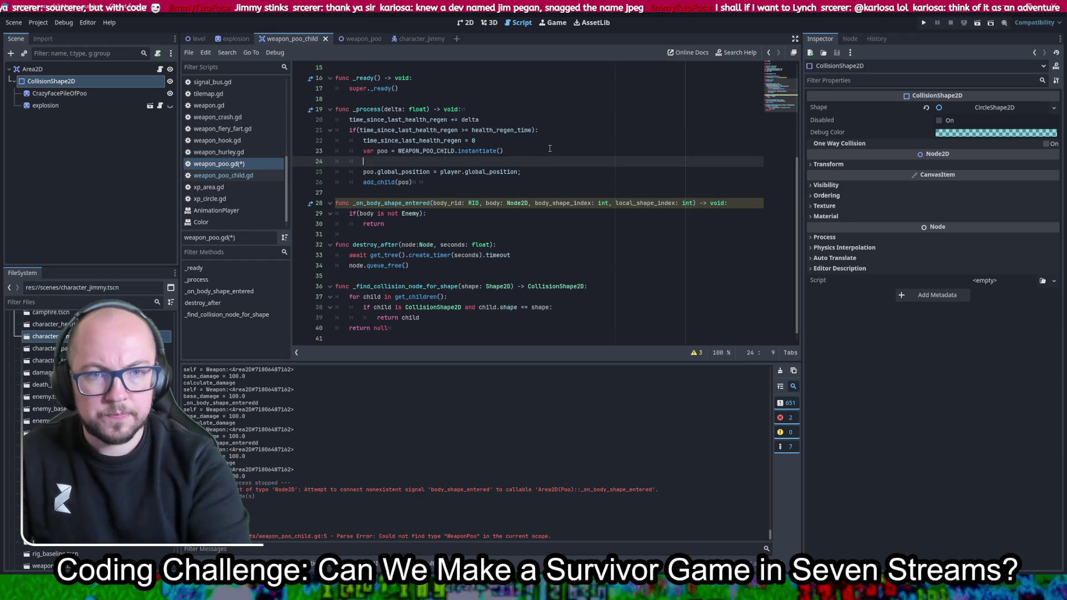
text(poo.)
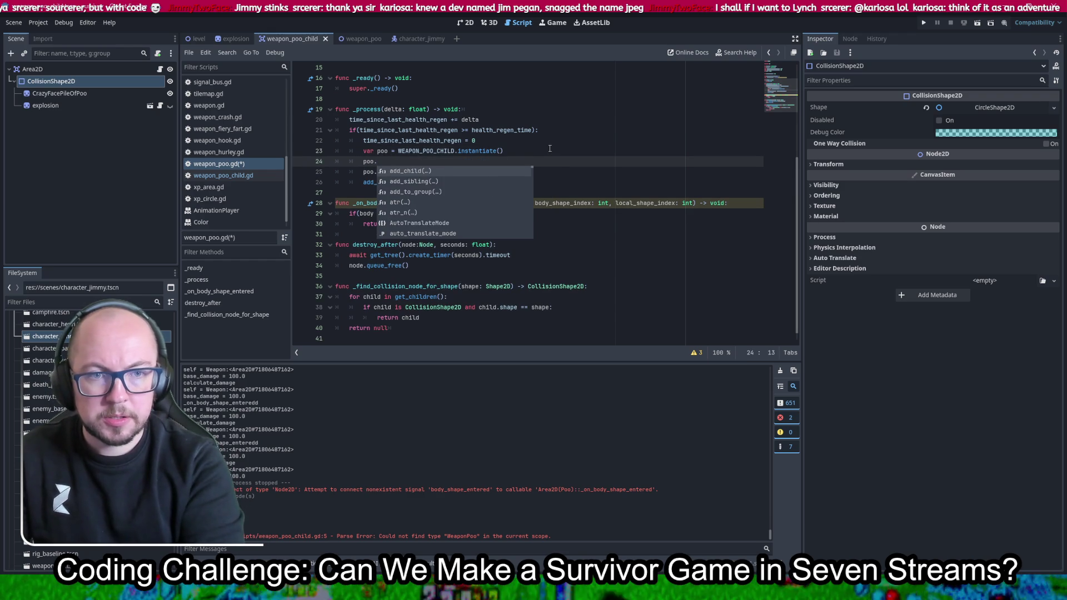
text(poo = )
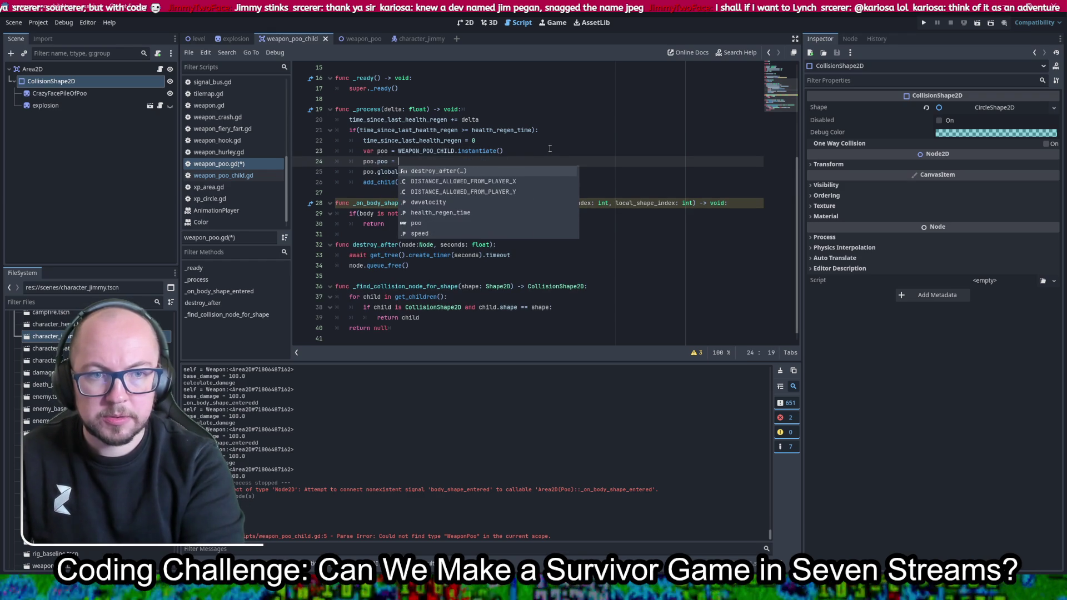
text(self)
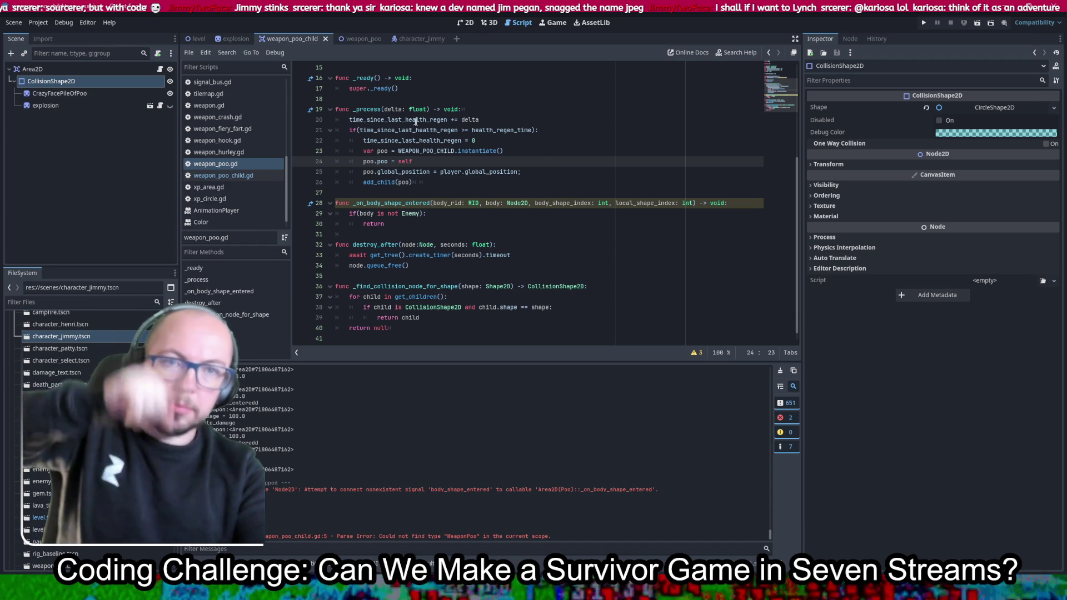
Return to weapon_poo_child.gd and show the node's signals list
click(234, 176)
click(488, 244)
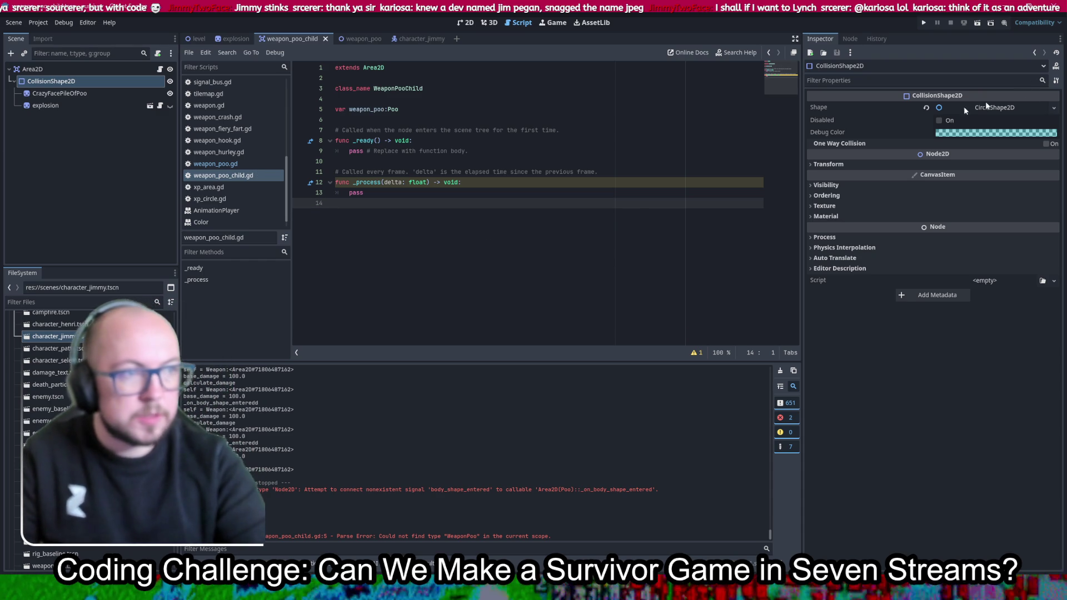
click(850, 39)
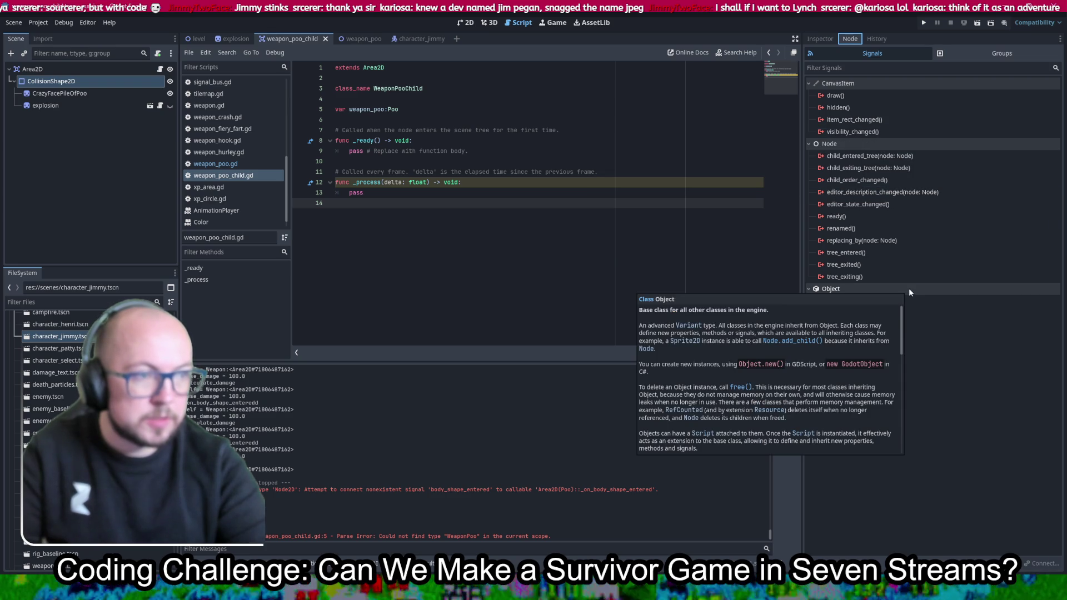
Connect the Area2D root's body_shape_entered signal to a new _on_body_shape_entered handler and save
click(43, 69)
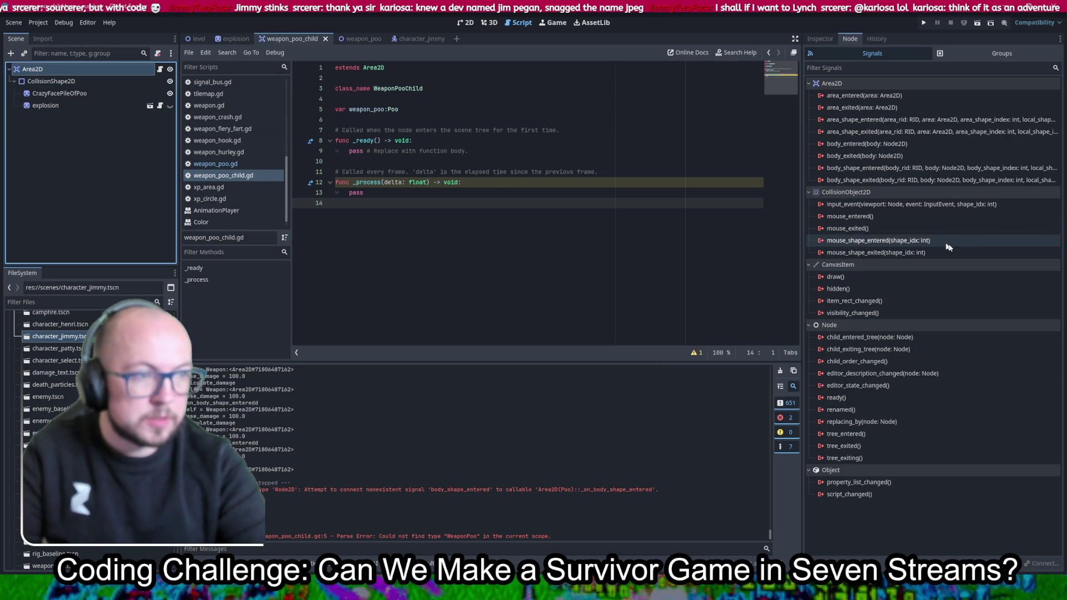
double_click(892, 169)
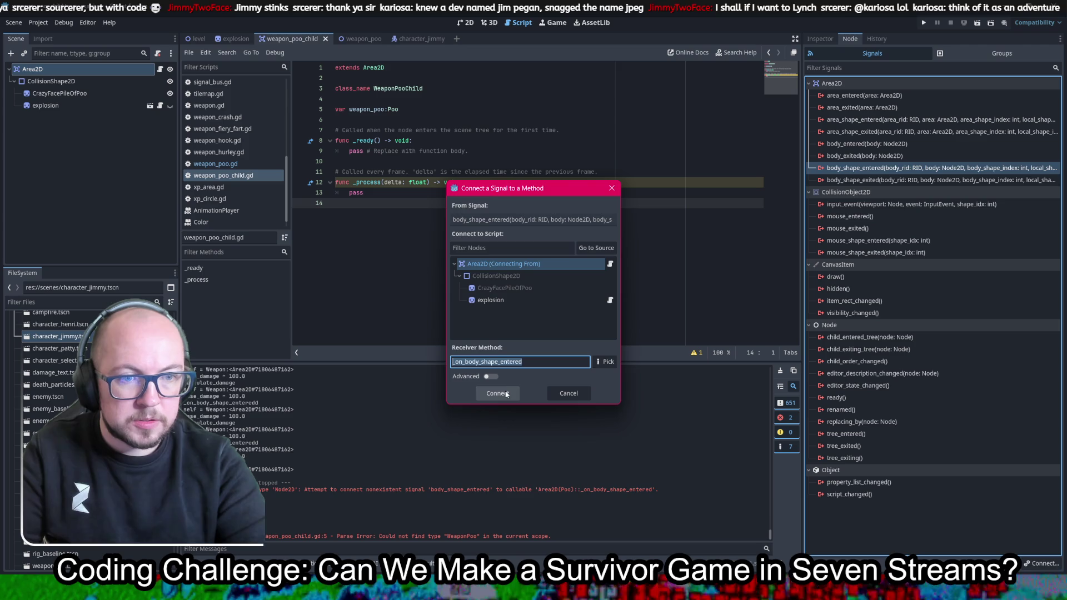
click(509, 389)
key(ctrl+s)
Begin the handler body with a weapon_poo reference, saving both weapon_poo.gd and the child script
click(771, 222)
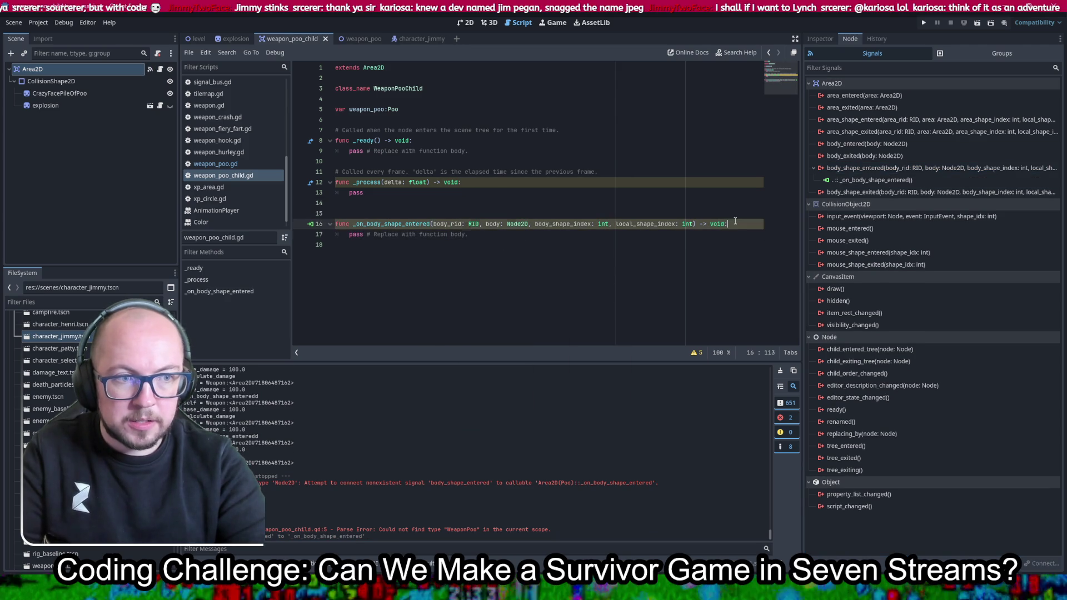
key(Return)
text(weapon)
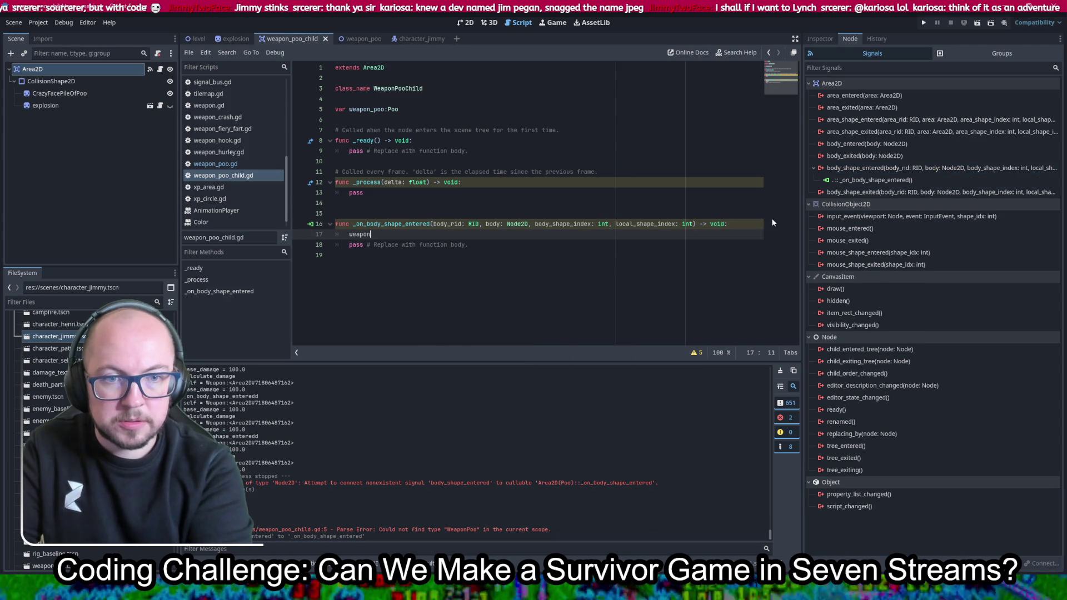
text(_poo)
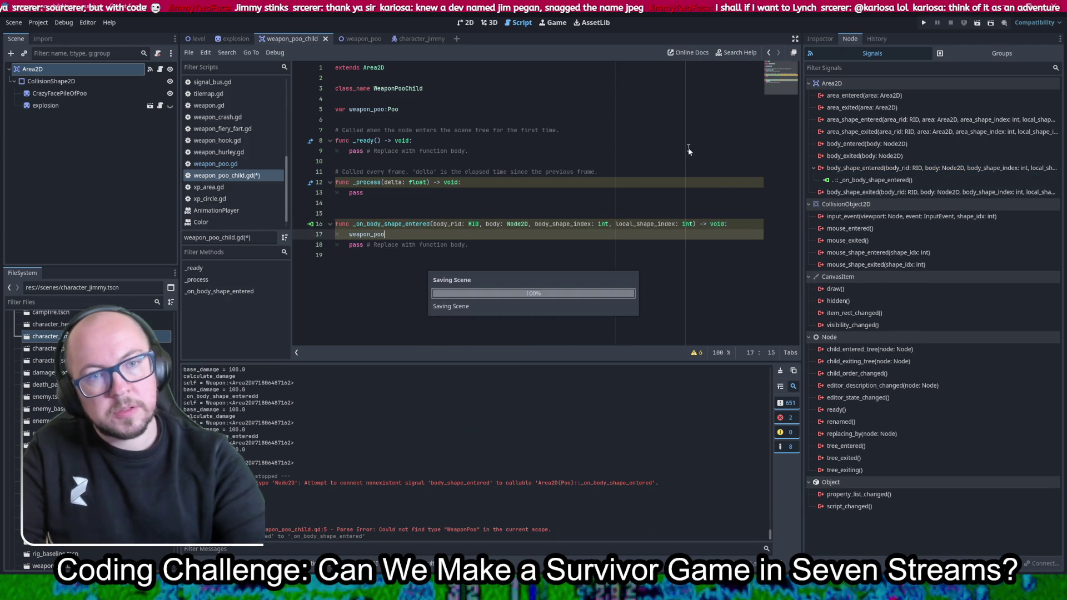
click(362, 114)
click(217, 164)
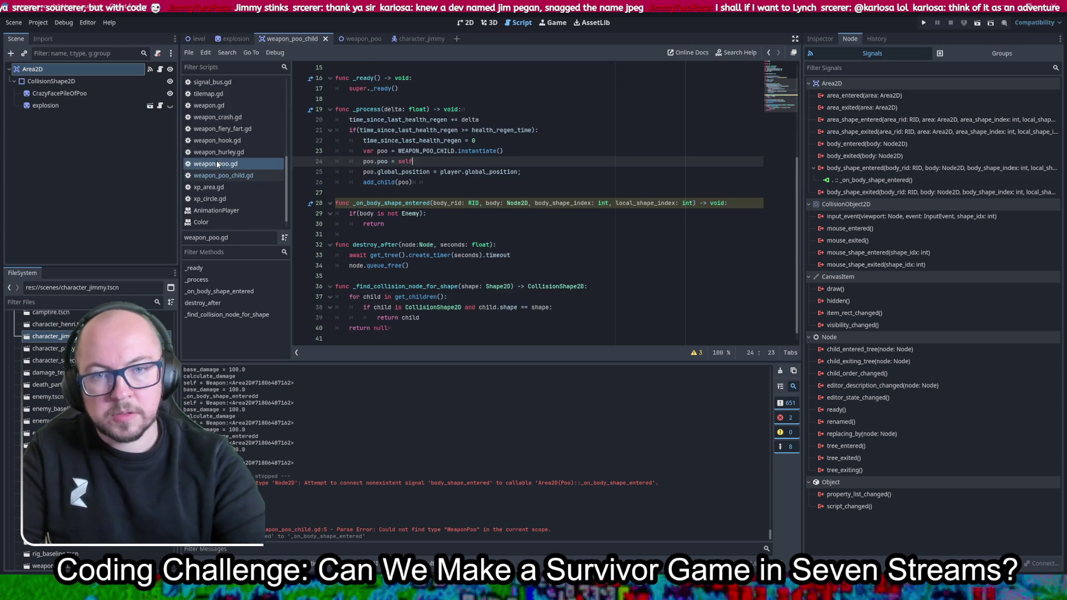
text(weapon_)
key(ctrl+s)
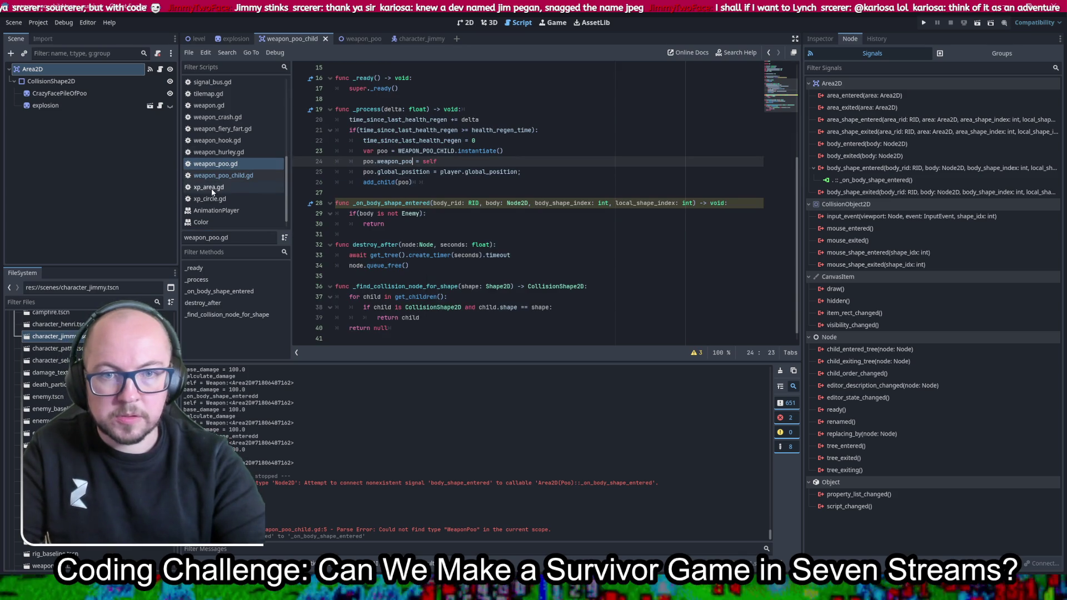
click(222, 175)
key(ctrl+s)
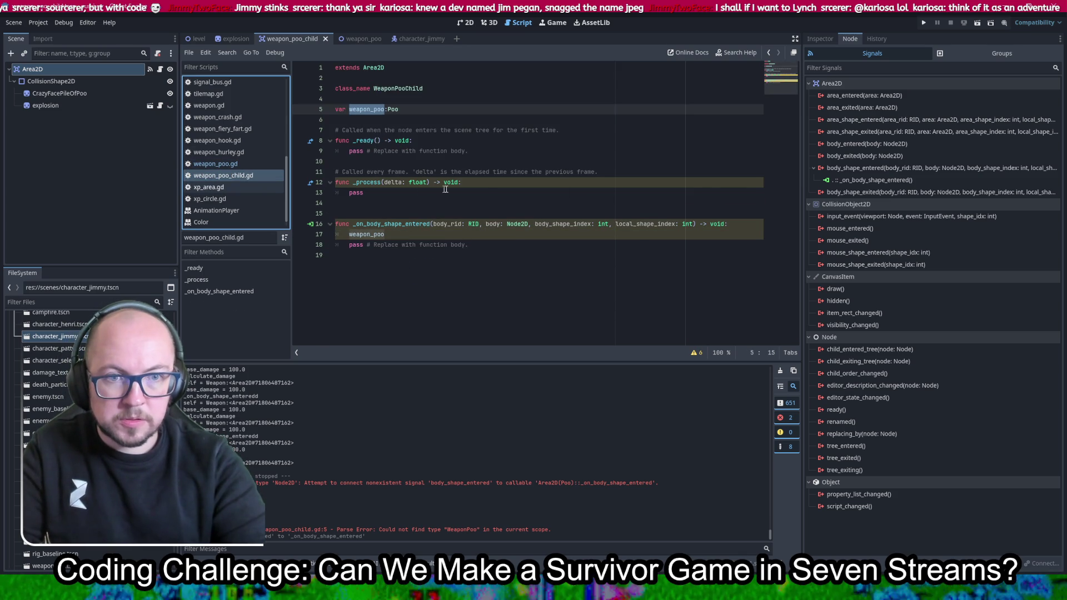
text(.)
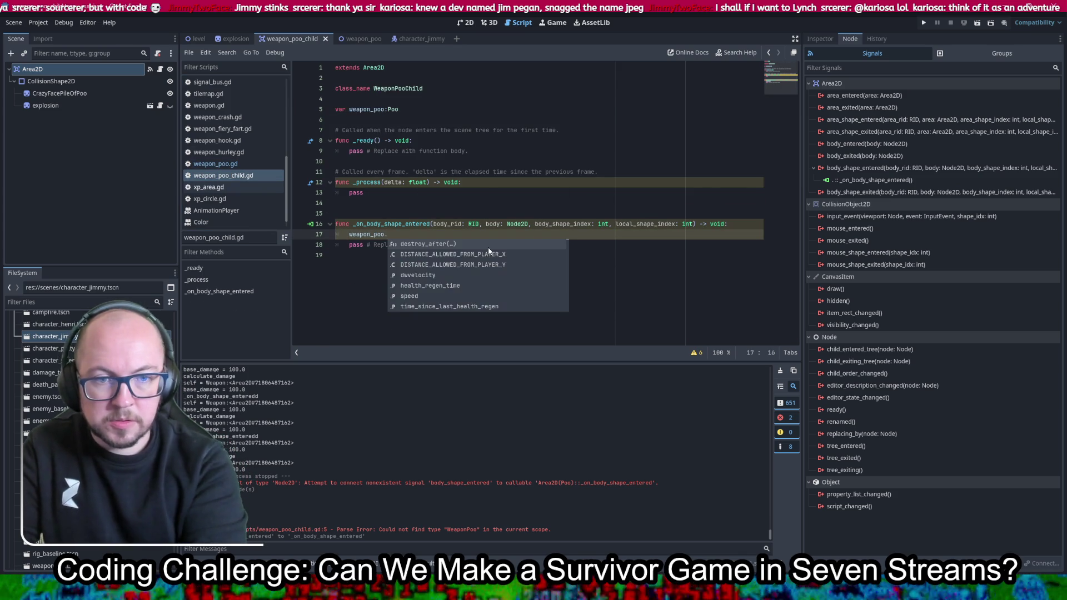
Complete the call to weapon_poo._on_body_shape_entered by pasting the signature and removing the RID, Node2D and int types
click(697, 225)
shift+click(352, 224)
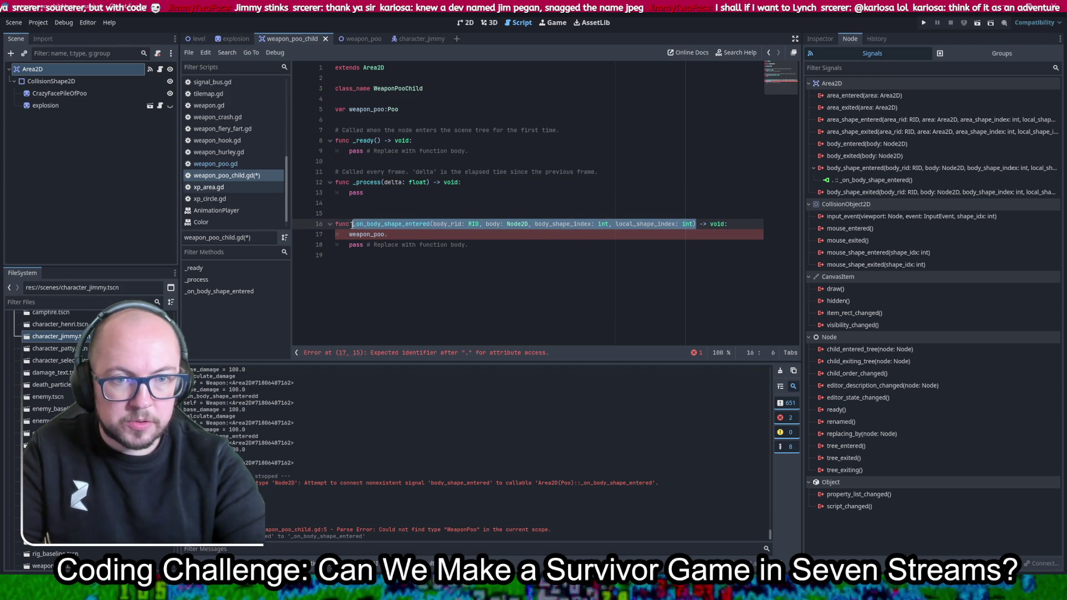
key(ctrl+c)
click(416, 237)
key(ctrl+v)
key(ctrl+s)
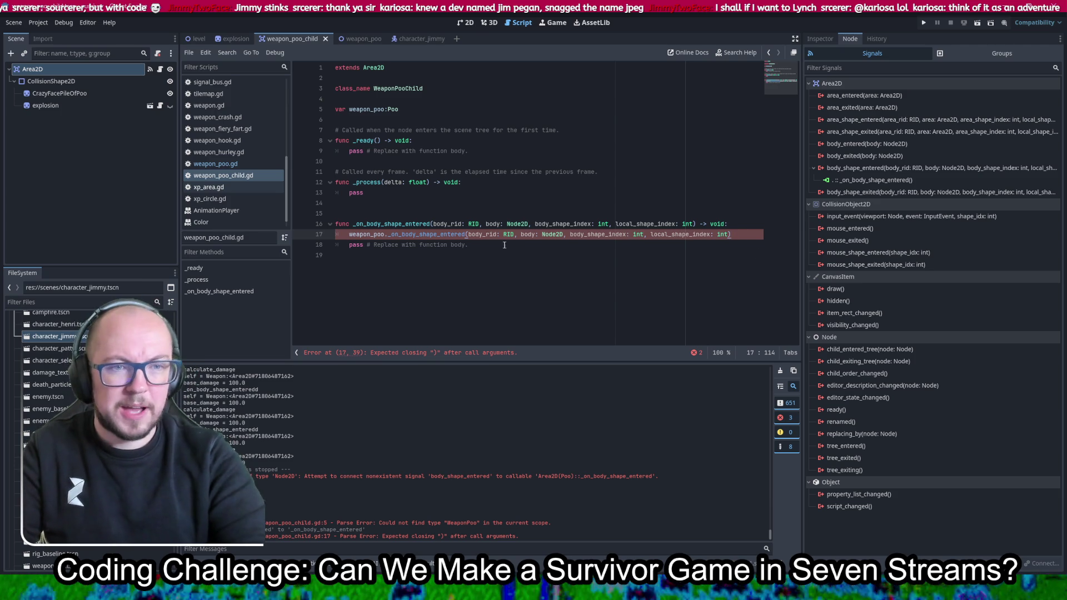
key(BackSpace)
key(BackSpace)
key(BackSpace)
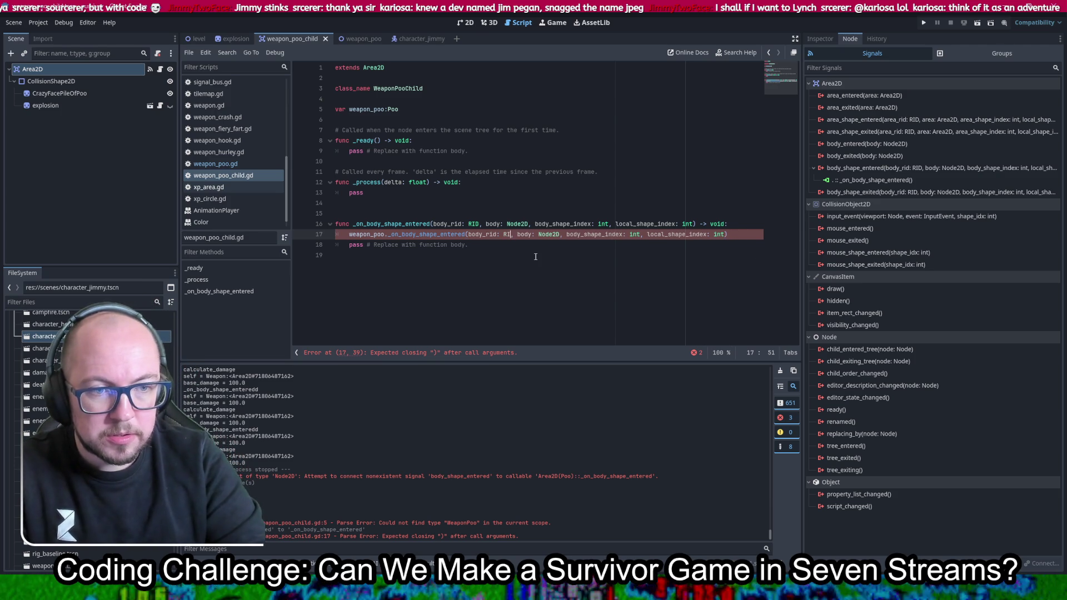
key(BackSpace)
key(BackSpace)
key(BackSpace)
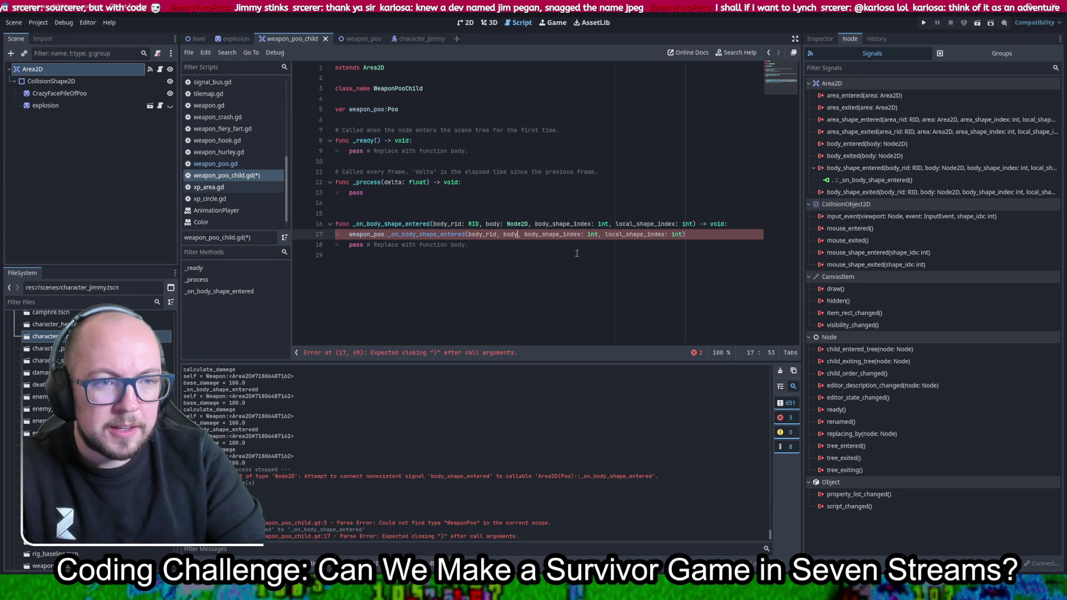
key(BackSpace)
key(BackSpace)
key(BackSpace)
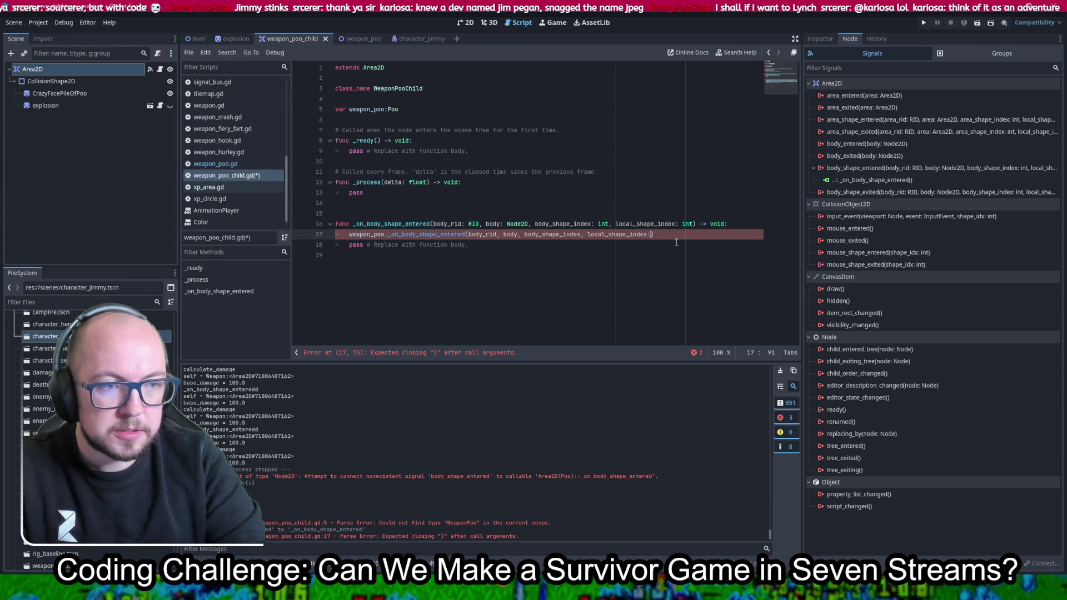
Delete the leftover _ready and _process functions and the extra blank line, then save
drag(471, 190, 471, 108)
key(BackSpace)
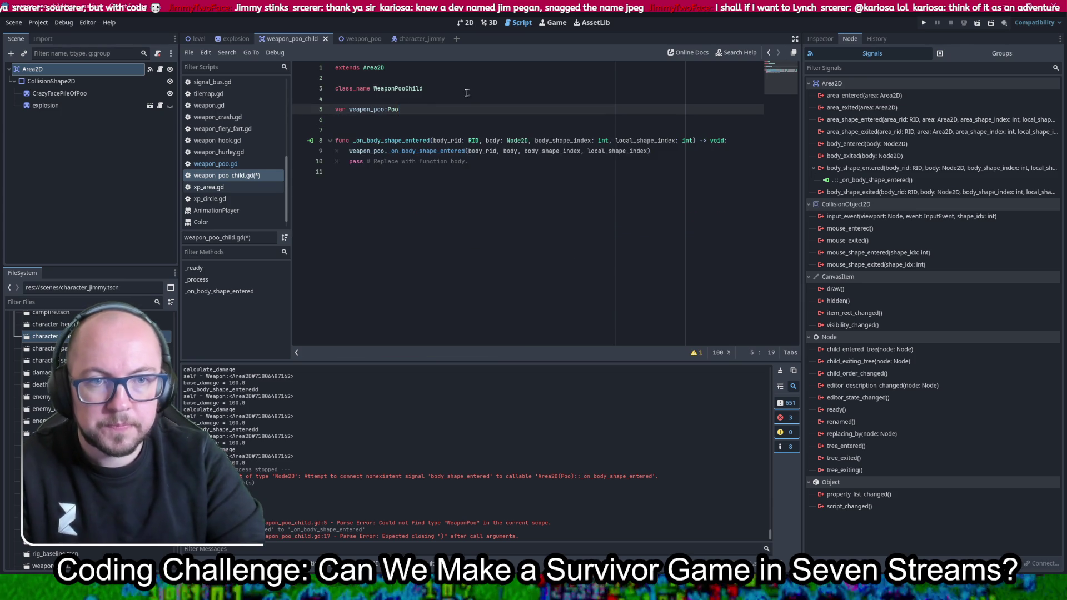
key(Delete)
key(ctrl+s)
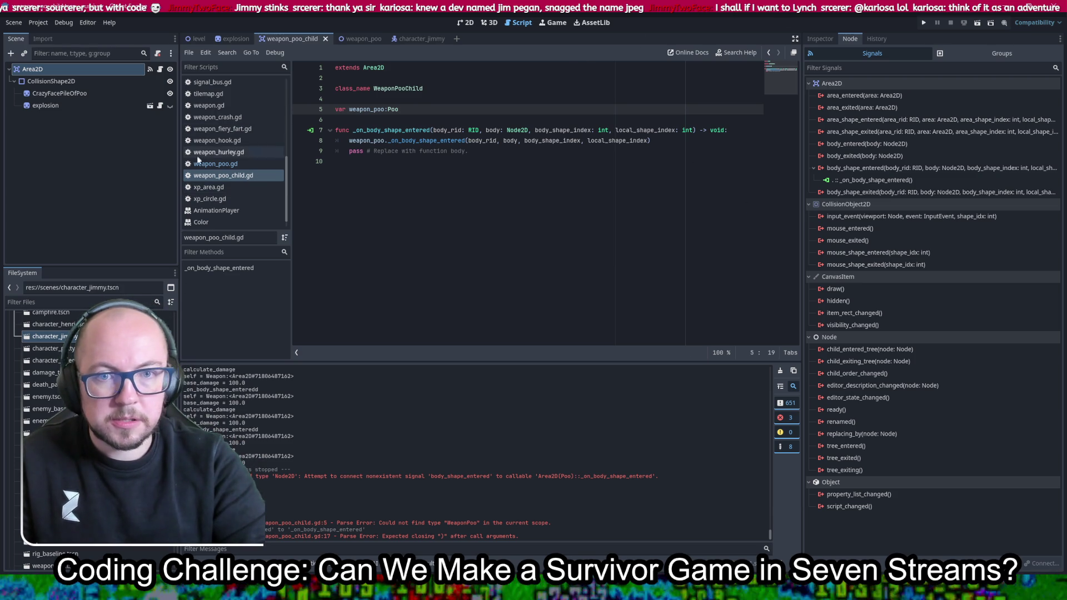
In weapon_poo.gd, comment out the explosion code in the collision handler with Ctrl+K
click(216, 164)
scroll(606, 246, up, 3)
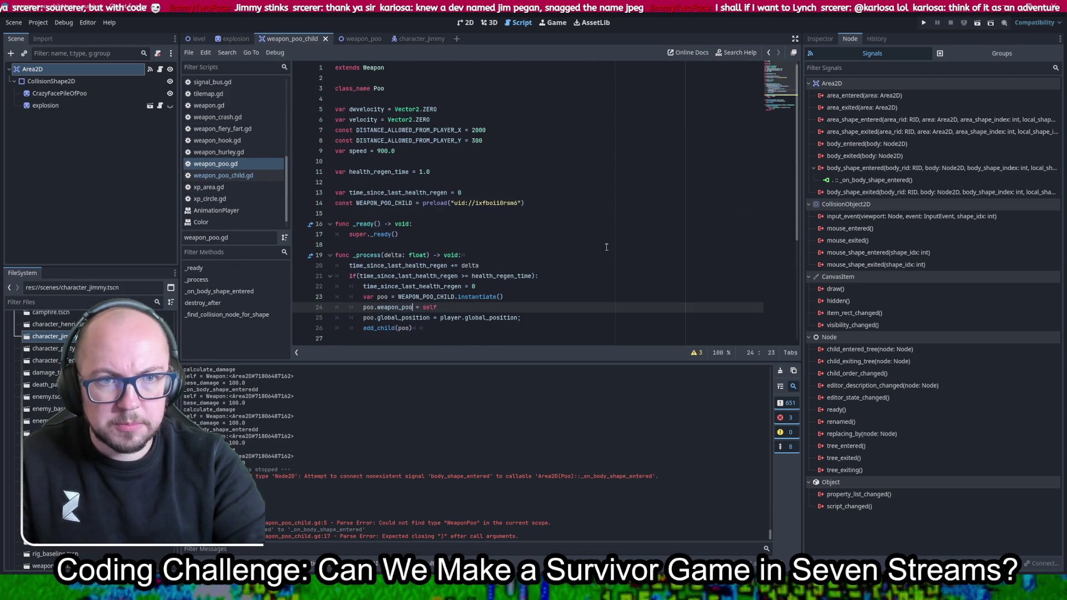
scroll(709, 268, down, 3)
key(ctrl+BackSpace)
key(shift+End)
text(poo =)
key(ctrl+z)
key(ctrl+z)
key(ctrl+z)
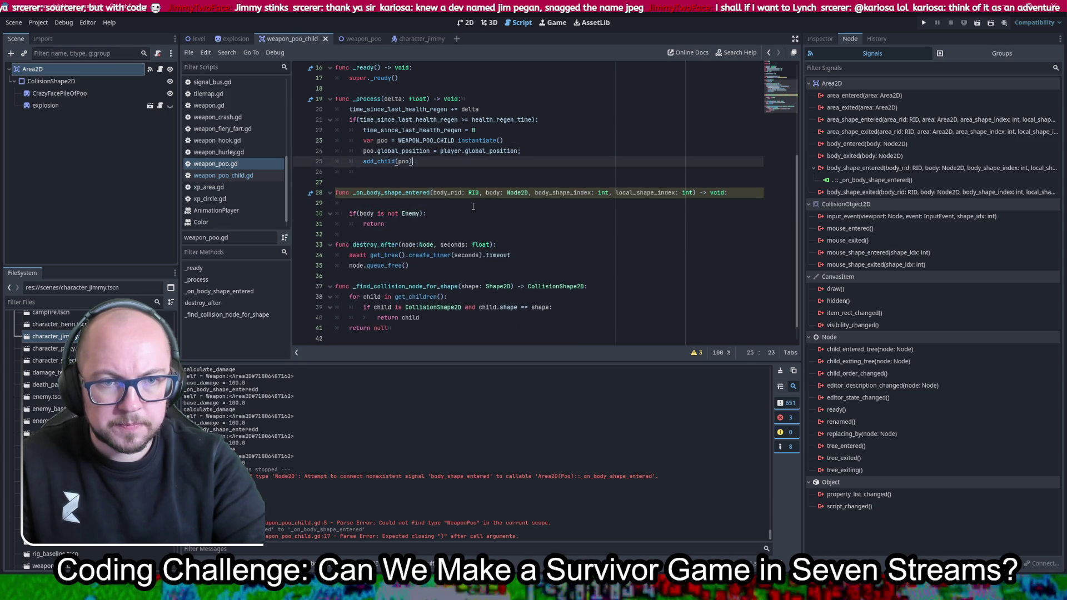
key(ctrl+k)
Copy and delete the commented explosion block, save weapon_poo.gd, and open the weapon_poo scene
scroll(473, 206, down, 4)
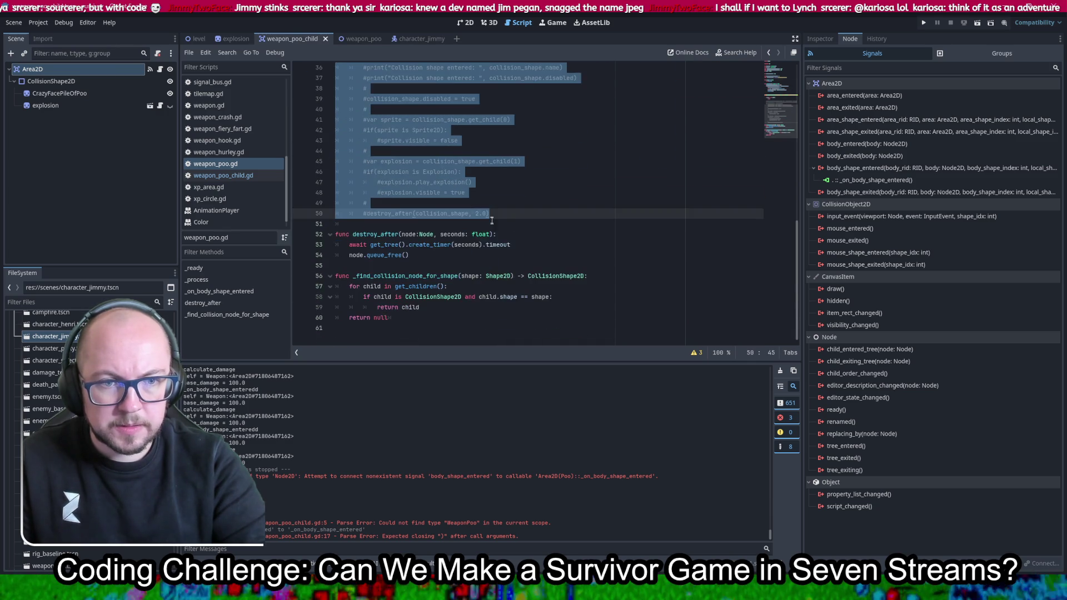
scroll(431, 321, up, 2)
mouse_move(431, 321)
mouse_down()
mouse_move(389, 64)
mouse_move(388, 88)
mouse_up()
right_click(359, 169)
click(444, 234)
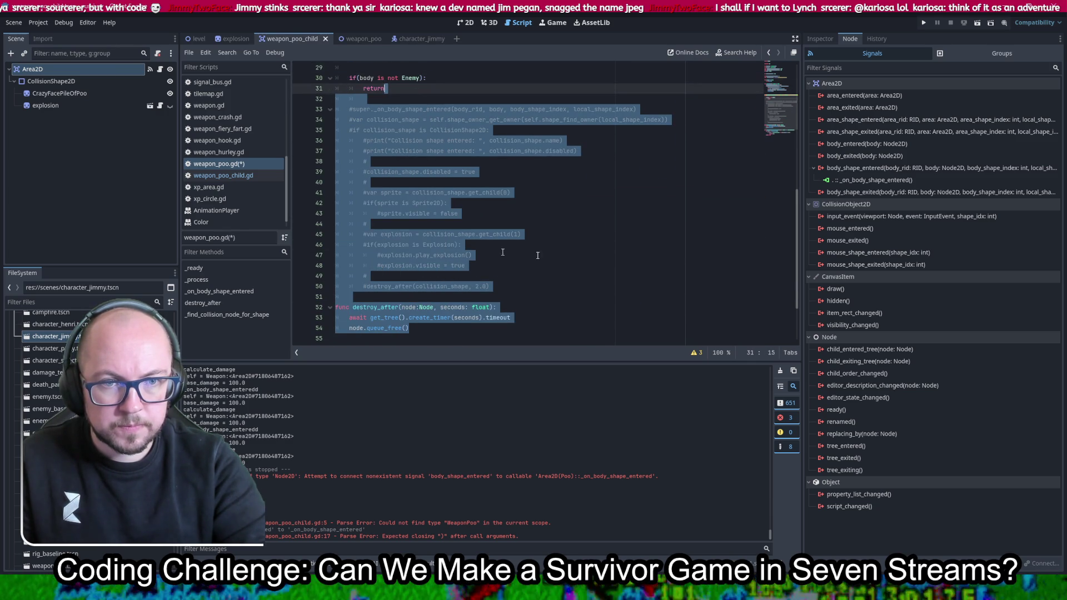
key(Delete)
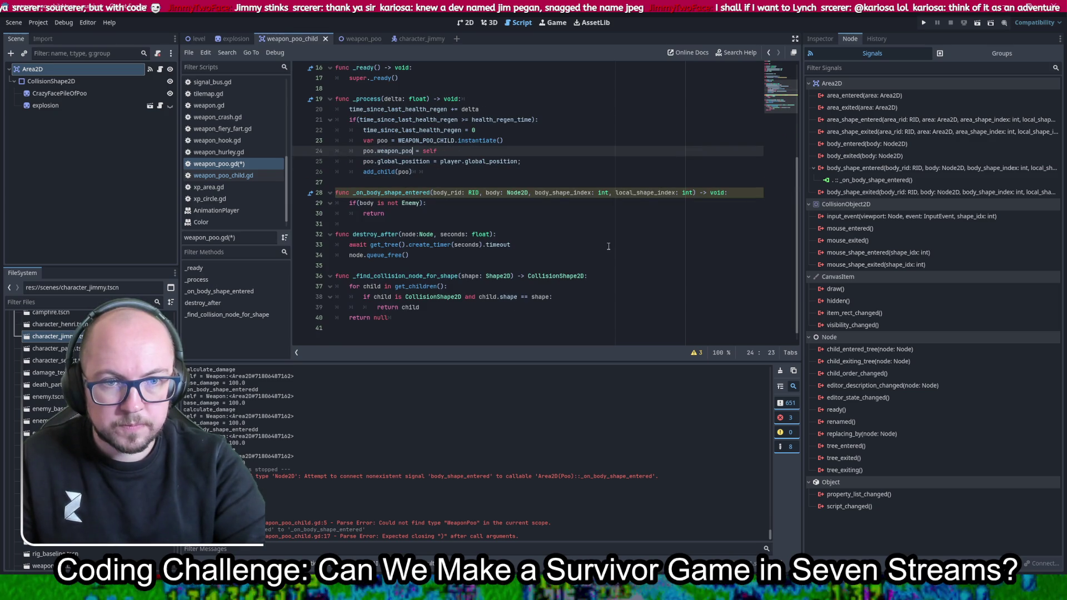
key(ctrl+s)
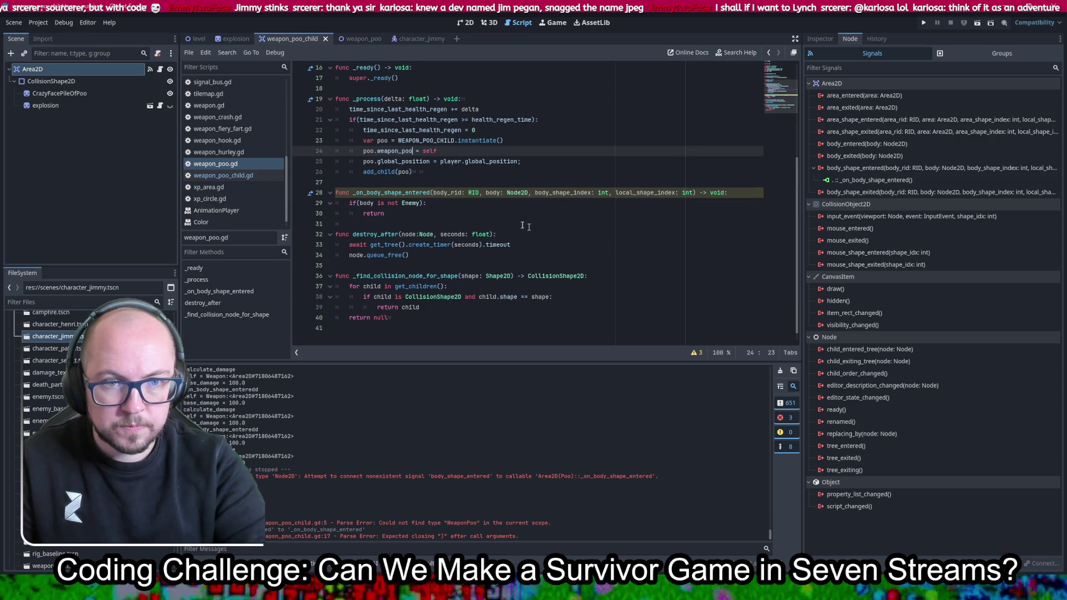
click(355, 39)
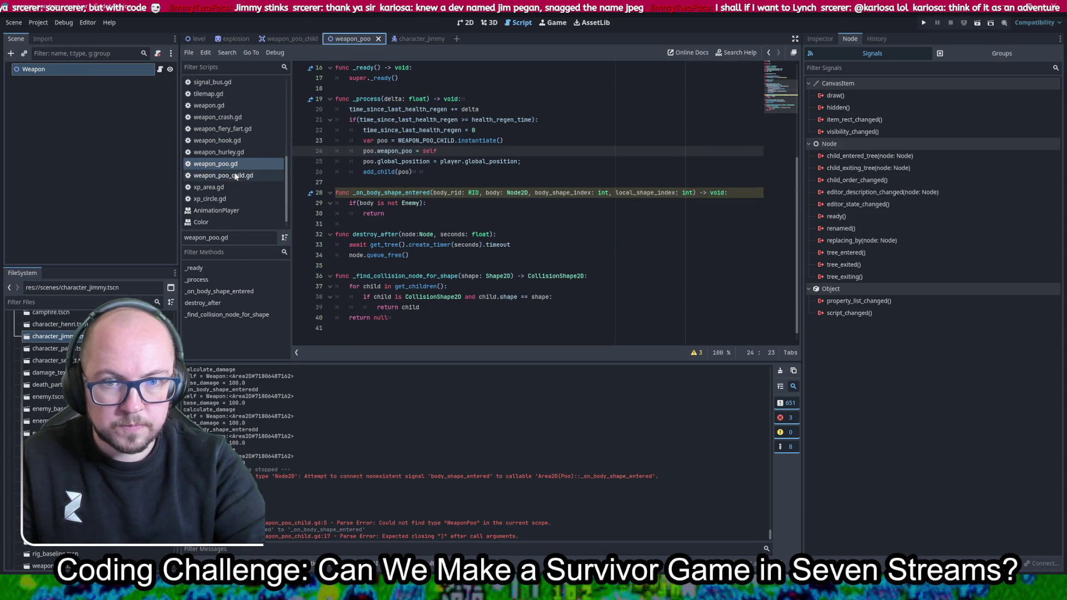
Paste the commented explosion code over the handler's pass line, trim the unneeded top lines, and save
mouse_move(659, 142)
mouse_down()
mouse_move(675, 160)
mouse_move(681, 150)
mouse_up()
key(ctrl+v)
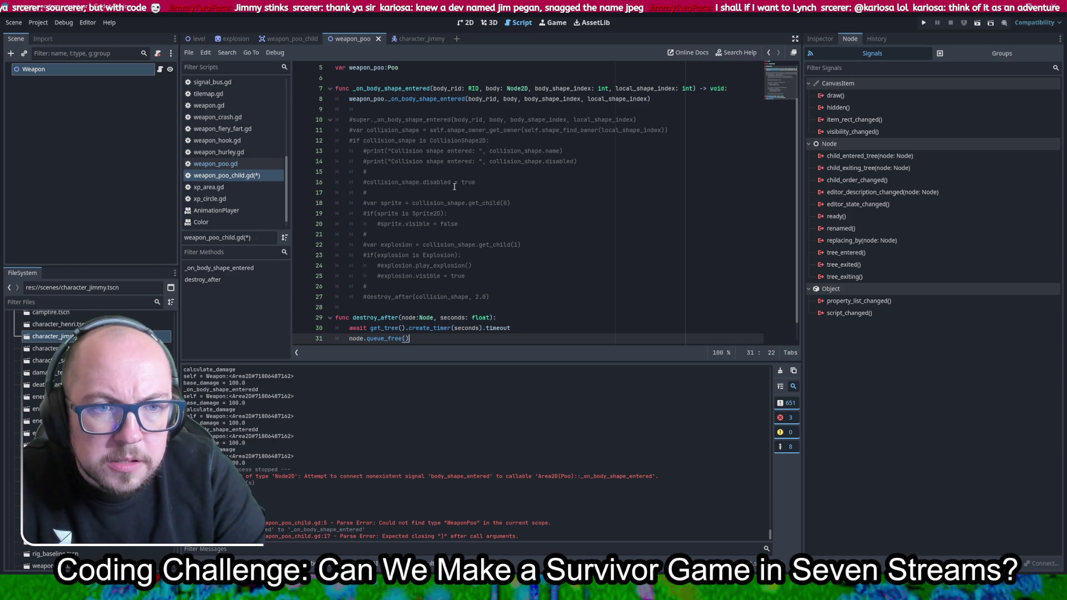
drag(375, 174, 349, 120)
key(BackSpace)
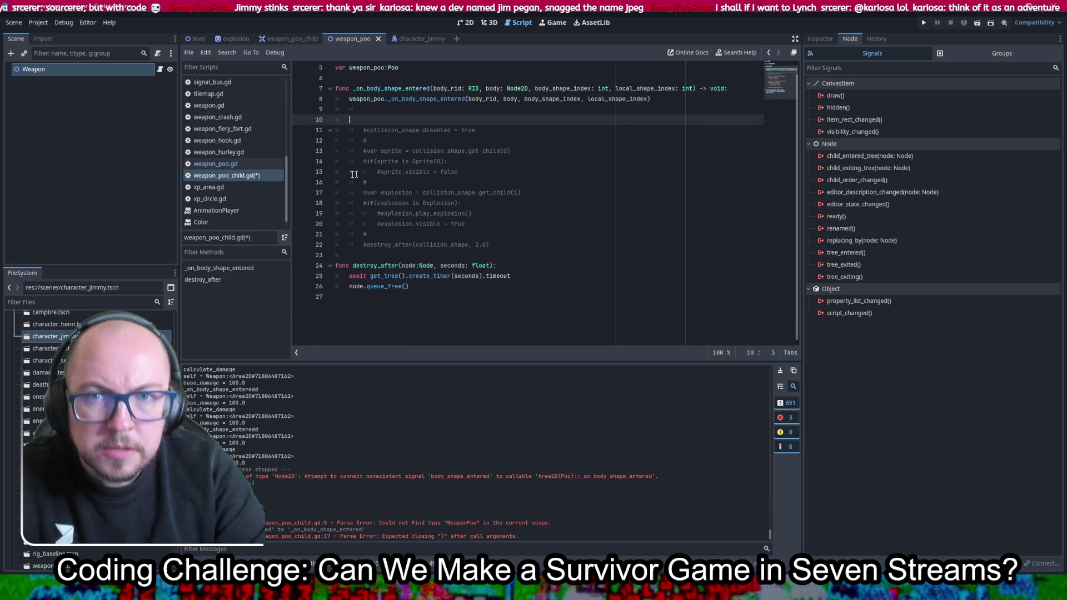
key(ctrl+s)
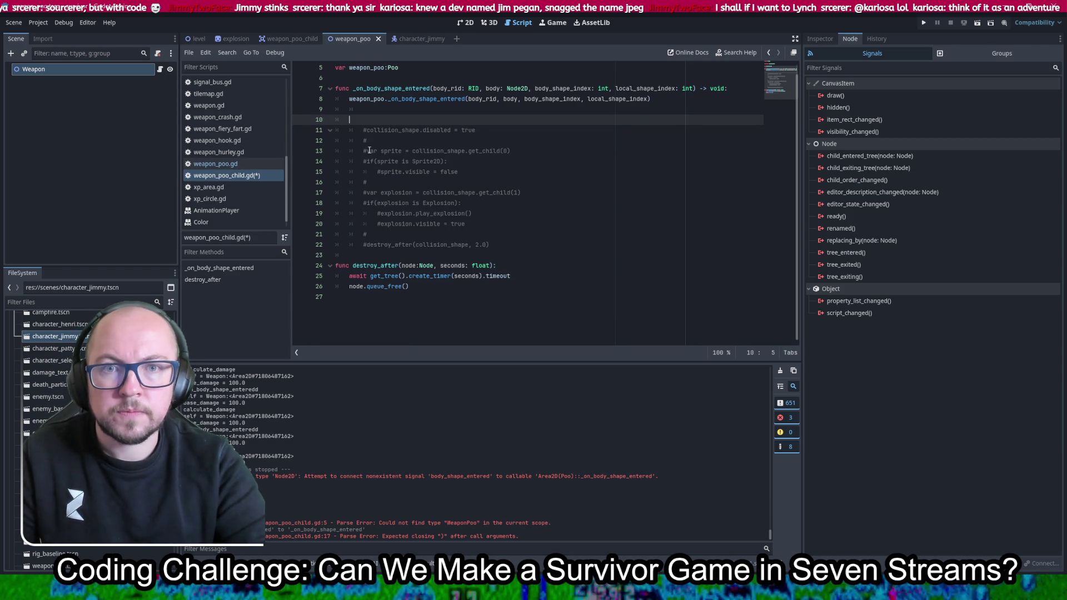
click(285, 39)
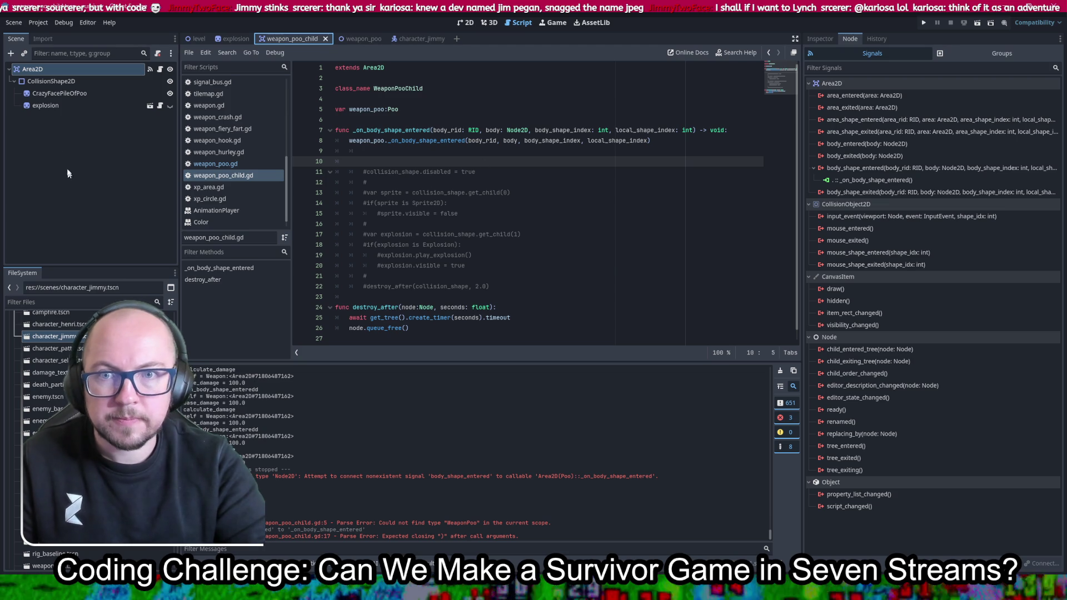
mouse_move(62, 82)
mouse_down()
mouse_move(297, 134)
mouse_move(436, 122)
mouse_up()
mouse_move(59, 93)
mouse_down()
mouse_move(331, 144)
mouse_move(335, 131)
mouse_up()
mouse_move(56, 104)
mouse_down()
mouse_move(397, 136)
mouse_move(389, 145)
mouse_up()
key(ctrl+s)
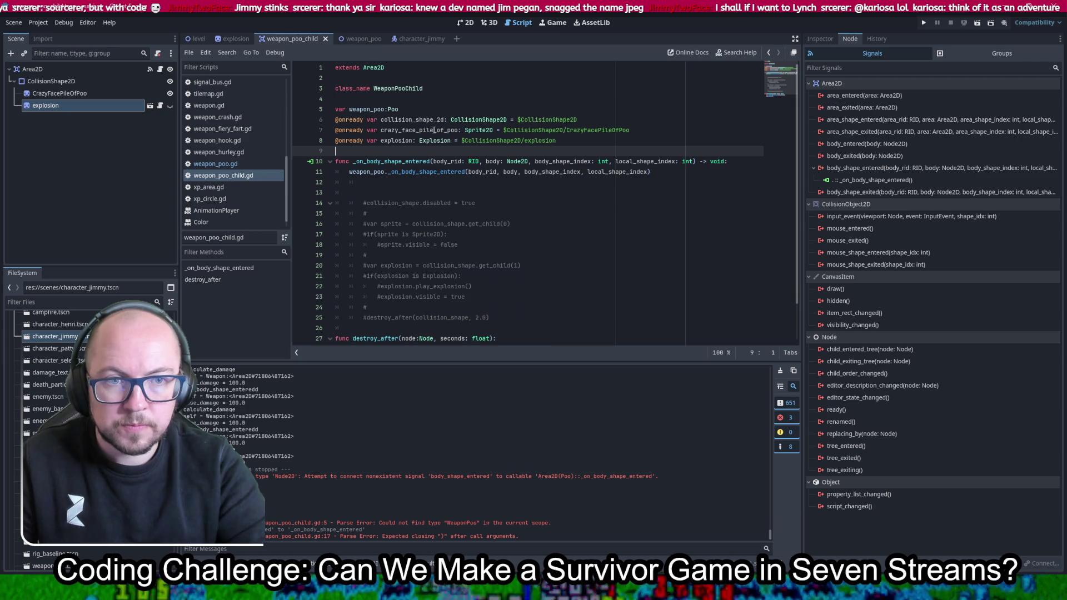
Add 'self.disabled = true' on line 12 of the collision handler and save
double_click(412, 77)
scroll(456, 217, down, 2)
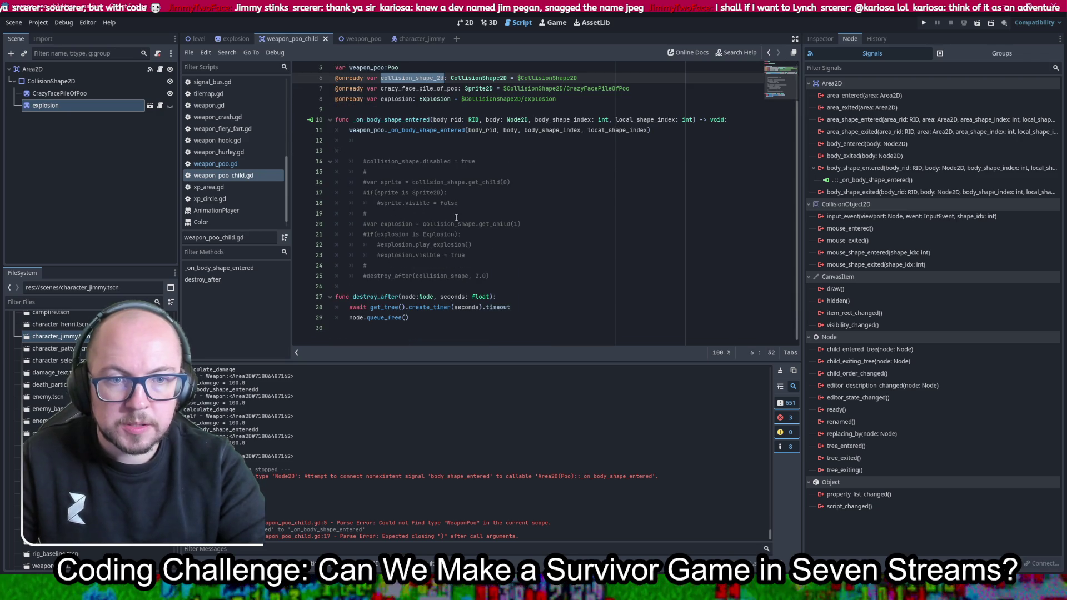
key(ctrl+c)
click(443, 139)
key(ctrl+v)
text(.dis)
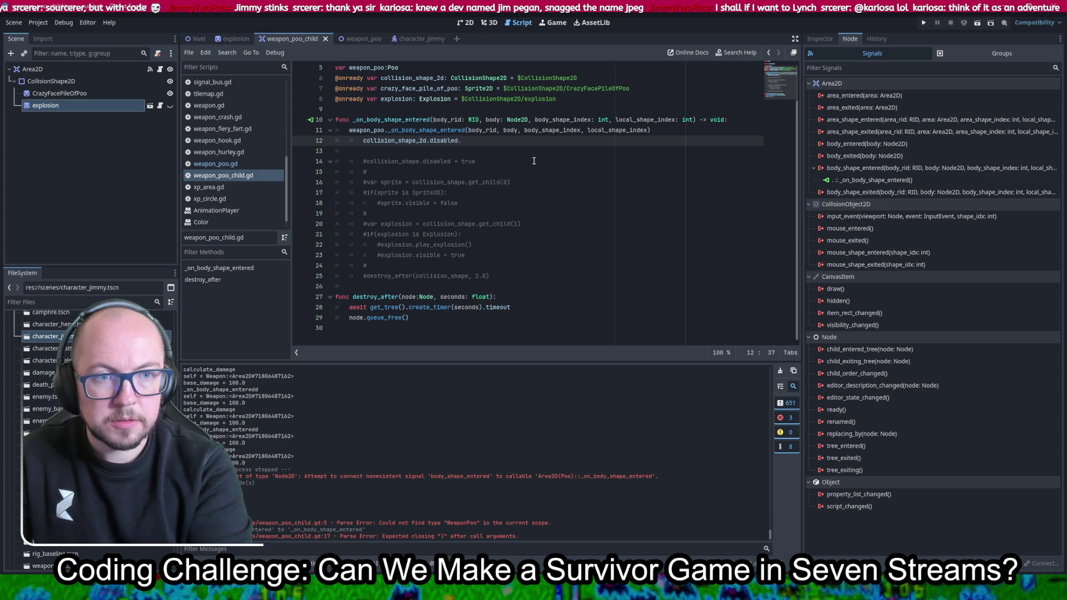
text(ue)
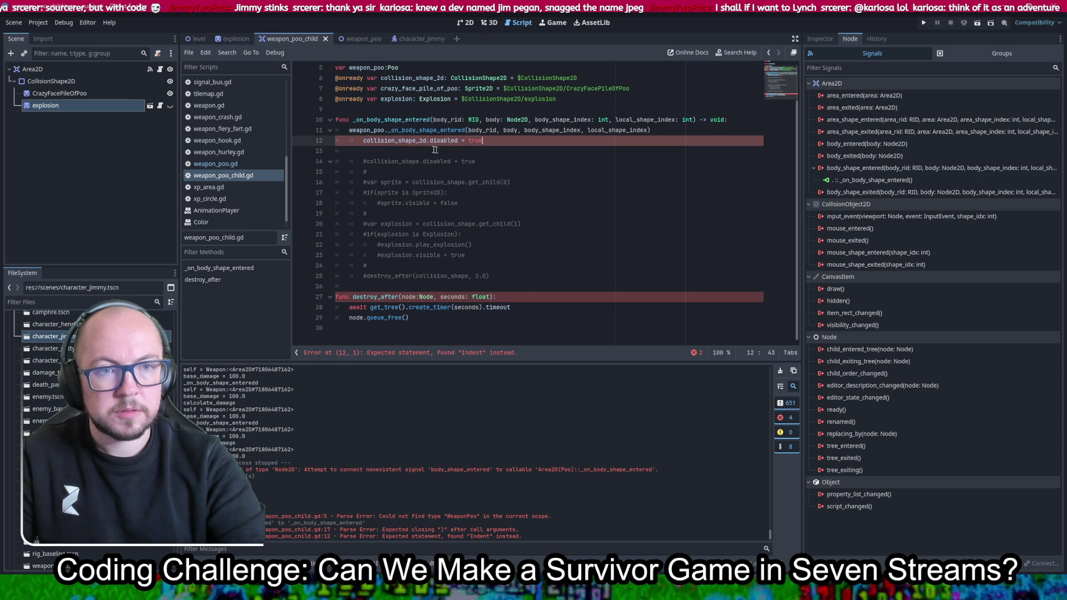
double_click(413, 140)
text(self)
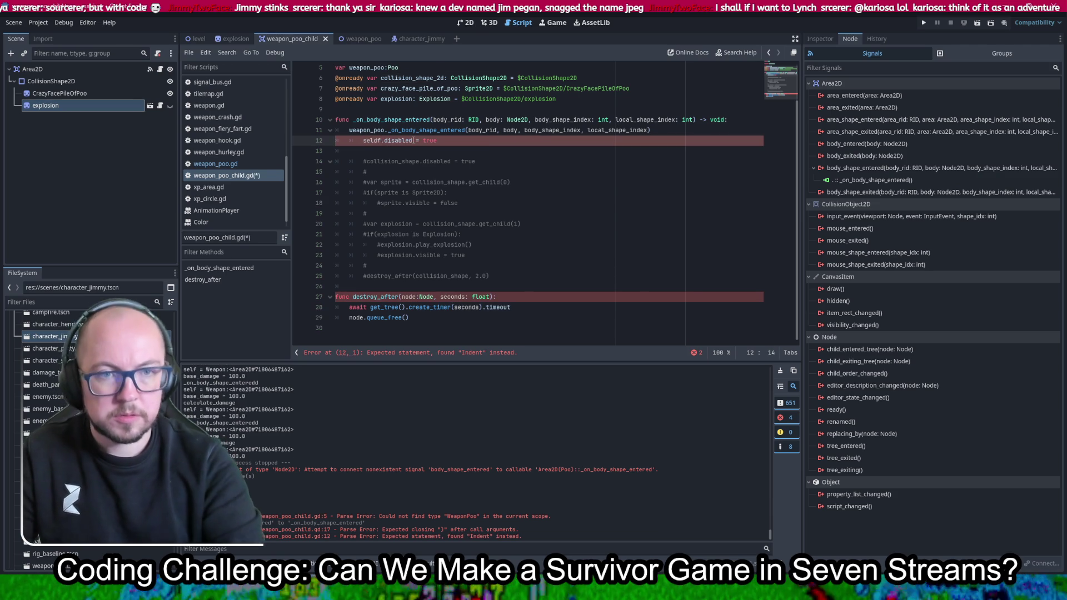
key(ctrl+s)
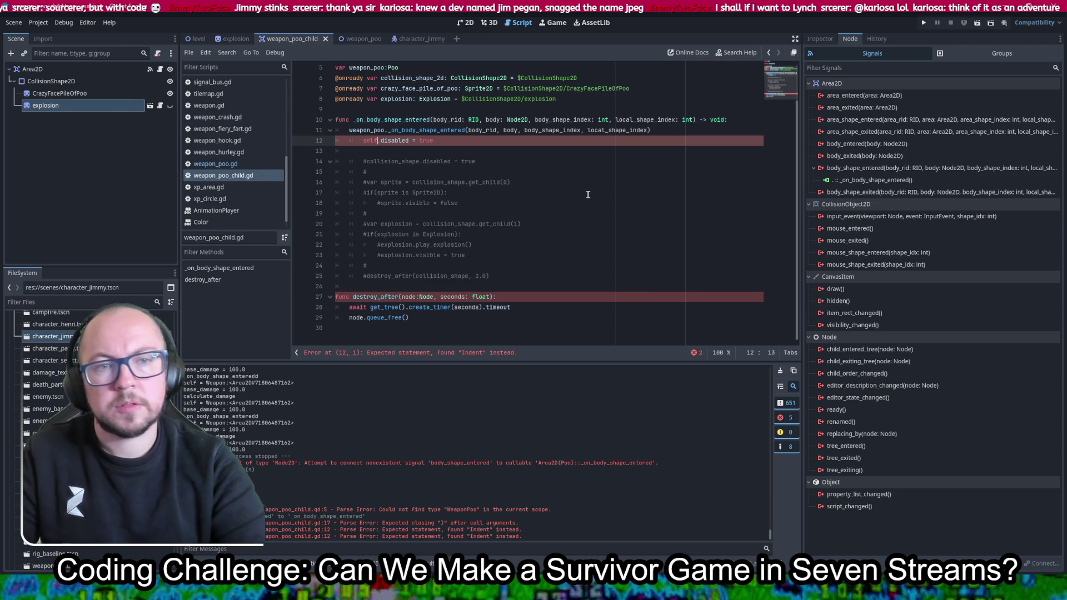
Remove the extra indent on line 12 and show the Area2D root's Inspector properties
scroll(572, 191, up, 2)
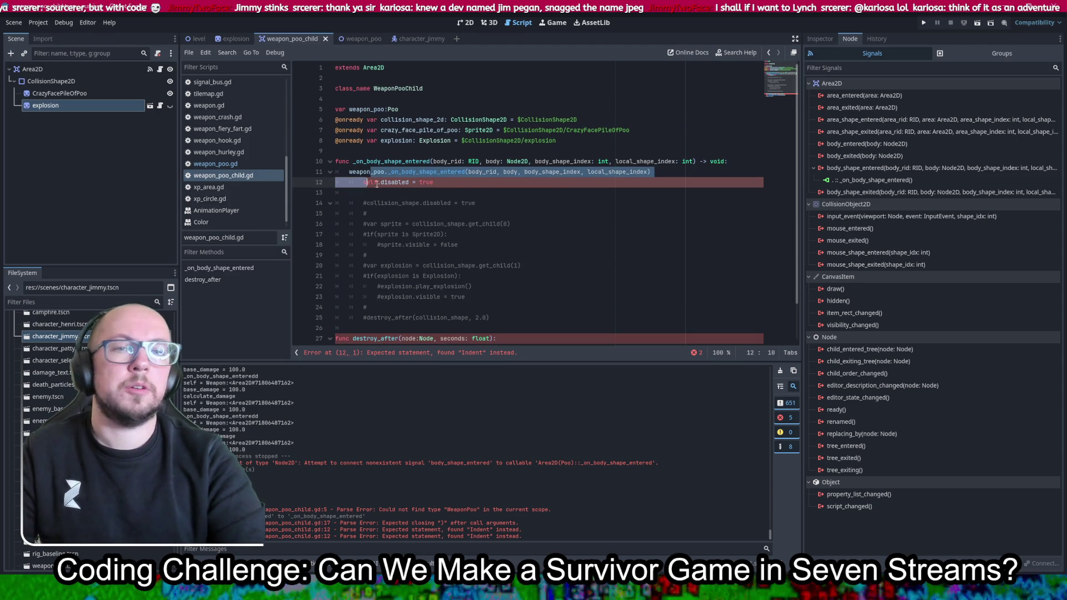
key(Left)
key(Left)
key(Left)
key(BackSpace)
click(82, 67)
click(832, 38)
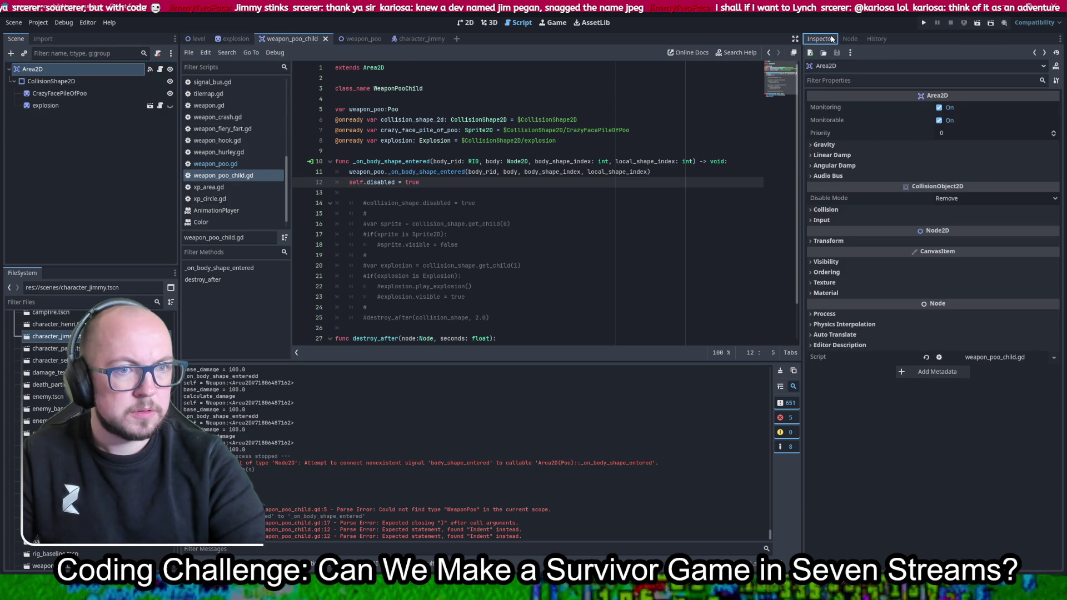
Search the Area2D properties for a disable option, then change self back to collision_shape_2d on line 12
click(868, 81)
text(disabn)
key(BackSpace)
key(BackSpace)
key(BackSpace)
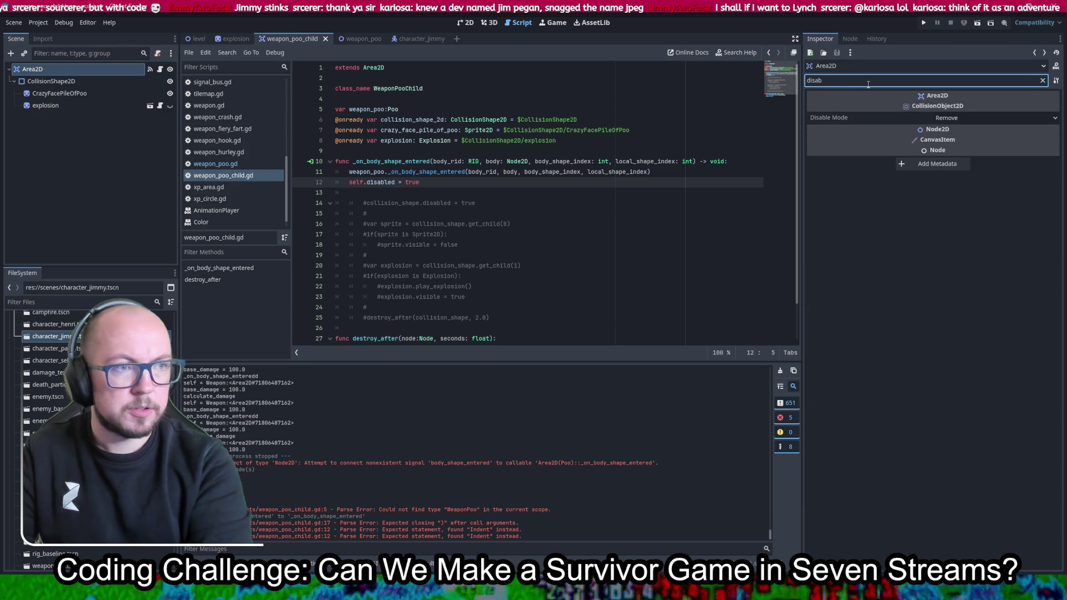
double_click(433, 122)
key(ctrl+c)
double_click(355, 182)
key(ctrl+v)
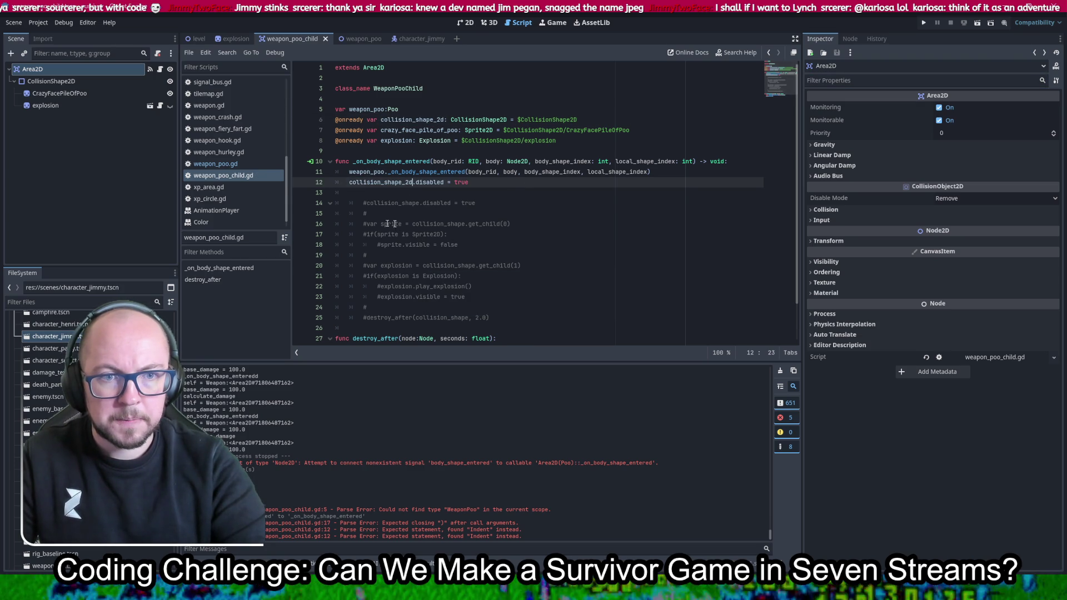
Move the commented sprite visibility lines into the handler and uncomment the sprite.visible line
drag(462, 243, 375, 238)
key(BackSpace)
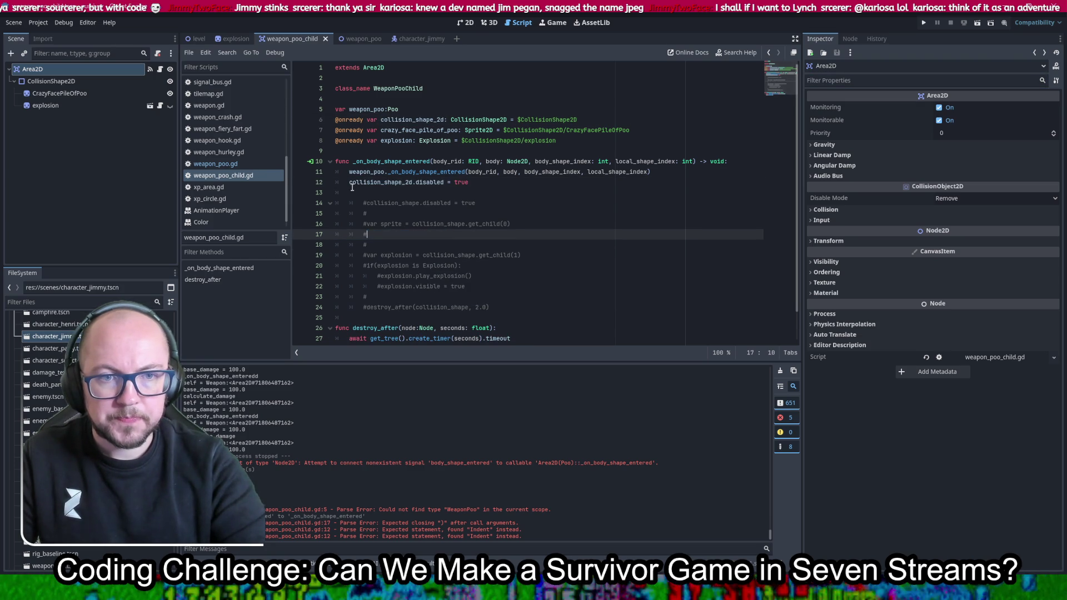
click(351, 182)
click(374, 193)
key(ctrl+v)
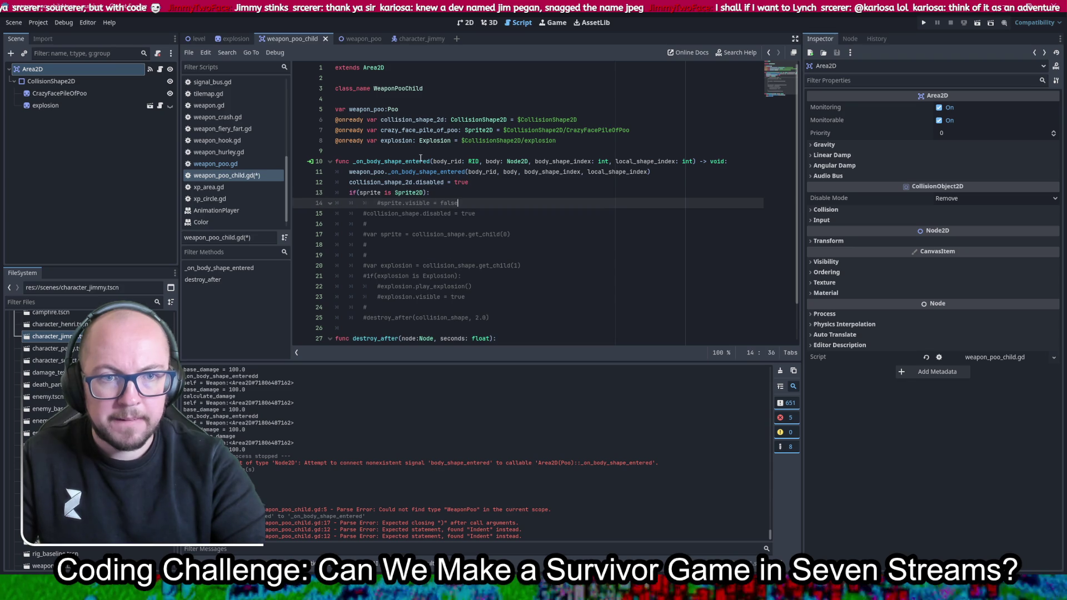
click(380, 203)
key(BackSpace)
key(BackSpace)
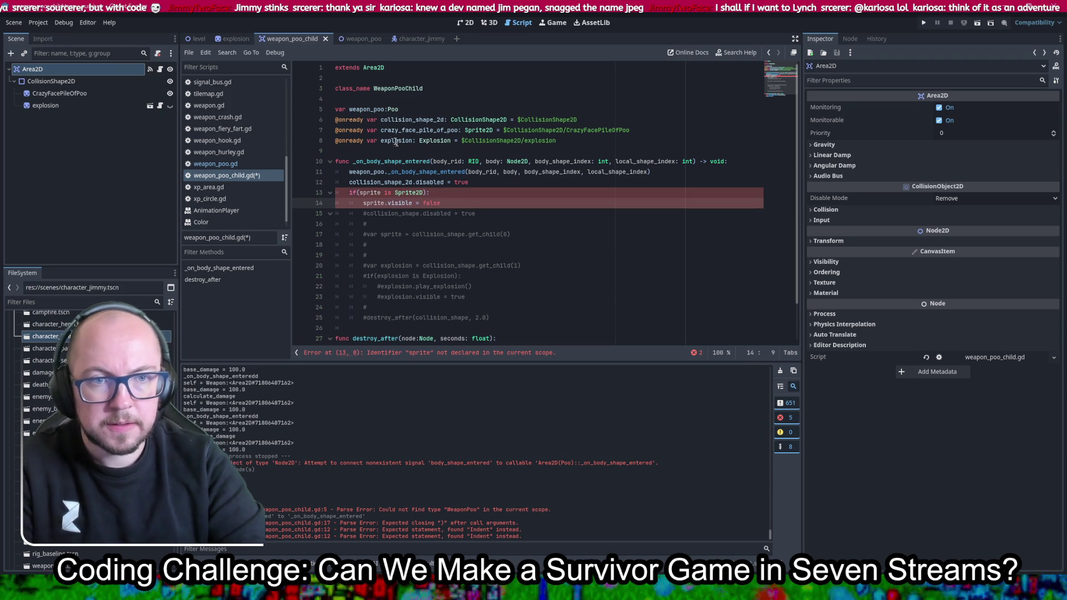
Replace sprite with crazy_face_pile_of_poo, drop the if line, fix the indent, and save
double_click(400, 130)
double_click(366, 192)
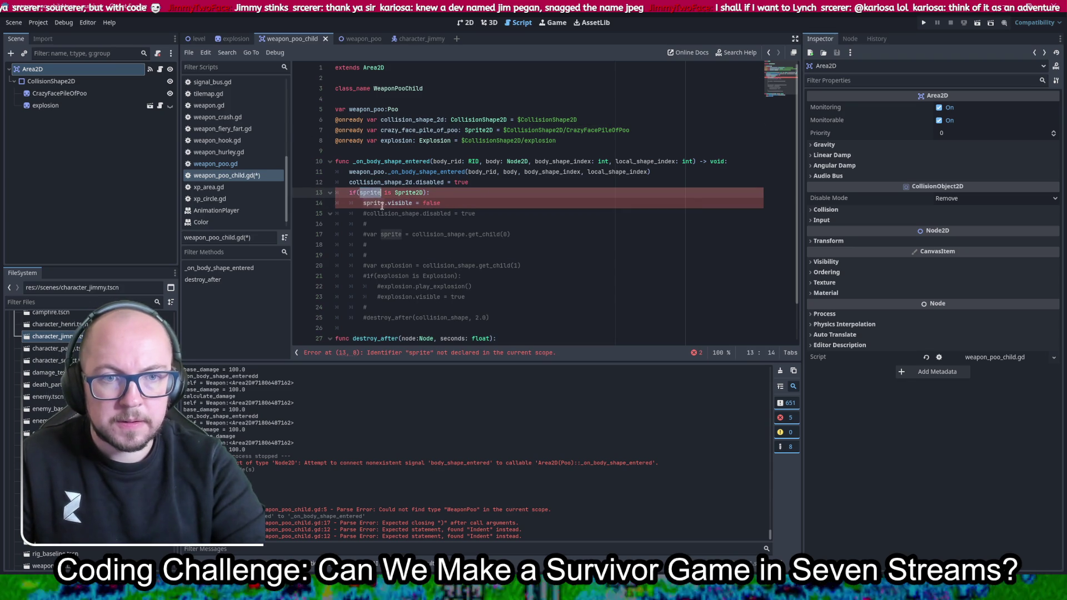
double_click(376, 203)
key(ctrl+v)
key(Up)
key(ctrl+shift+k)
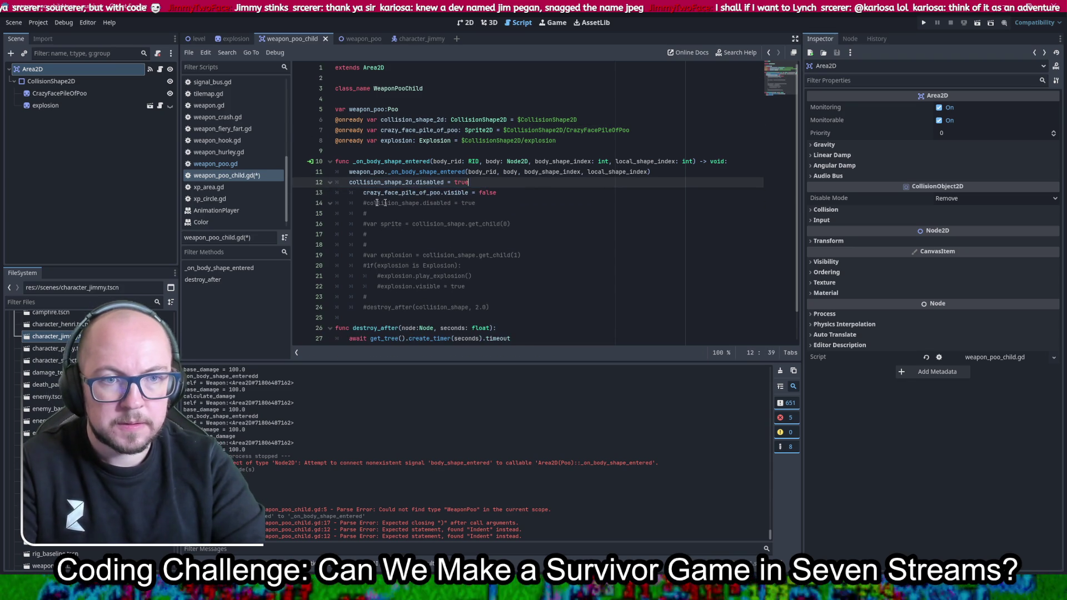
click(364, 192)
key(BackSpace)
key(ctrl+s)
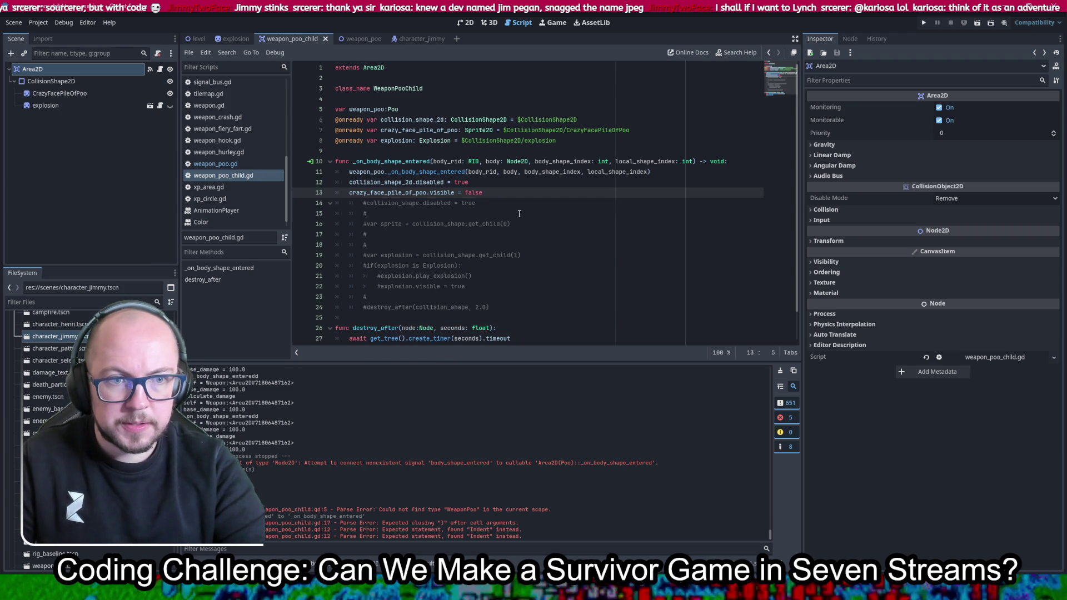
Move the explosion lines into the handler, uncomment play_explosion and explosion.visible, and delete leftover comments
mouse_move(475, 275)
mouse_down()
mouse_move(421, 278)
mouse_move(429, 285)
mouse_move(366, 276)
mouse_move(377, 275)
mouse_up()
key(BackSpace)
click(506, 189)
key(Return)
key(ctrl+v)
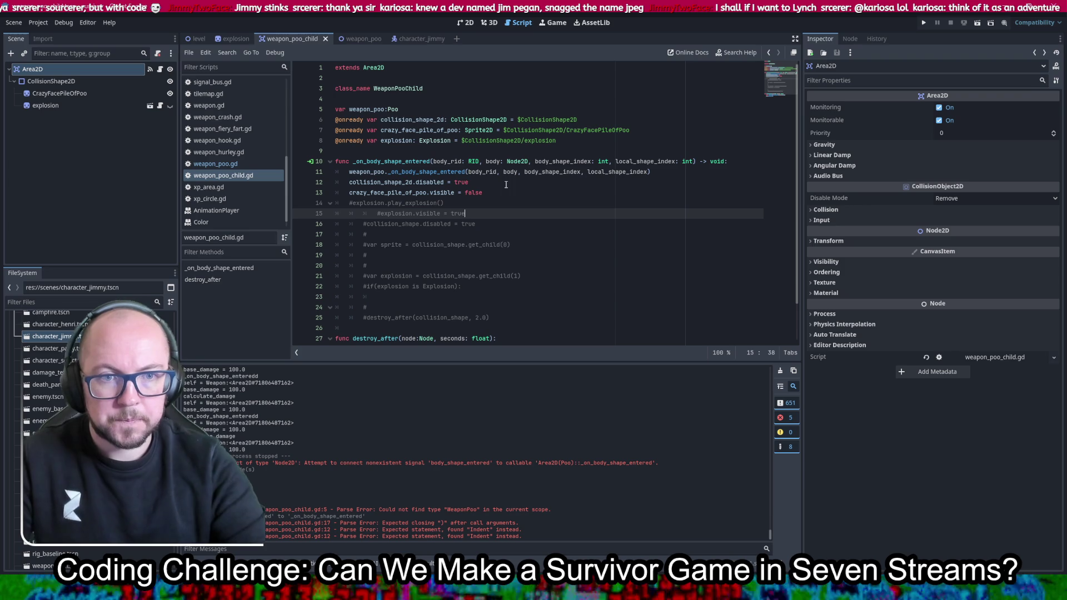
click(352, 203)
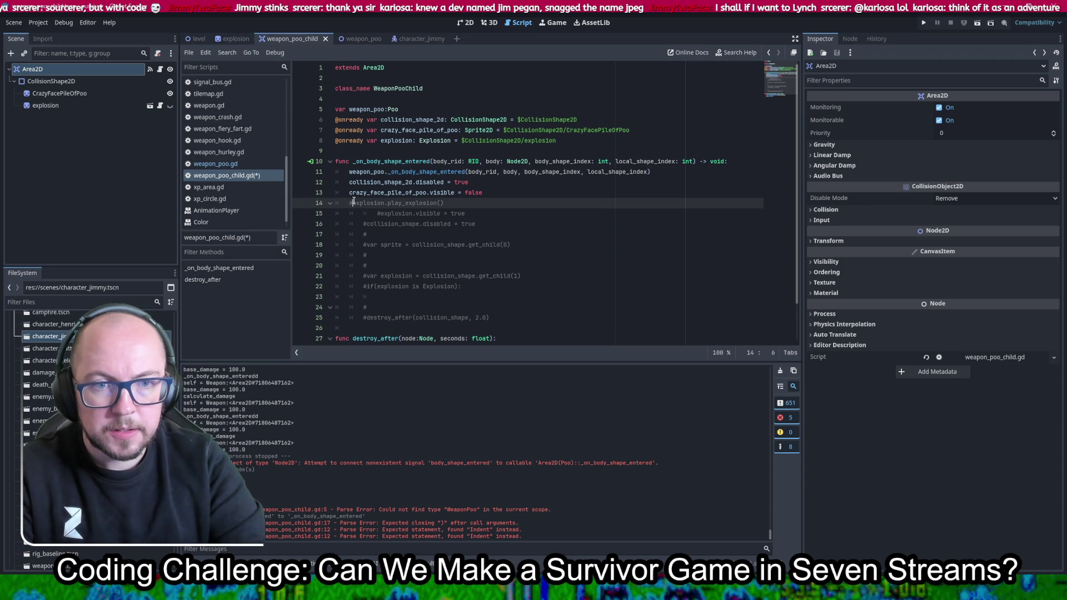
click(382, 218)
key(BackSpace)
key(BackSpace)
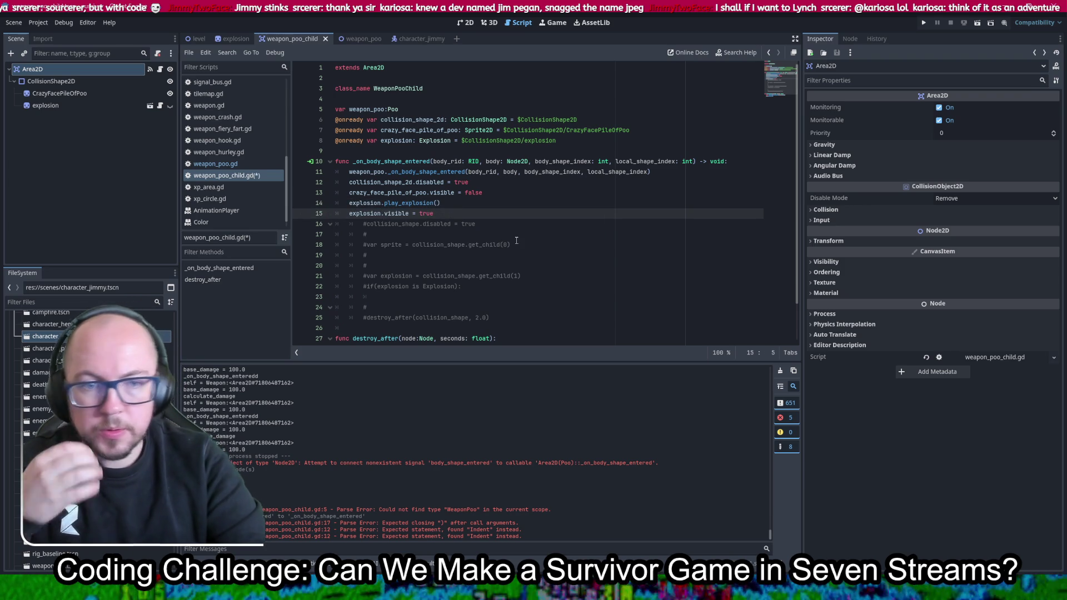
drag(480, 290, 474, 213)
key(Delete)
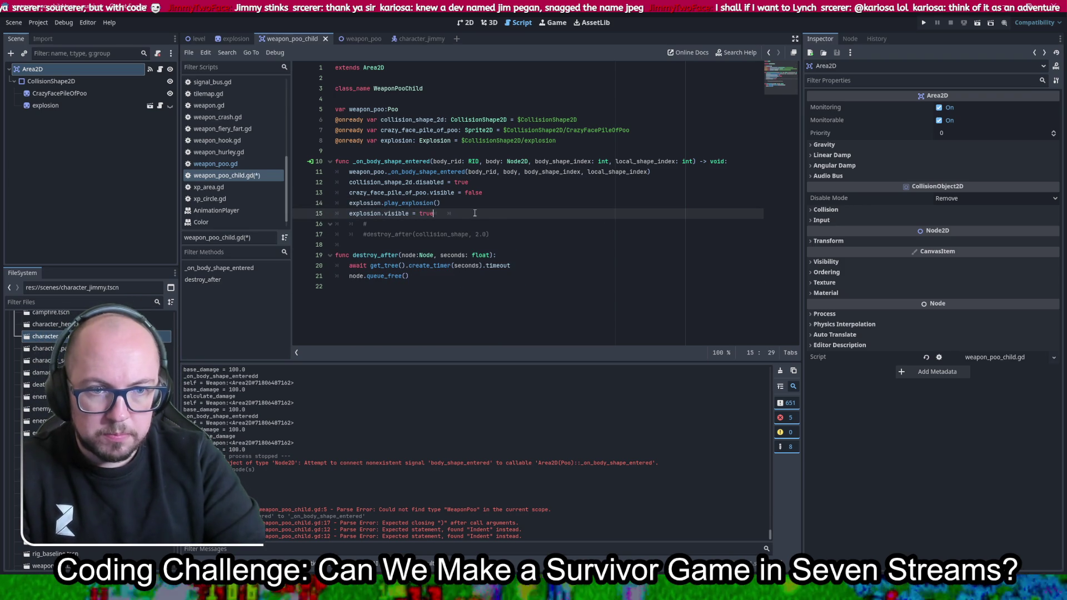
key(Delete)
Add destroy_after(2.0) on line 16, remove destroy_after's node parameter, and save
click(364, 224)
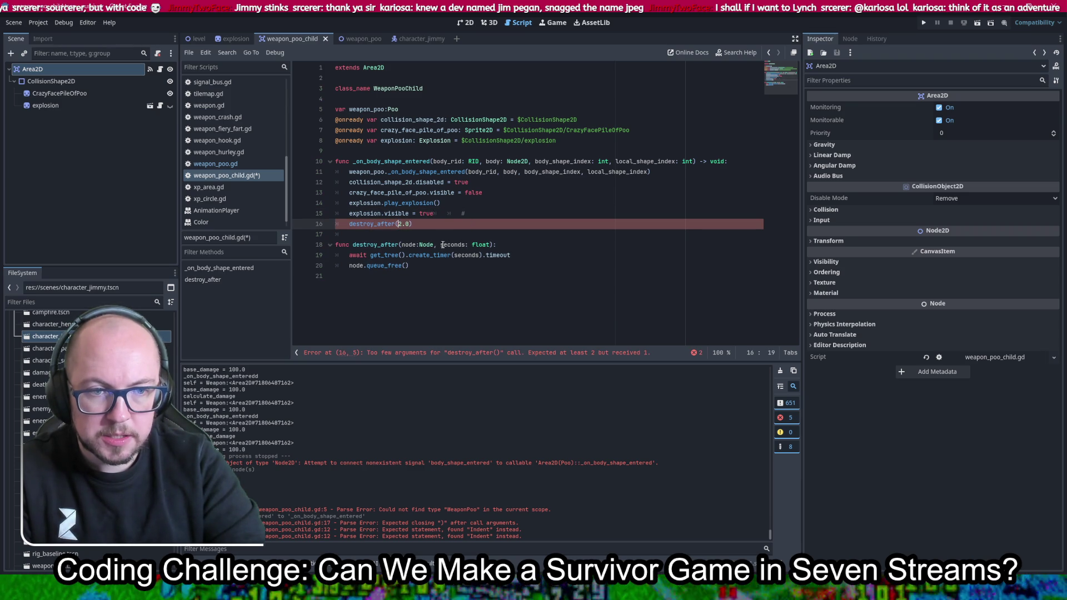
drag(443, 246, 419, 246)
key(BackSpace)
key(ctrl+s)
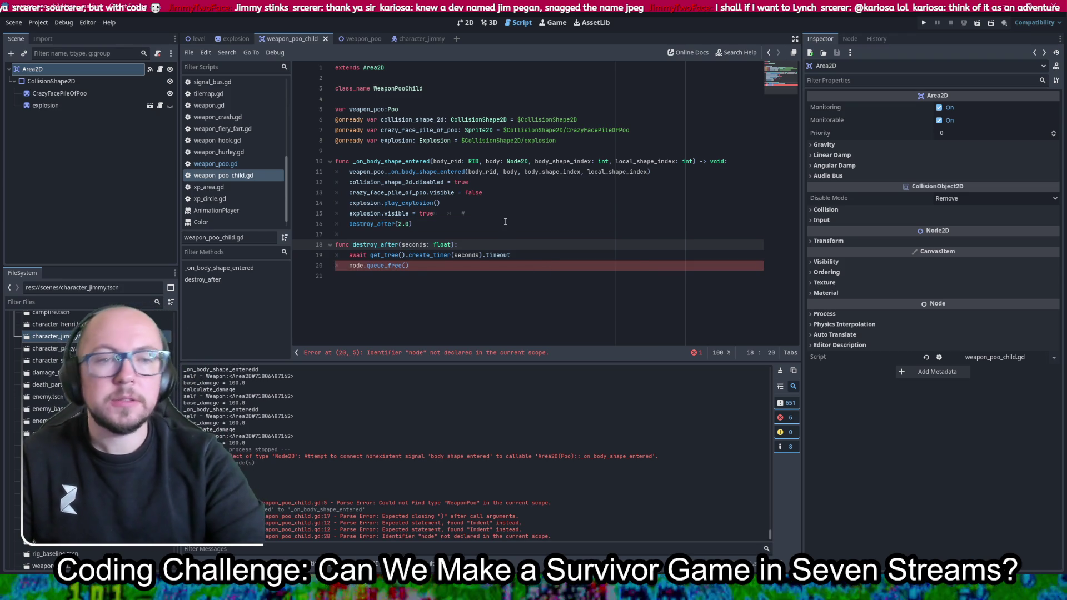
Replace node with self in the queue_free call and run the game to test the explosions
double_click(356, 265)
text(self)
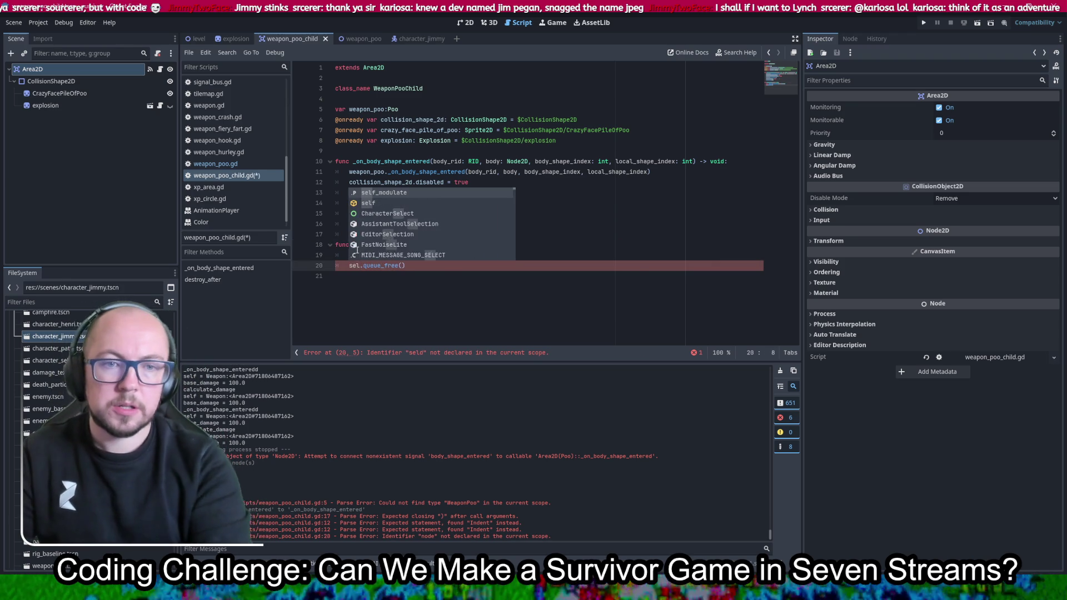
click(693, 223)
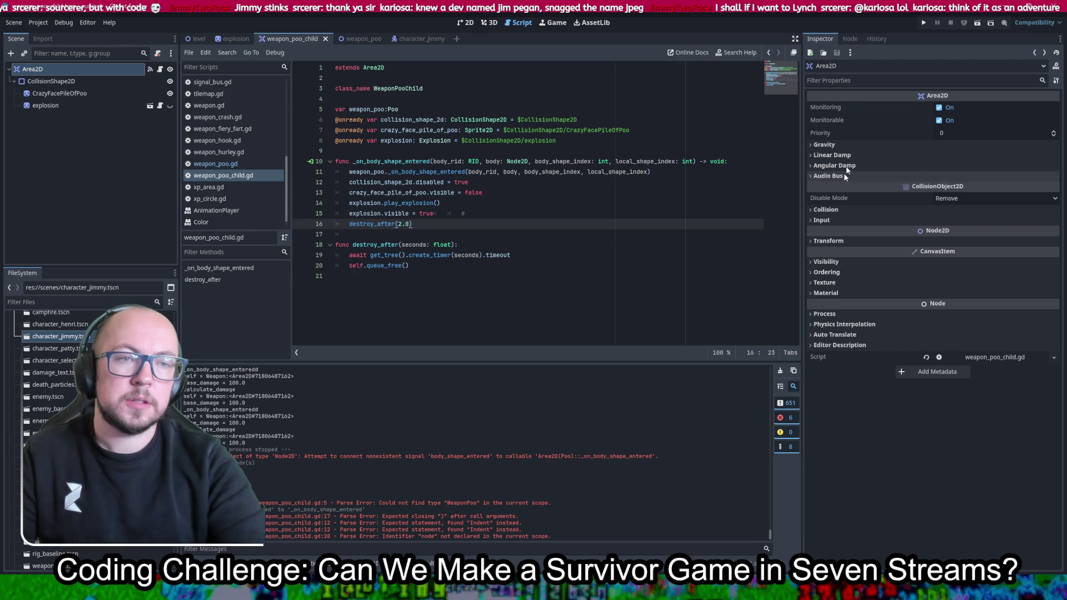
click(924, 22)
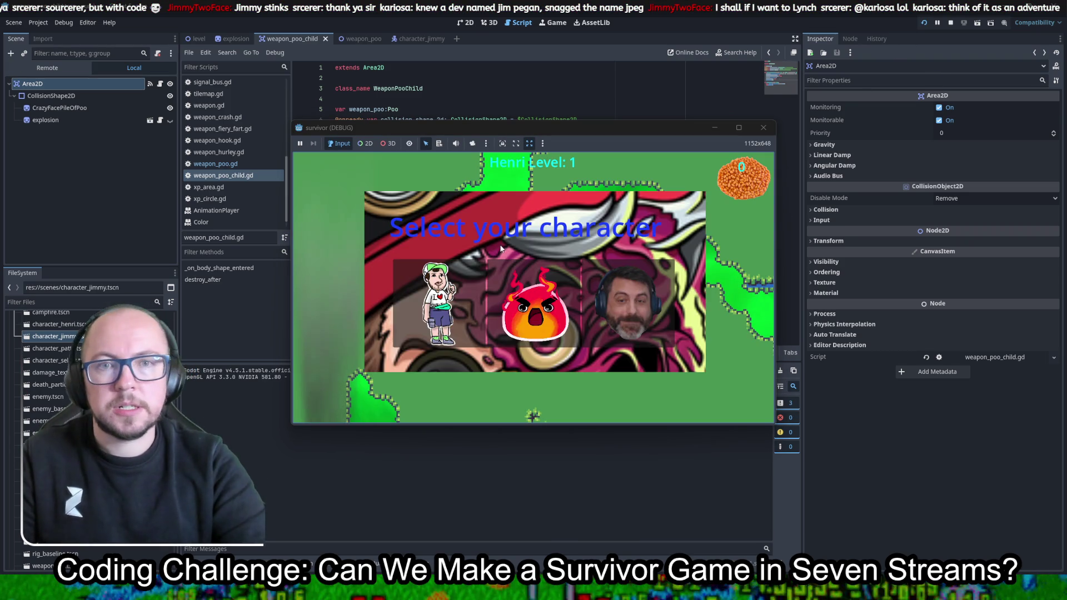
Start the game as Henri and walk left, down and up among the skeletons
click(541, 292)
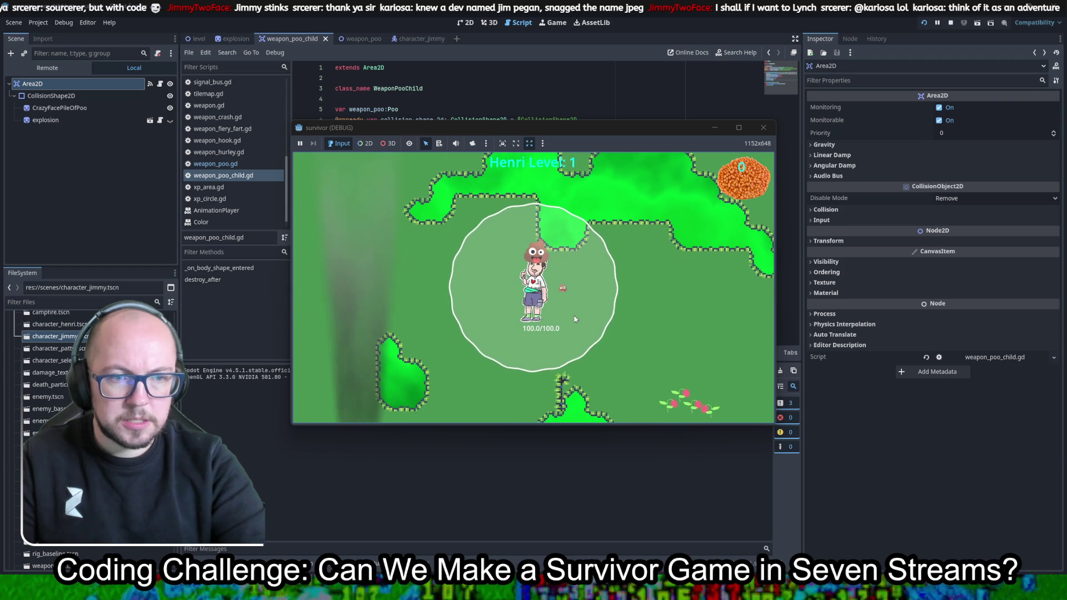
key(a)
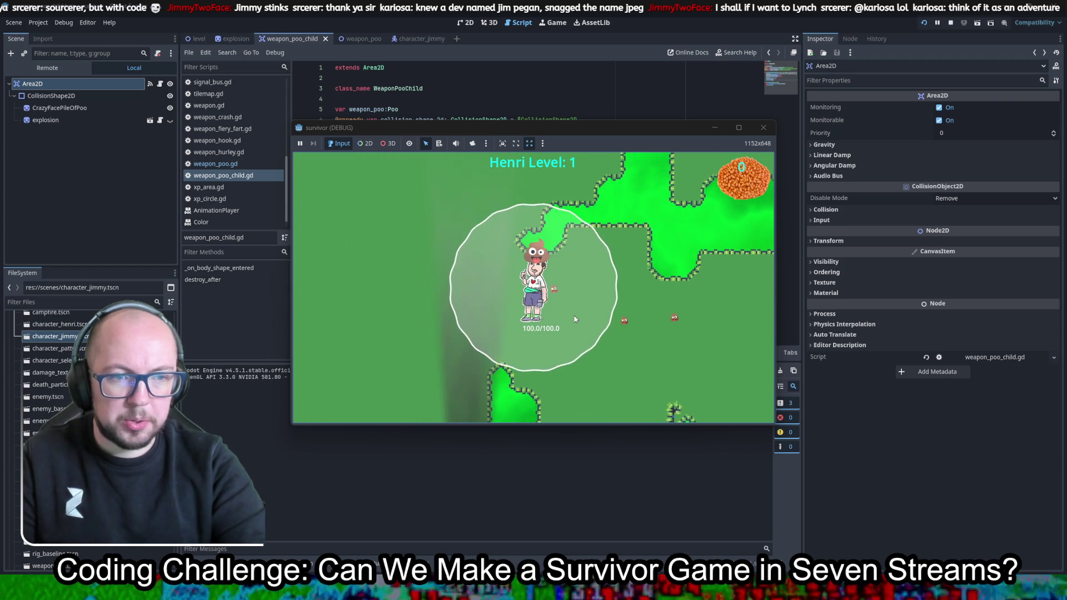
key(a)
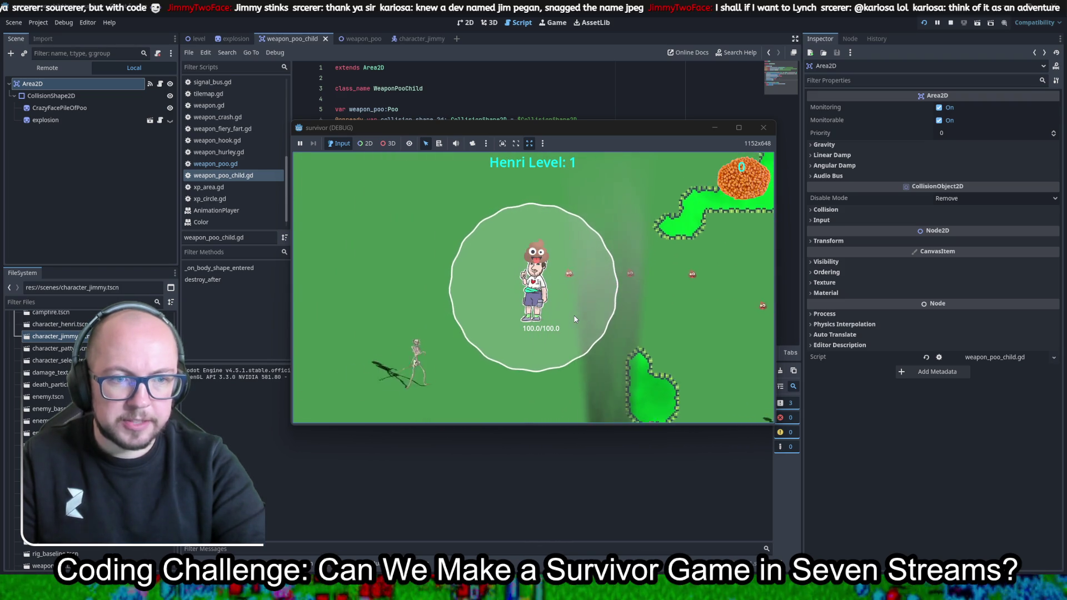
key(s)
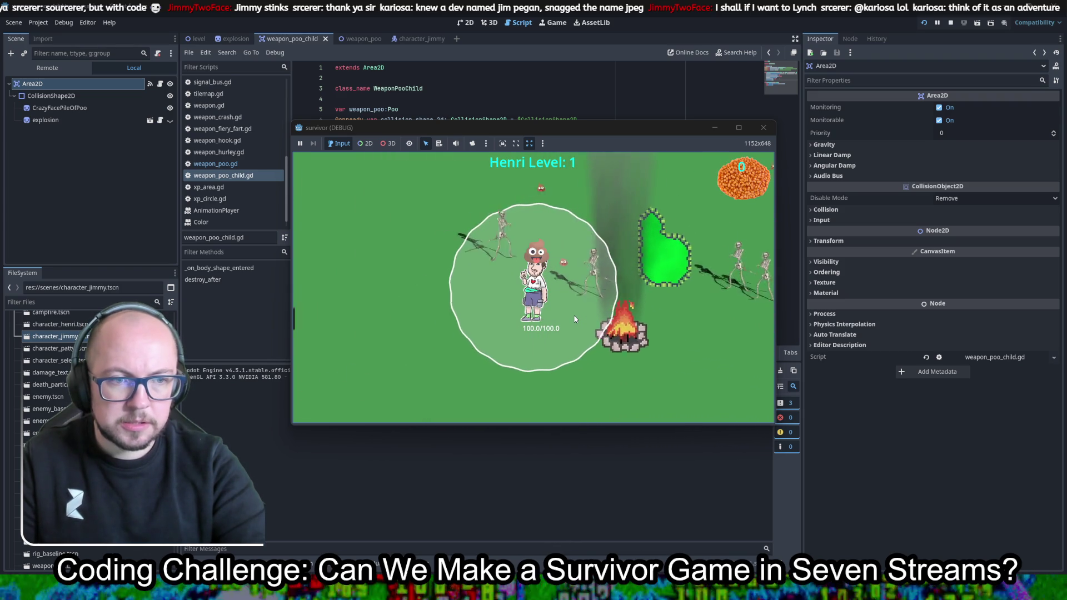
key(a)
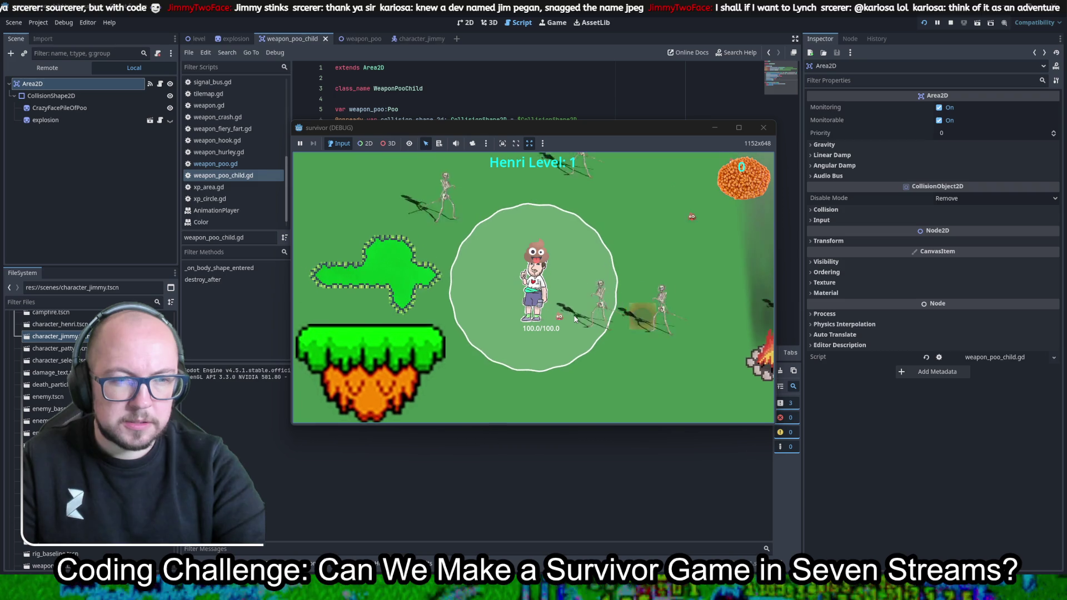
key(w)
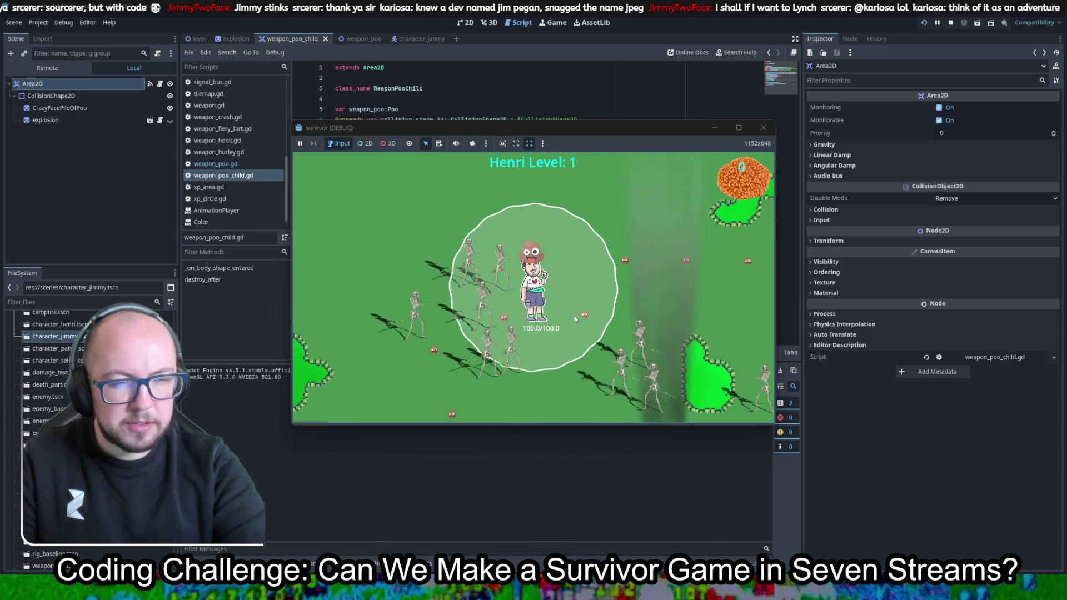
key(w)
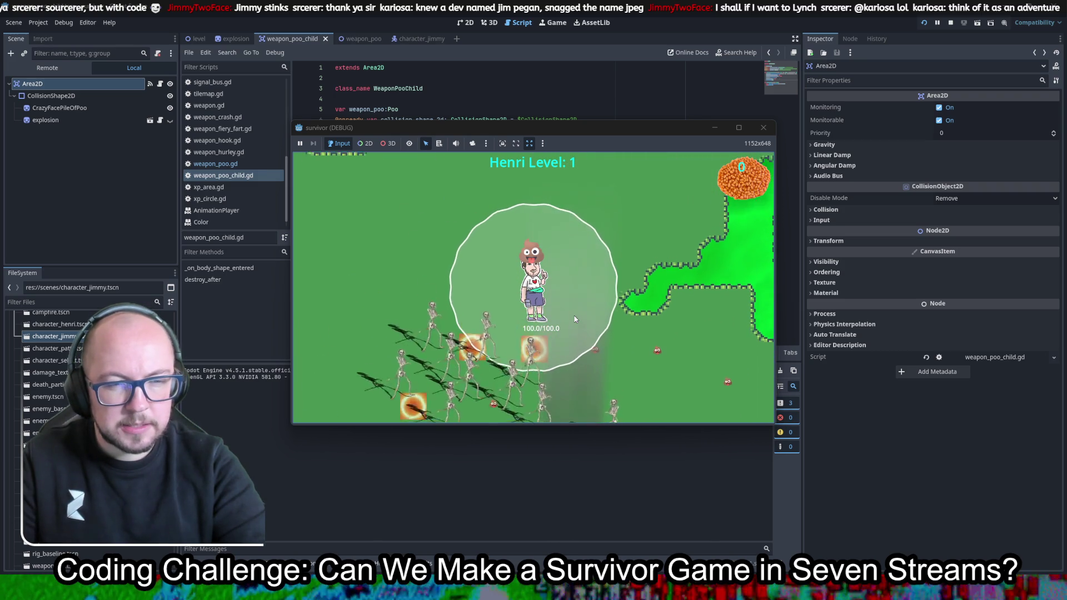
key(w)
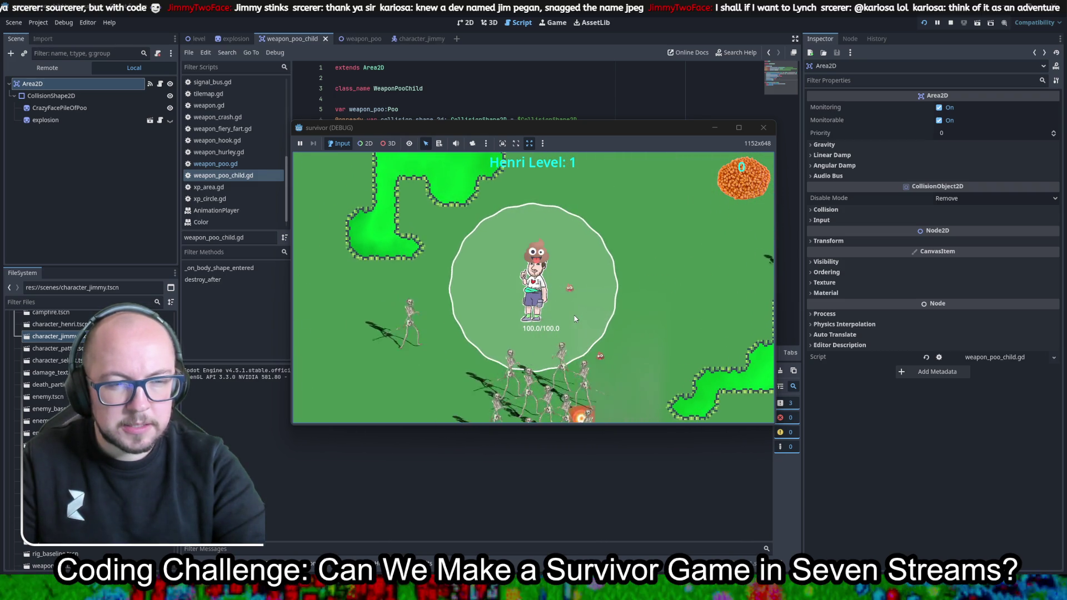
key(w)
key(d)
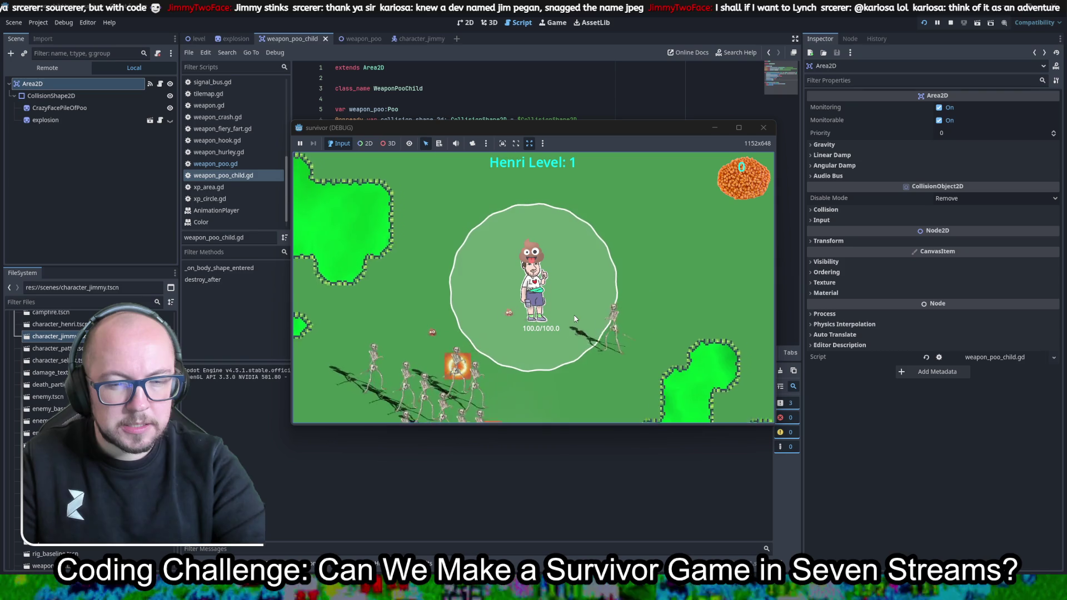
key(w)
key(d)
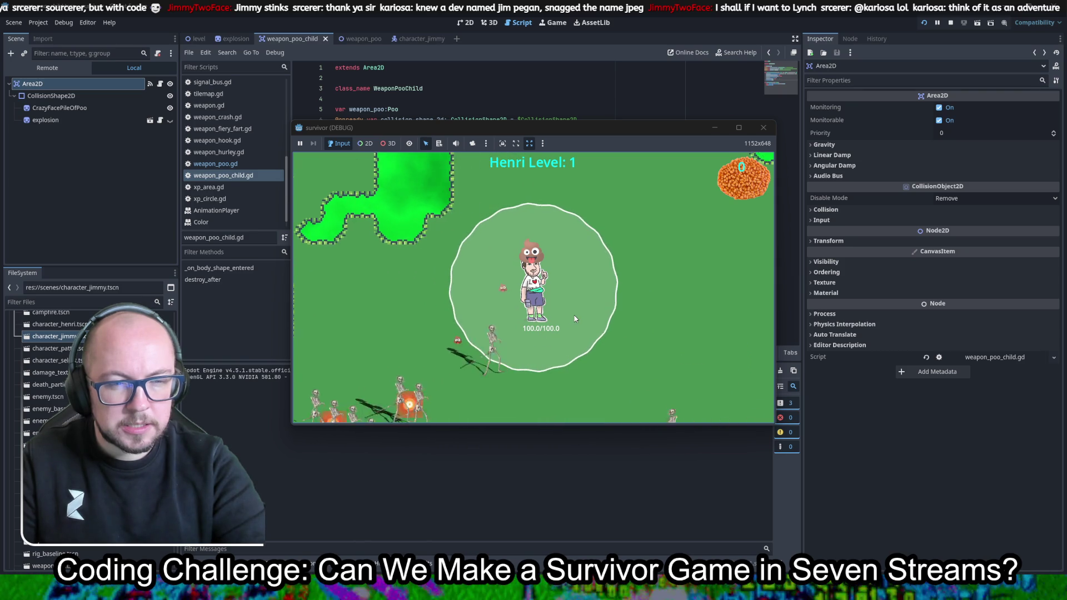
key(d)
Keep roaming up and right, watching poo pieces explode, then close the game window
key(w)
key(a)
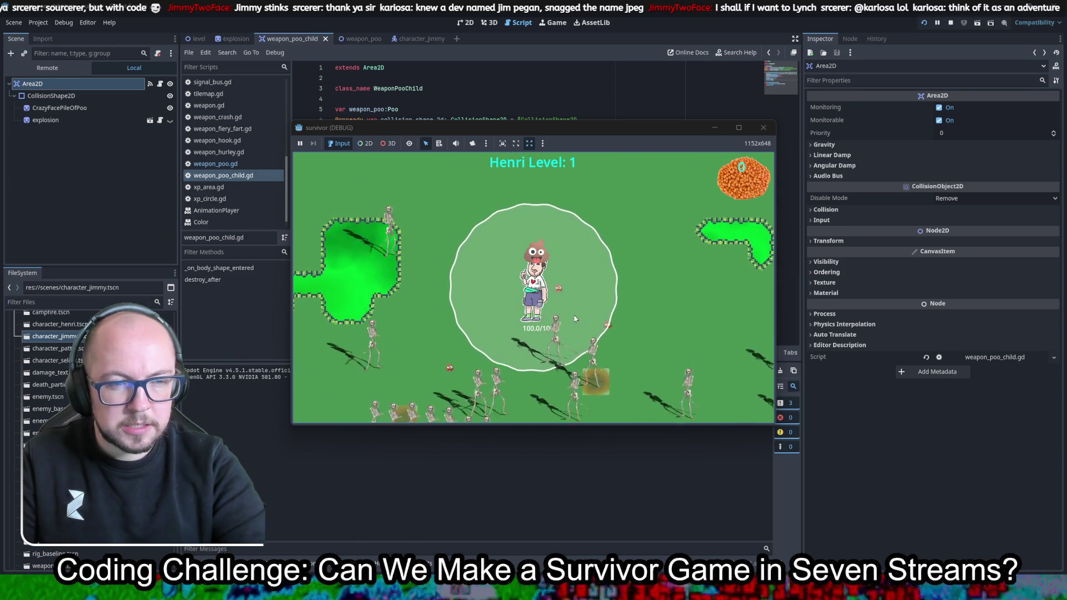
key(w)
key(d)
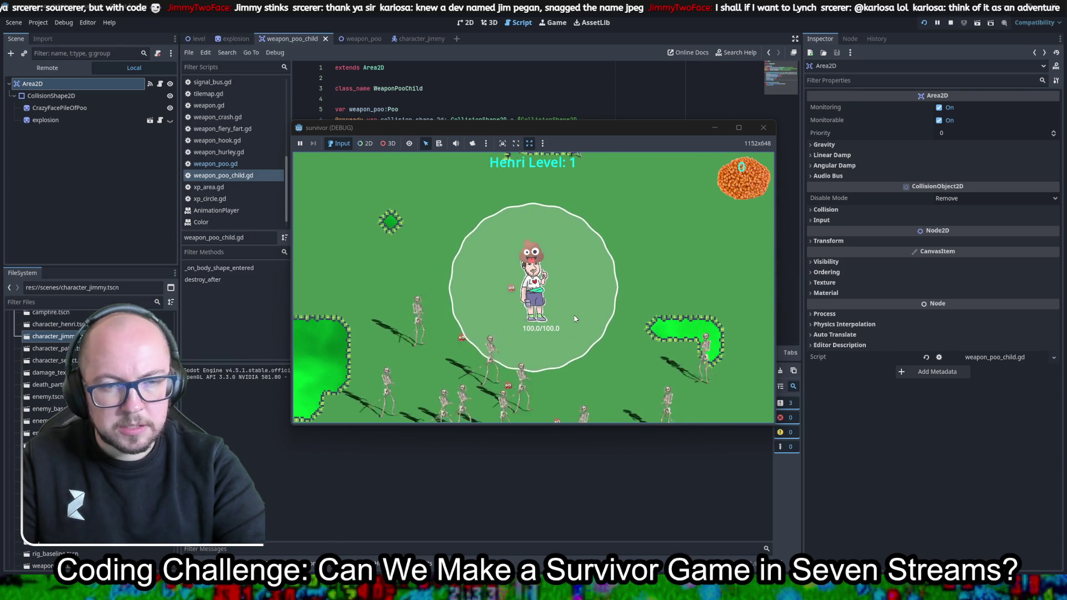
key(w)
key(d)
key(d)
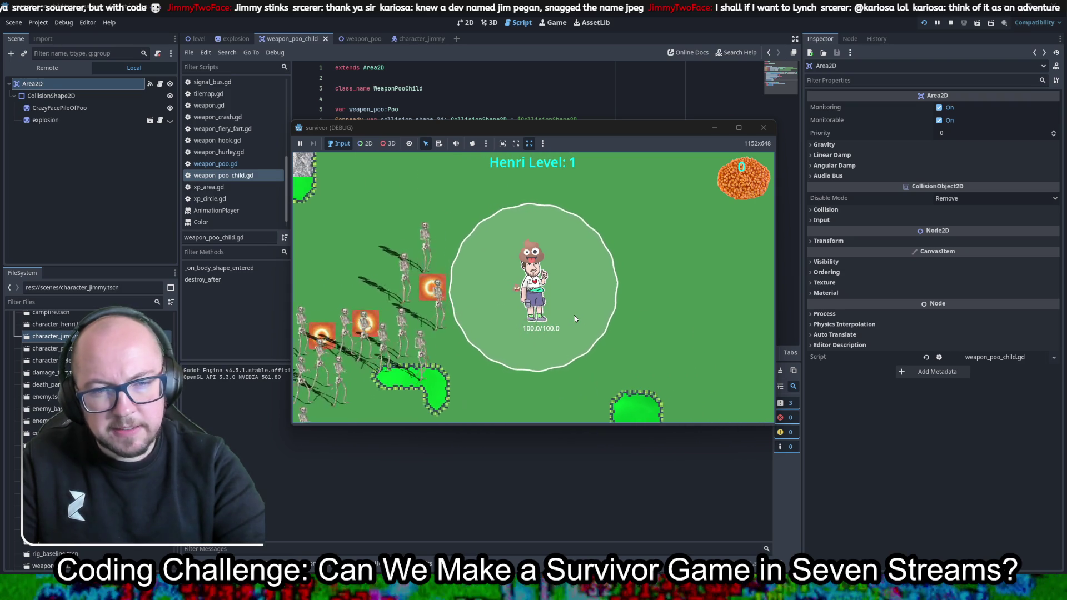
key(d)
key(d)
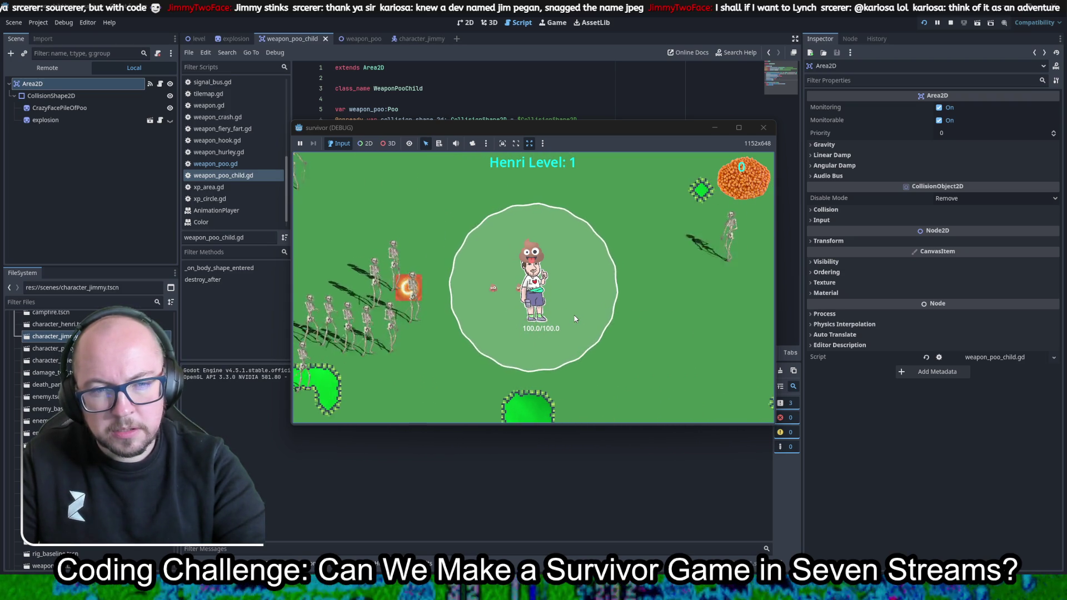
key(s)
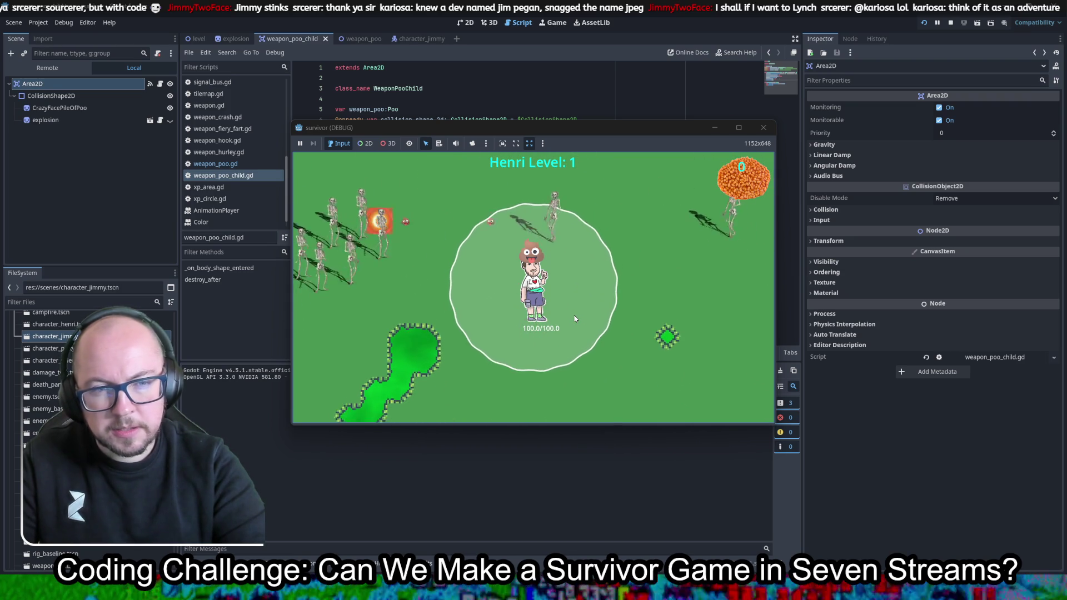
key(d)
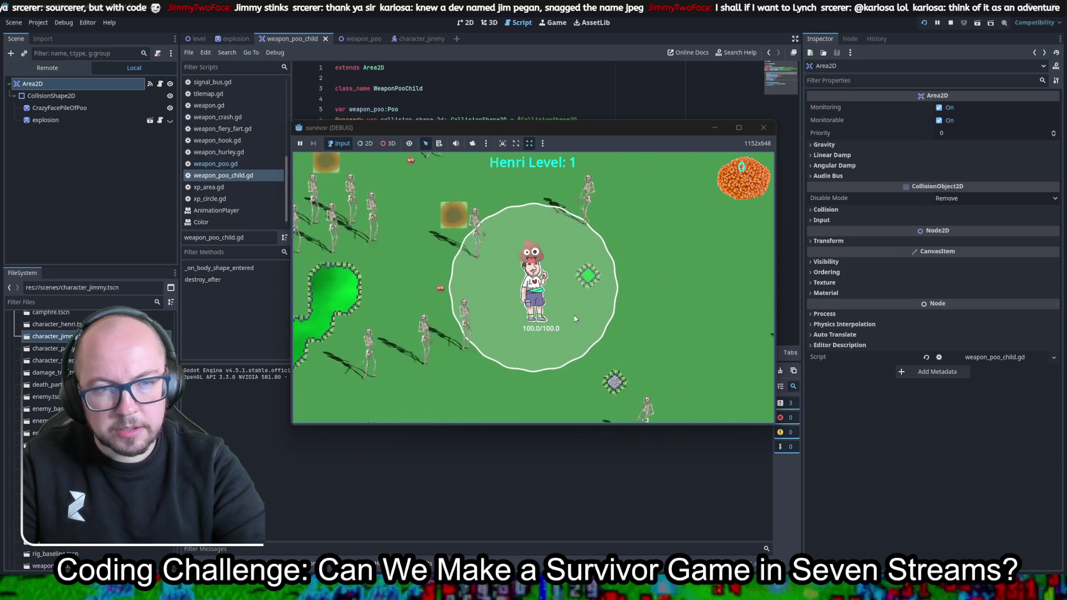
key(d)
key(w)
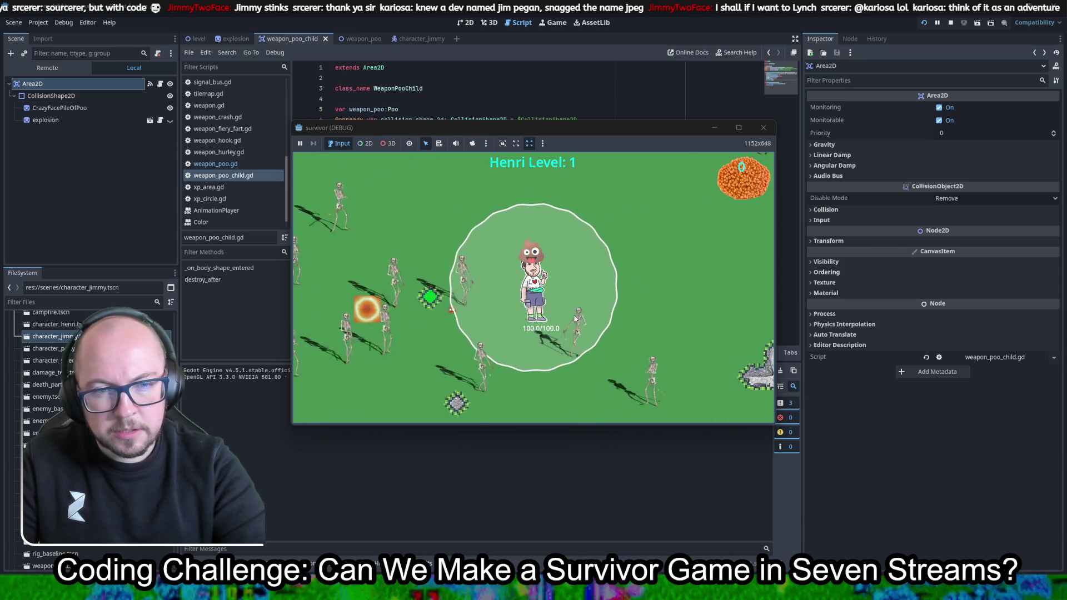
key(d)
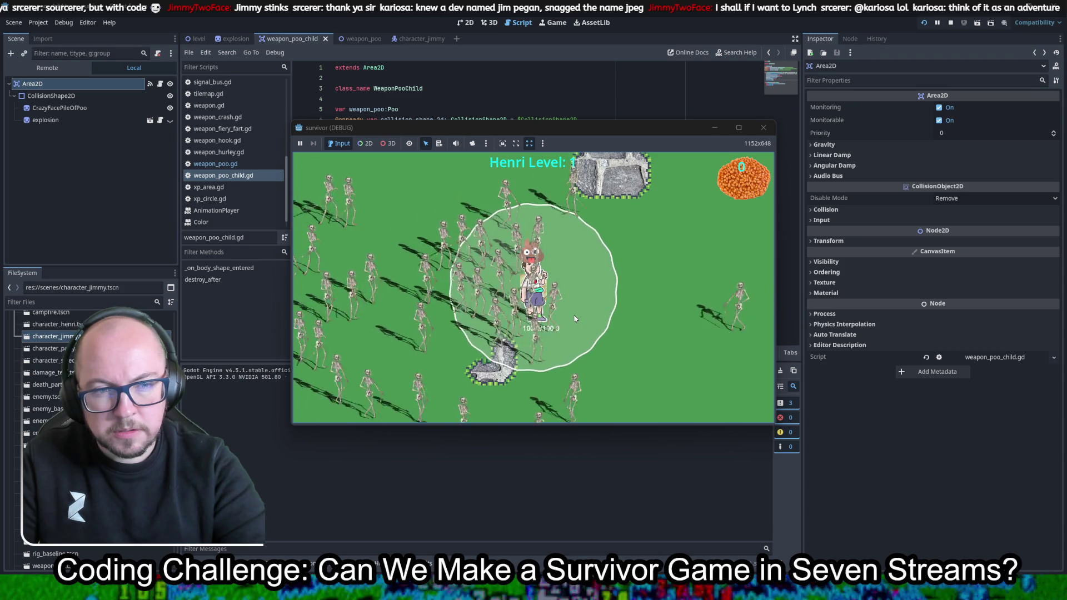
click(763, 130)
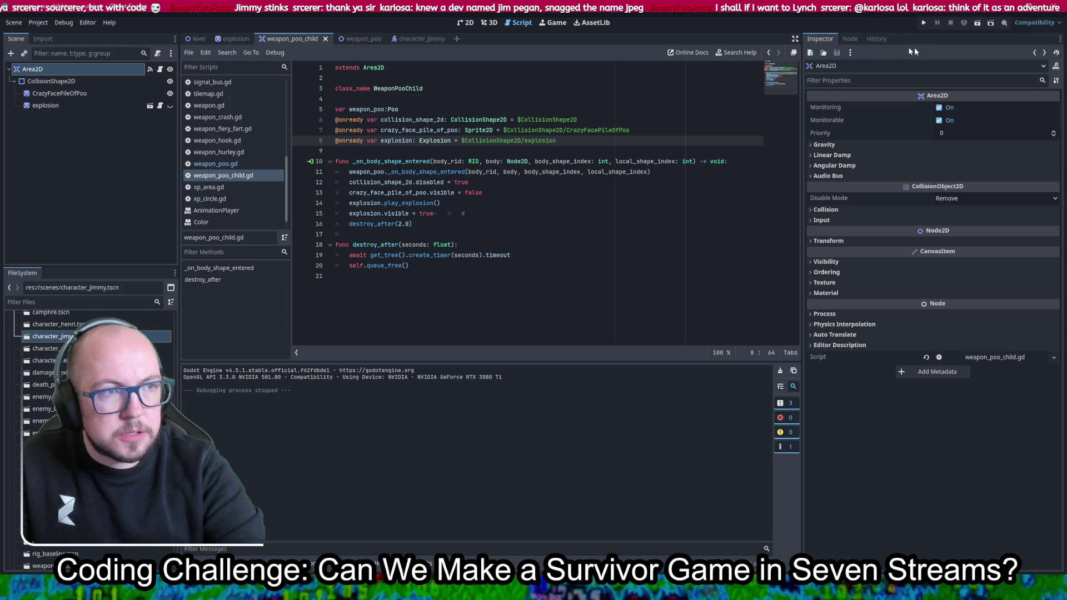
Connect the Area2D's body_entered signal to a new _on_body_entered method
click(851, 38)
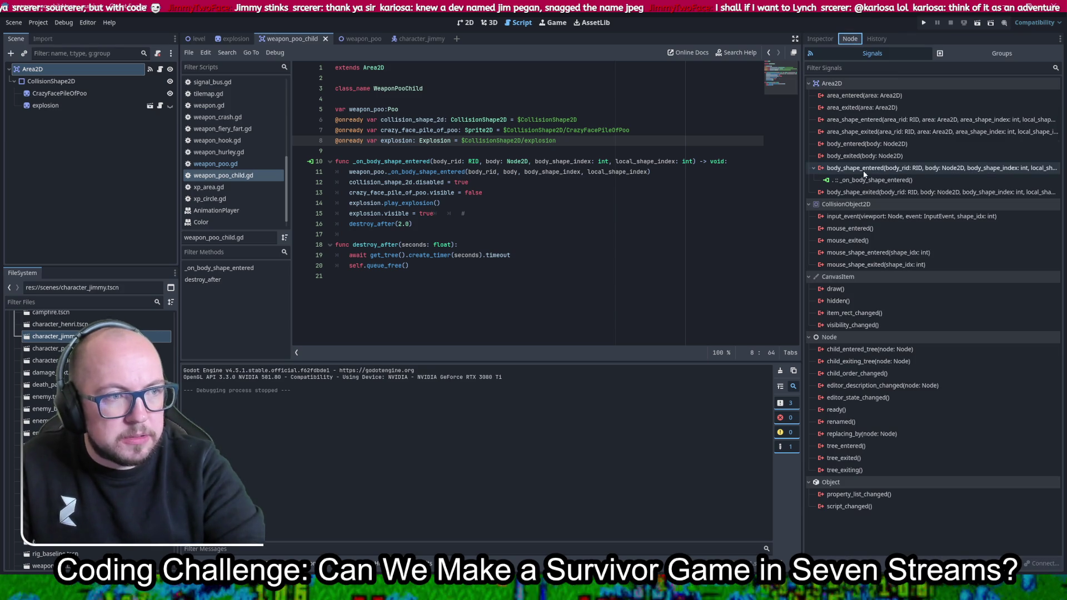
double_click(867, 144)
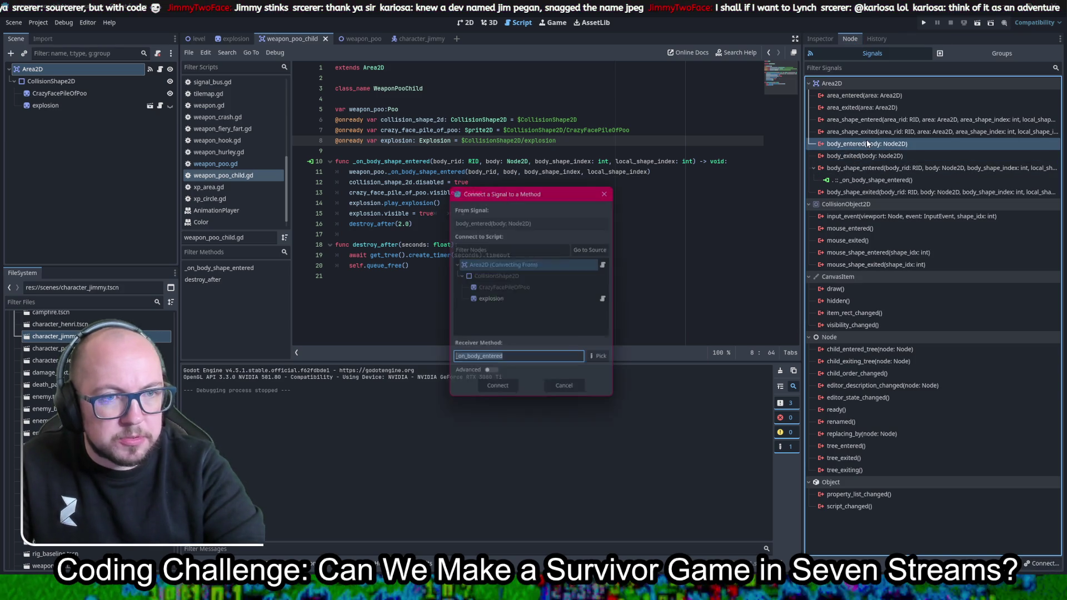
click(498, 393)
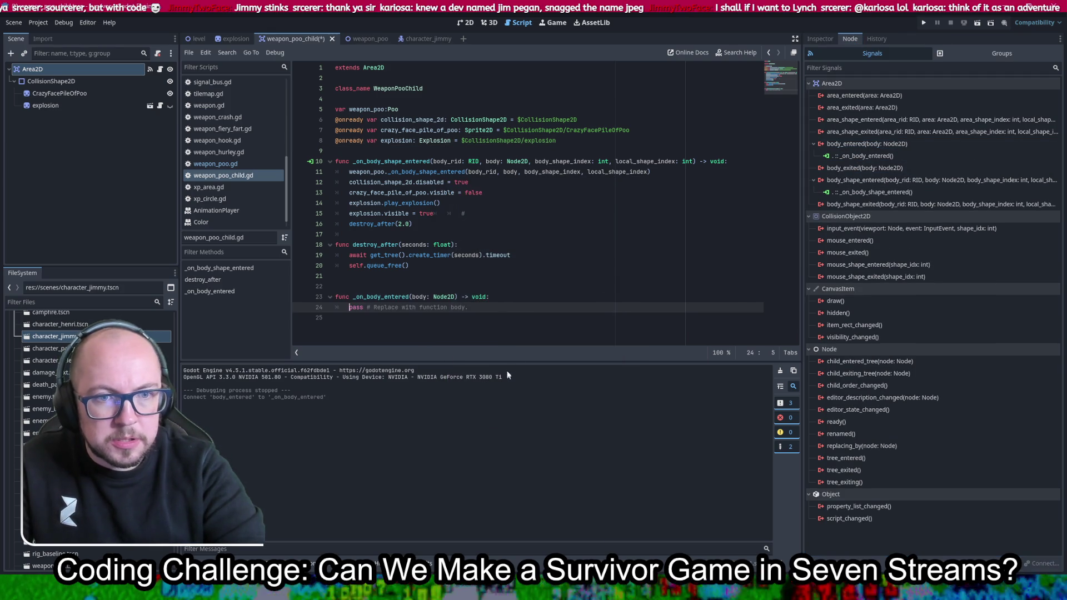
Make the old hit handler _on_body_entered, calling the parent's _on_body_entered(body), and save
key(Up)
key(ctrl+x)
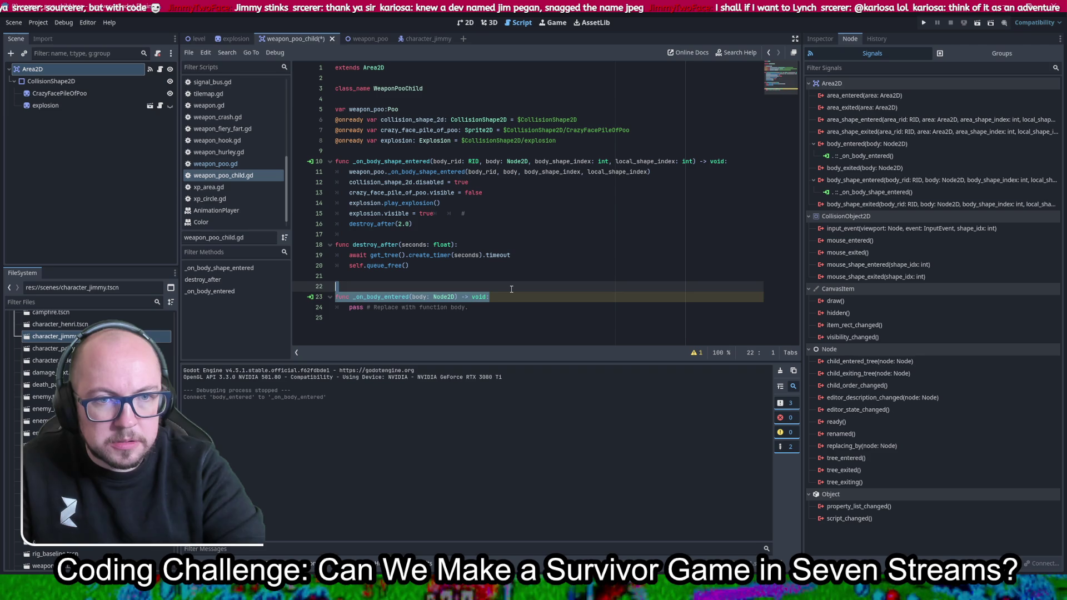
click(741, 153)
triple_click(744, 159)
key(ctrl+v)
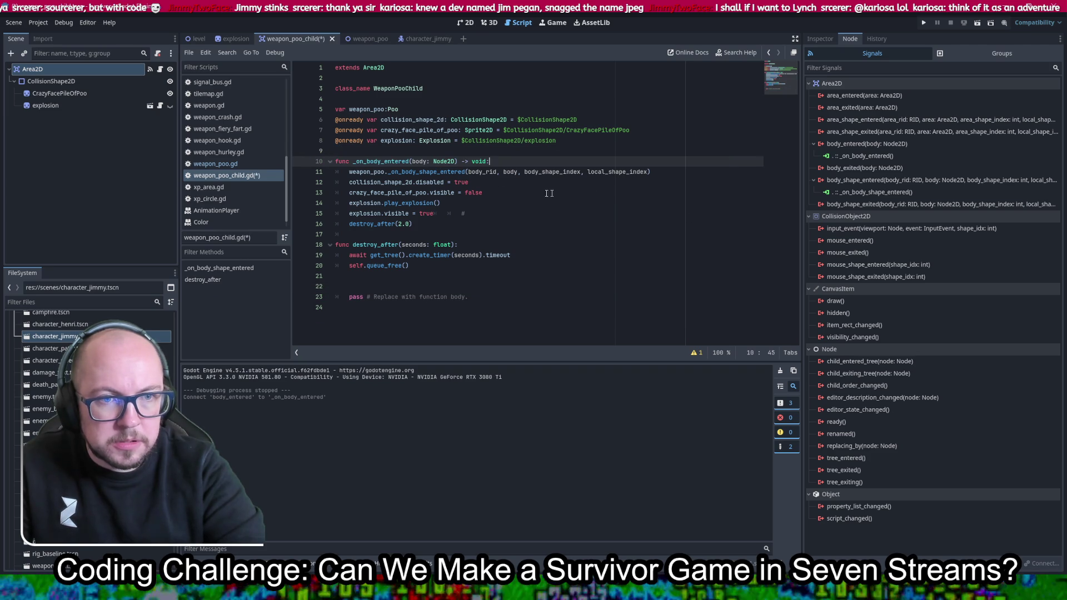
key(ctrl+c)
double_click(427, 172)
key(ctrl+v)
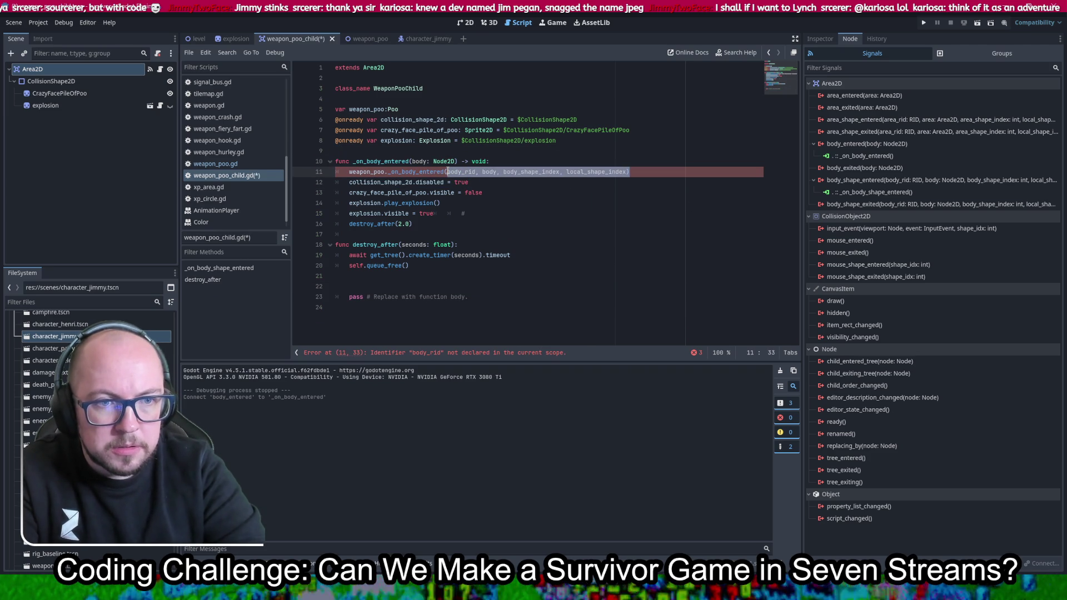
drag(629, 172, 447, 172)
text(body))
key(ctrl+s)
Delete the leftover generated stub and disconnect the old body_shape_entered connection
drag(477, 303, 469, 267)
key(BackSpace)
click(497, 215)
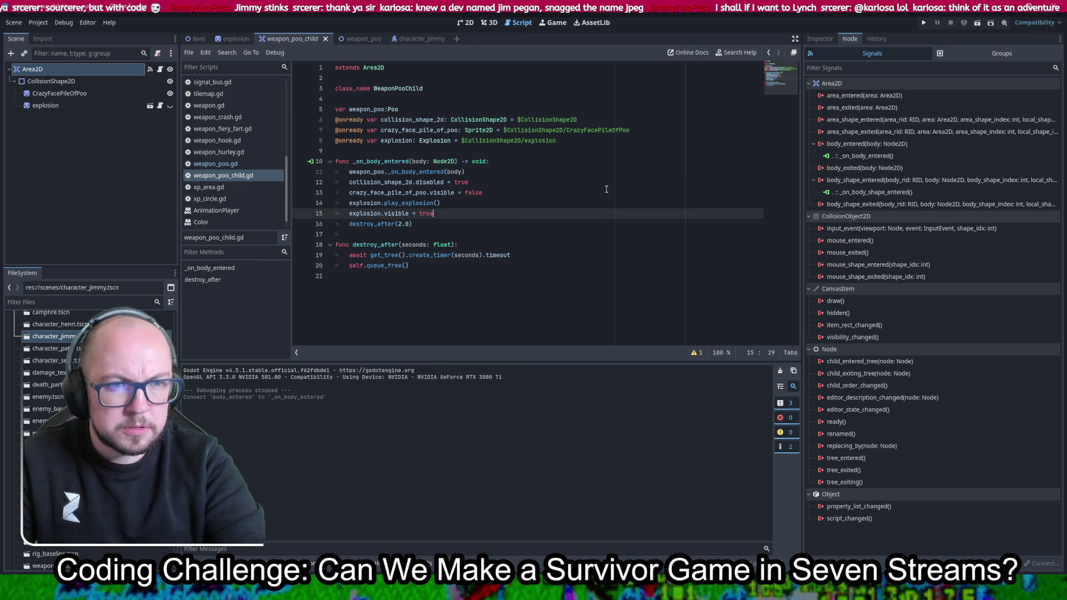
right_click(860, 192)
click(886, 219)
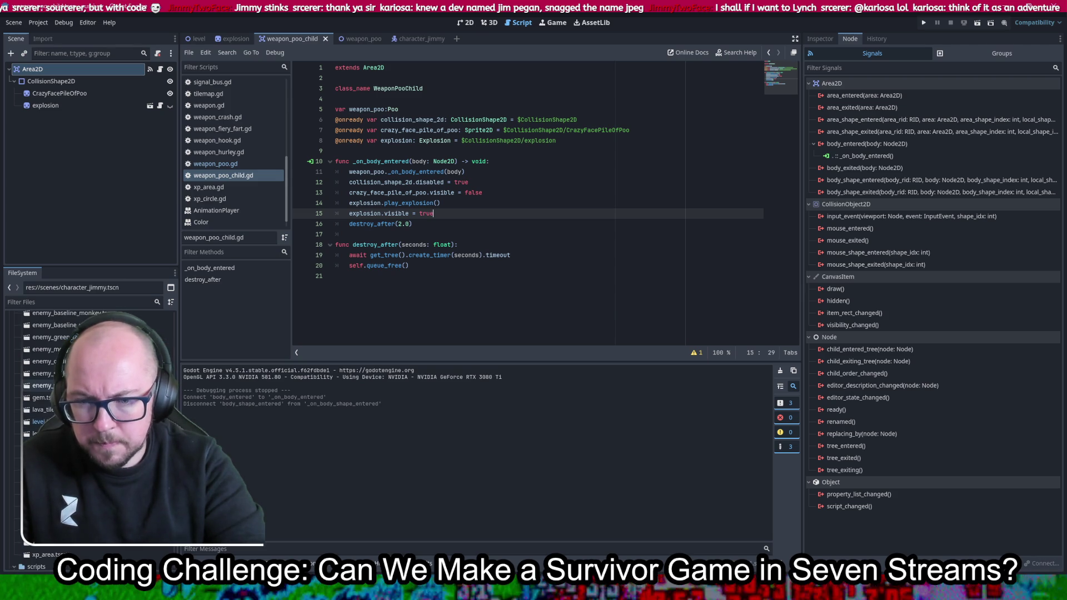
Open the weapon_cat scene in the 2D view, reopening the closed scene tabs
double_click(41, 406)
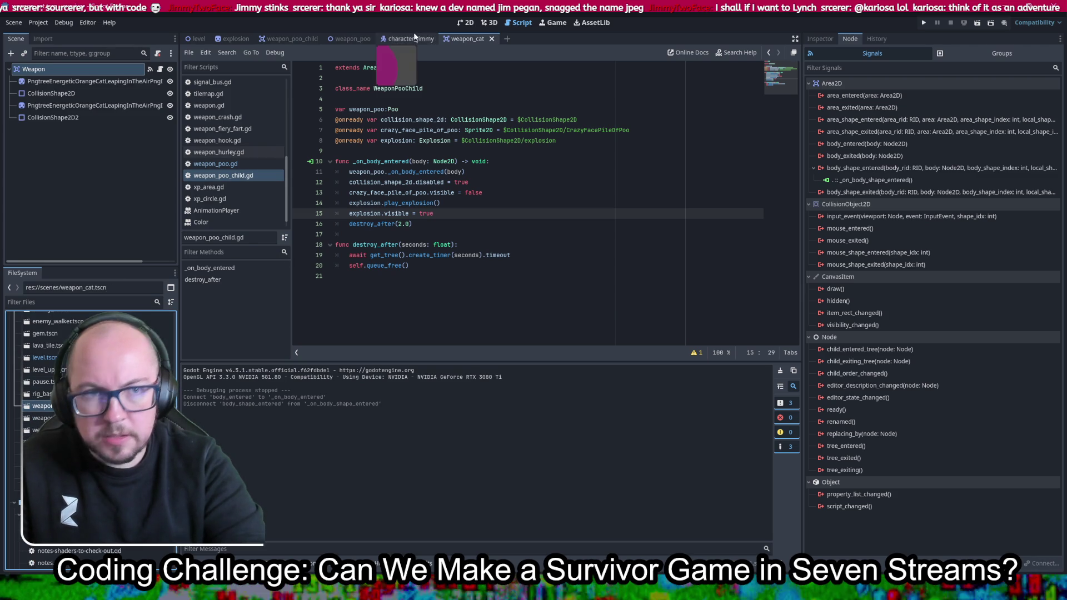
right_click(475, 40)
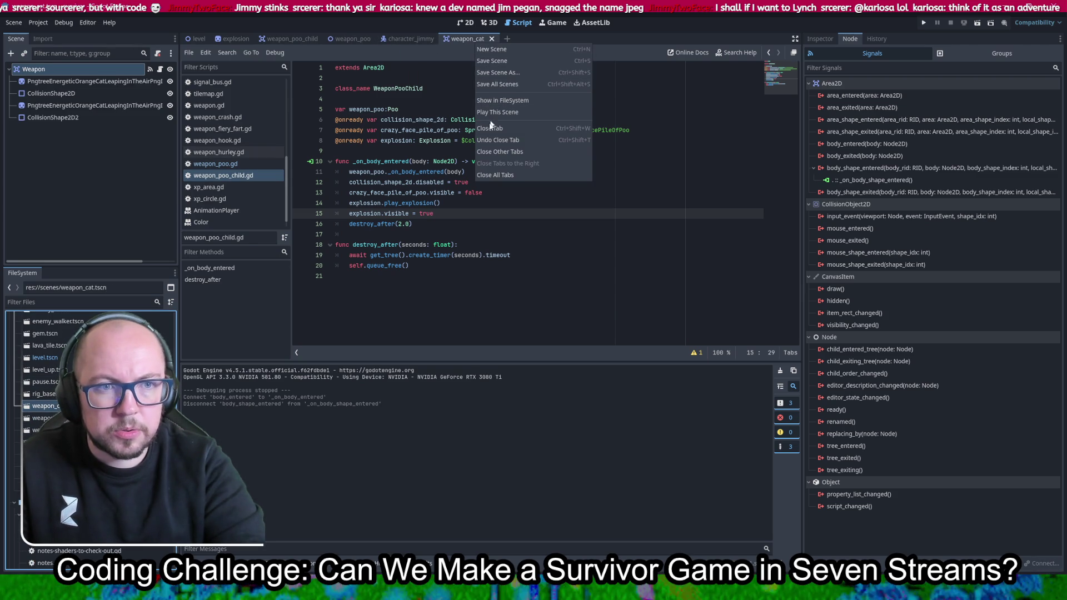
click(499, 175)
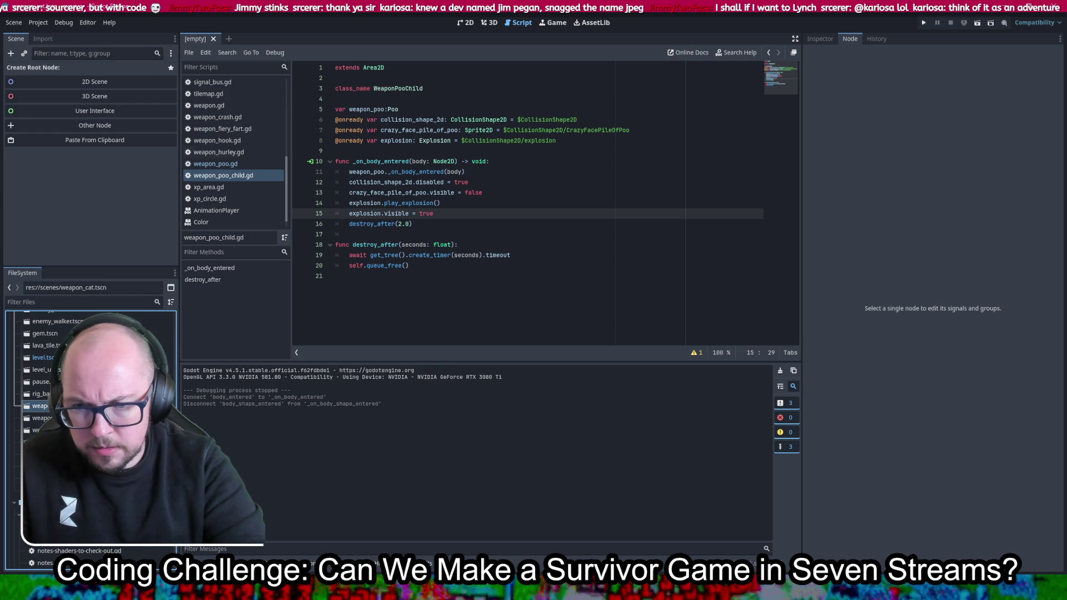
key(ctrl+shift+t)
key(ctrl+shift+t)
key(ctrl+shift+t)
key(ctrl+shift+t)
key(ctrl+shift+t)
key(ctrl+shift+t)
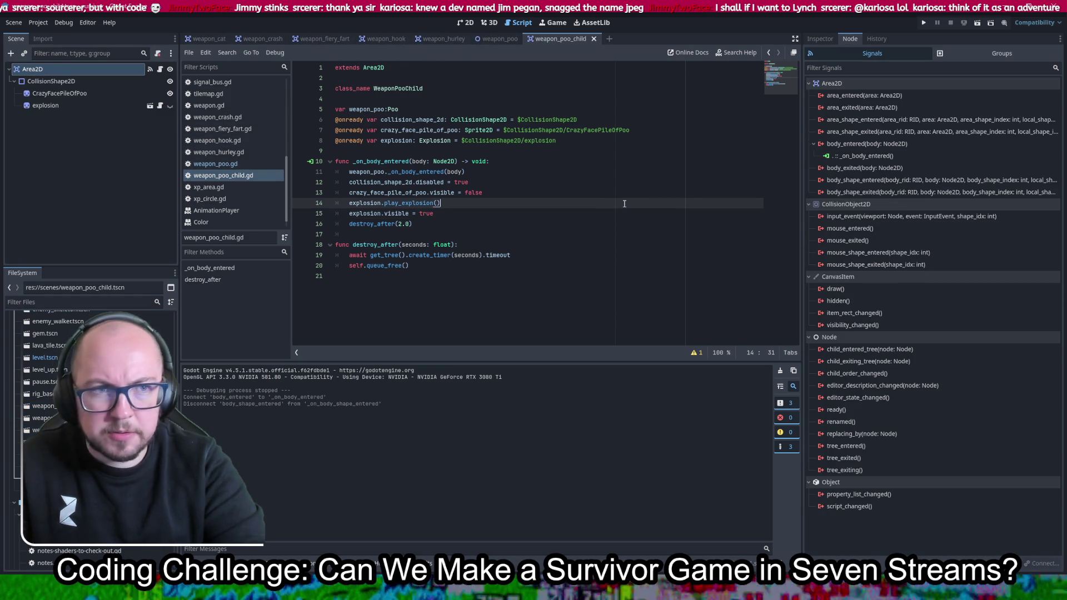
click(197, 38)
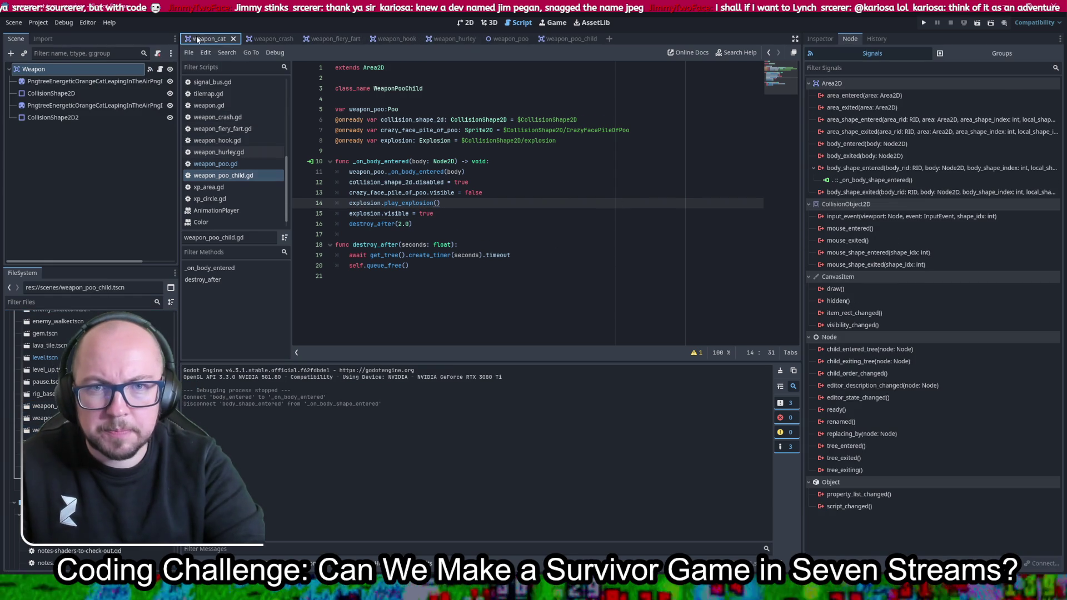
click(470, 23)
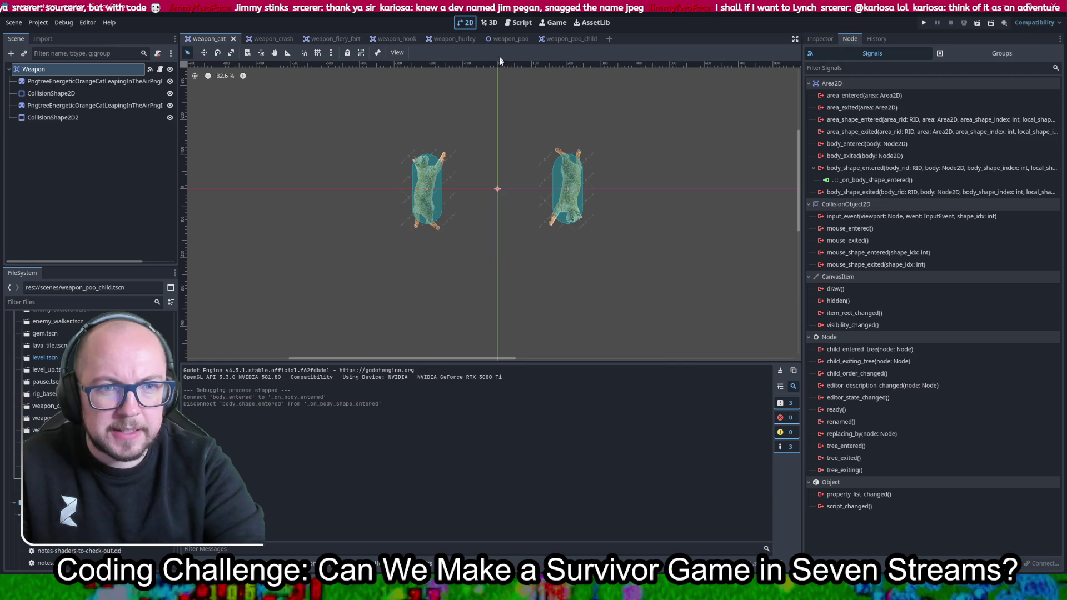
Replace body_shape_entered with body_entered → _on_body_entered, delete the generated stub, and save
right_click(861, 179)
click(883, 206)
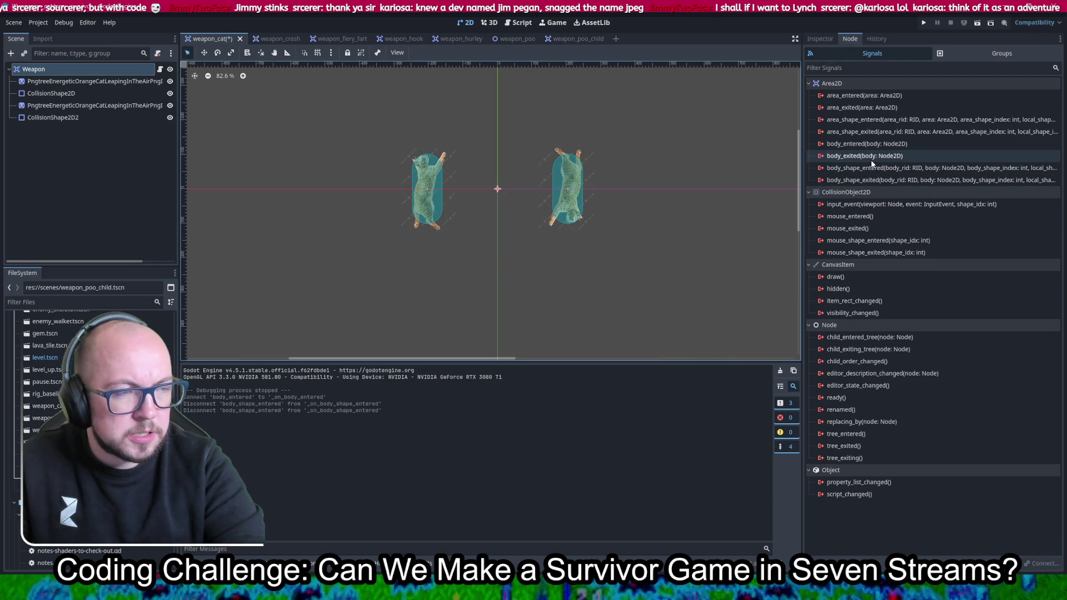
double_click(871, 143)
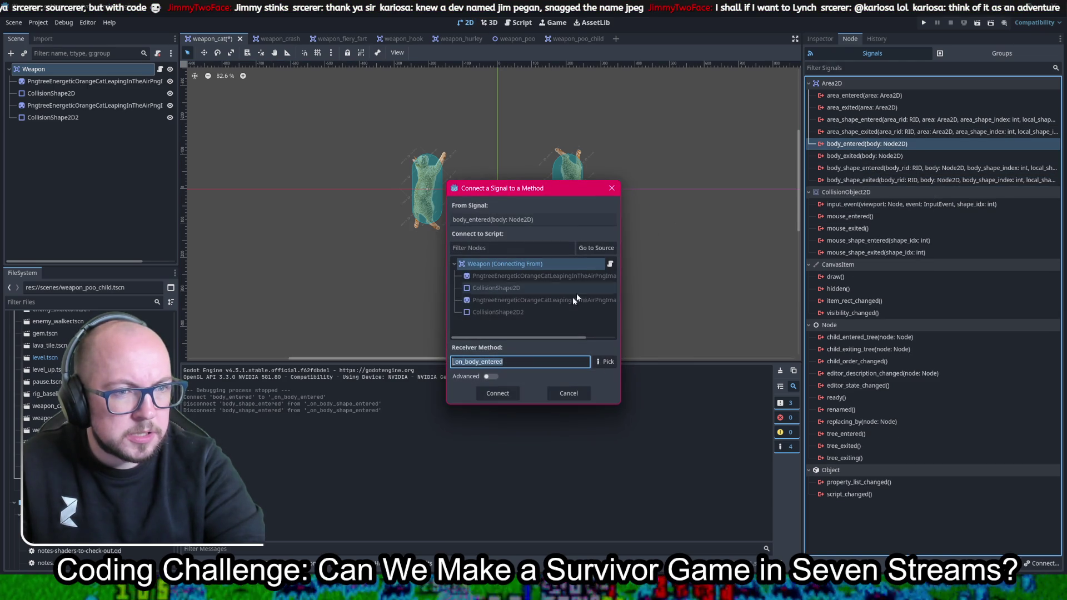
click(507, 396)
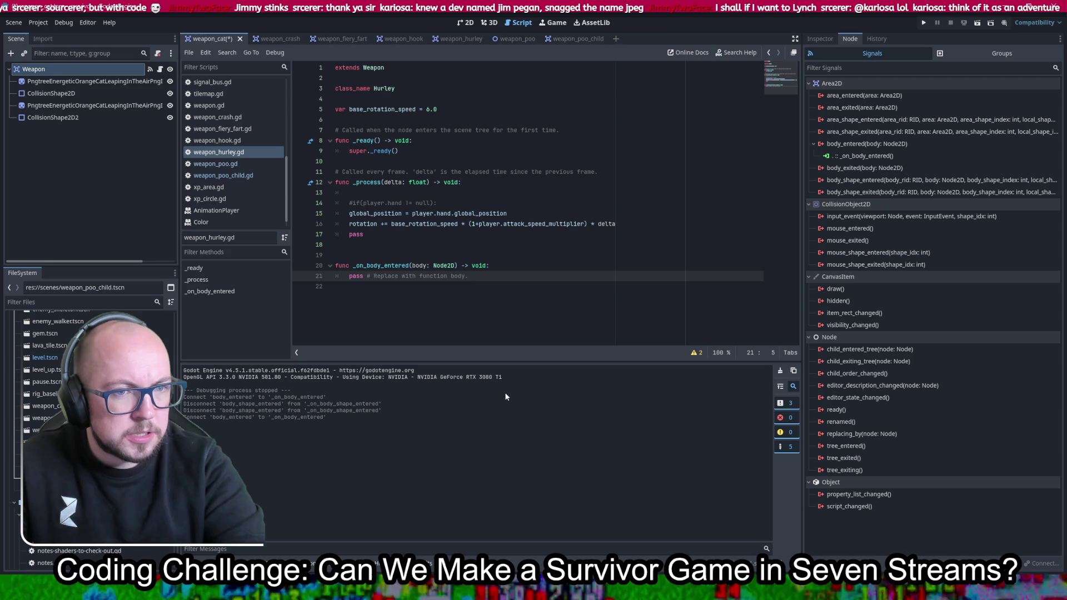
key(ctrl+s)
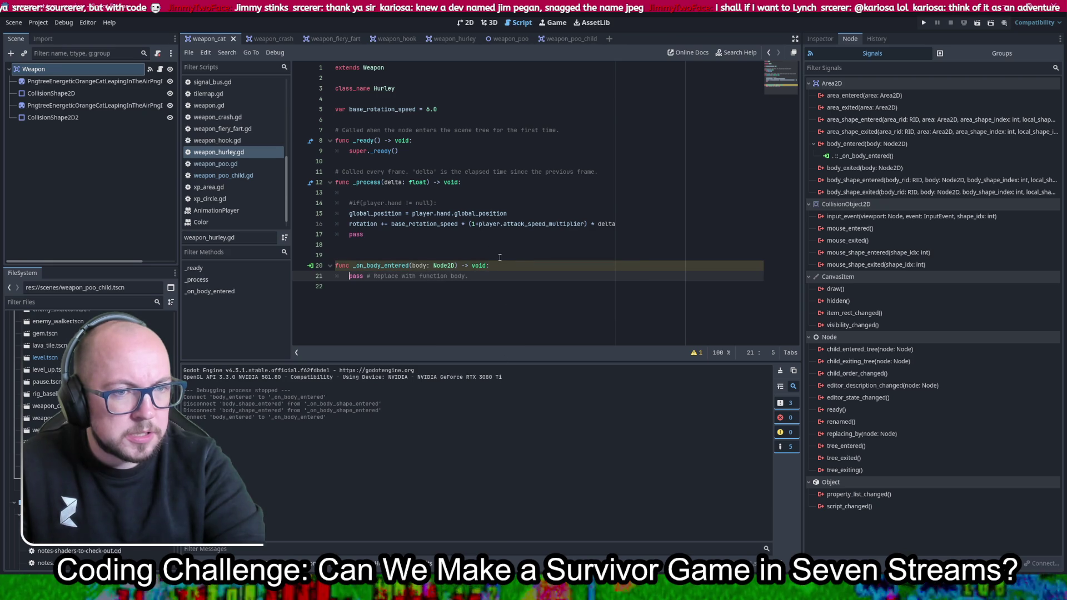
drag(492, 276, 475, 232)
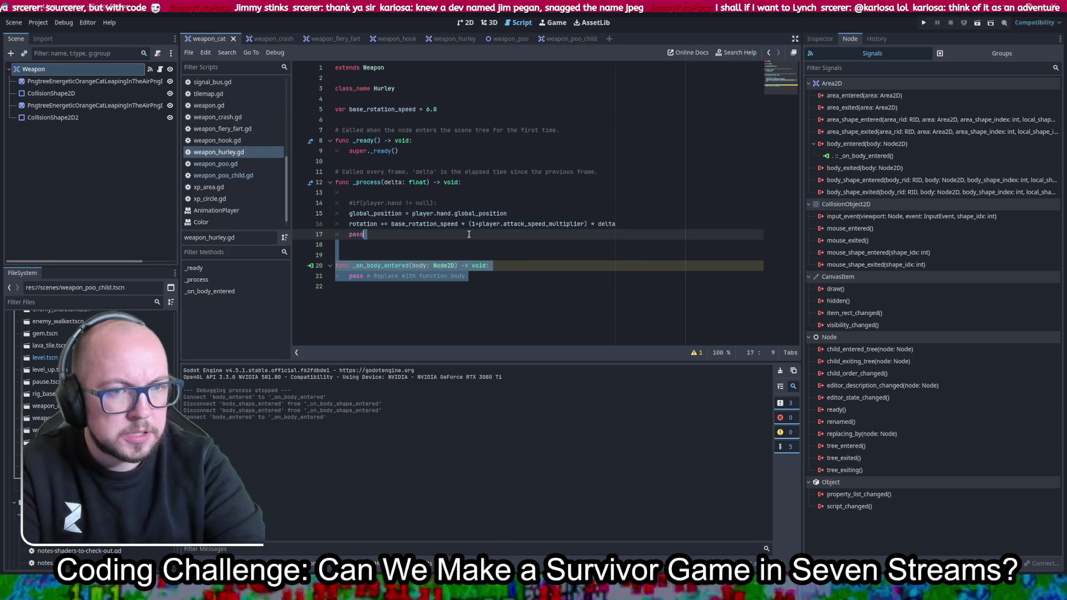
key(BackSpace)
key(ctrl+s)
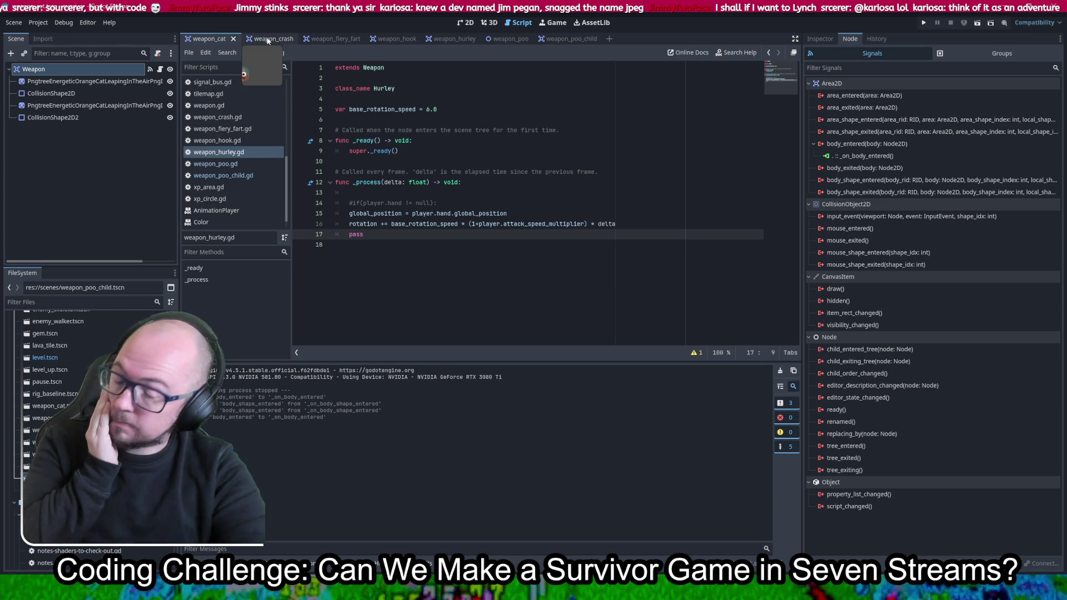
In weapon_crash, swap body_shape_entered for body_entered → _on_body_entered, remove the generated stub, and save
click(267, 39)
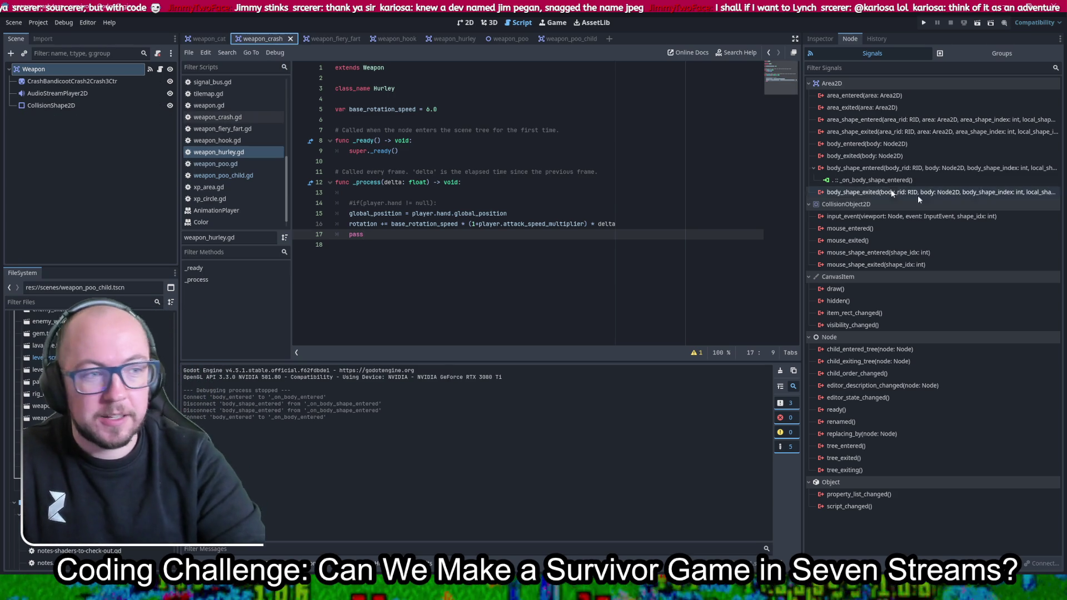
right_click(879, 184)
click(910, 215)
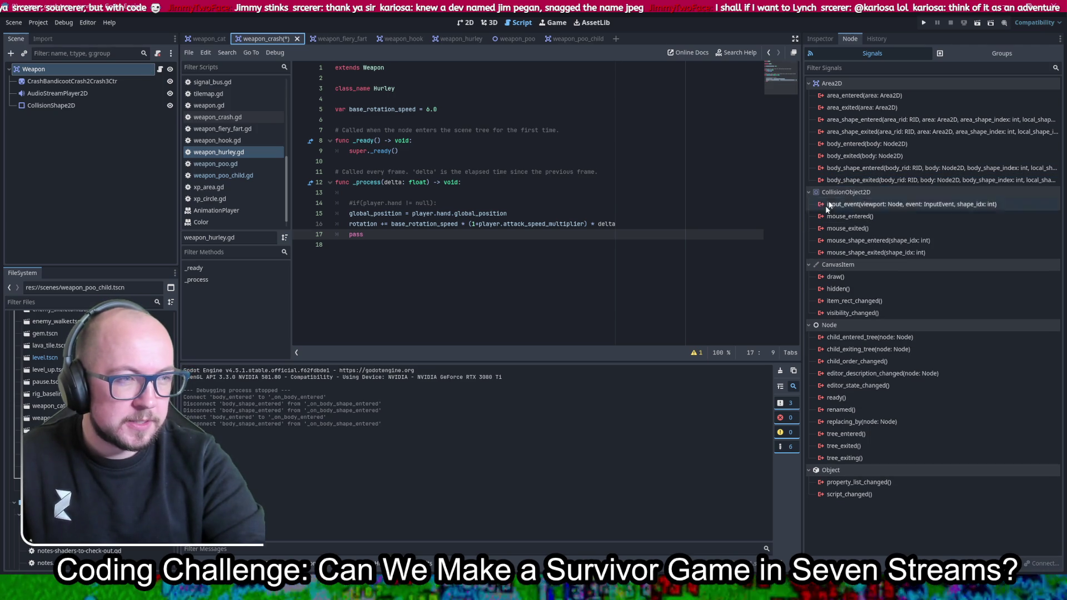
double_click(860, 143)
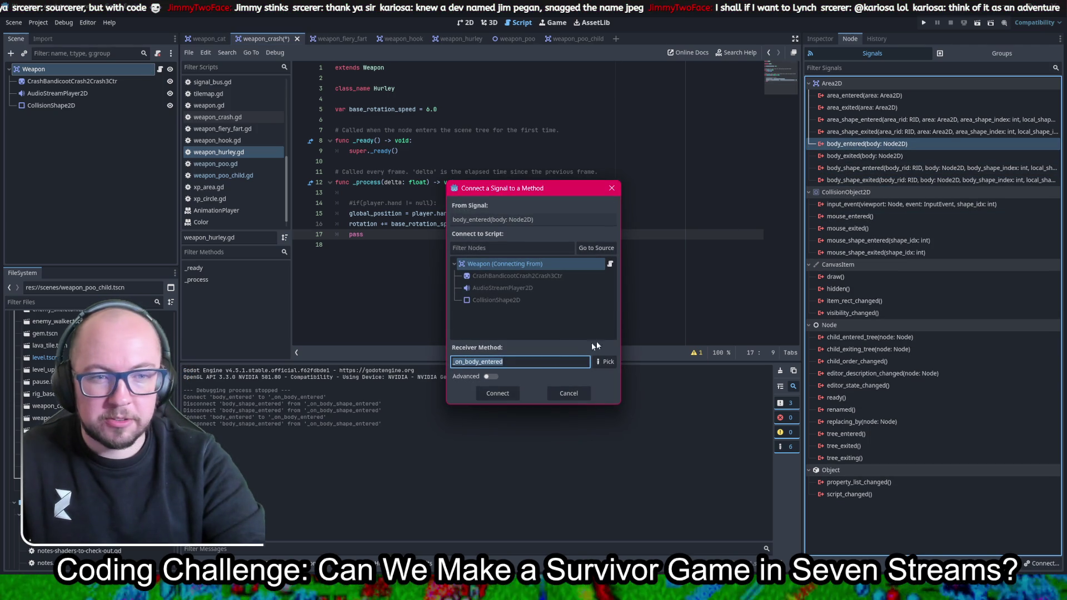
click(498, 393)
drag(499, 314, 478, 286)
key(BackSpace)
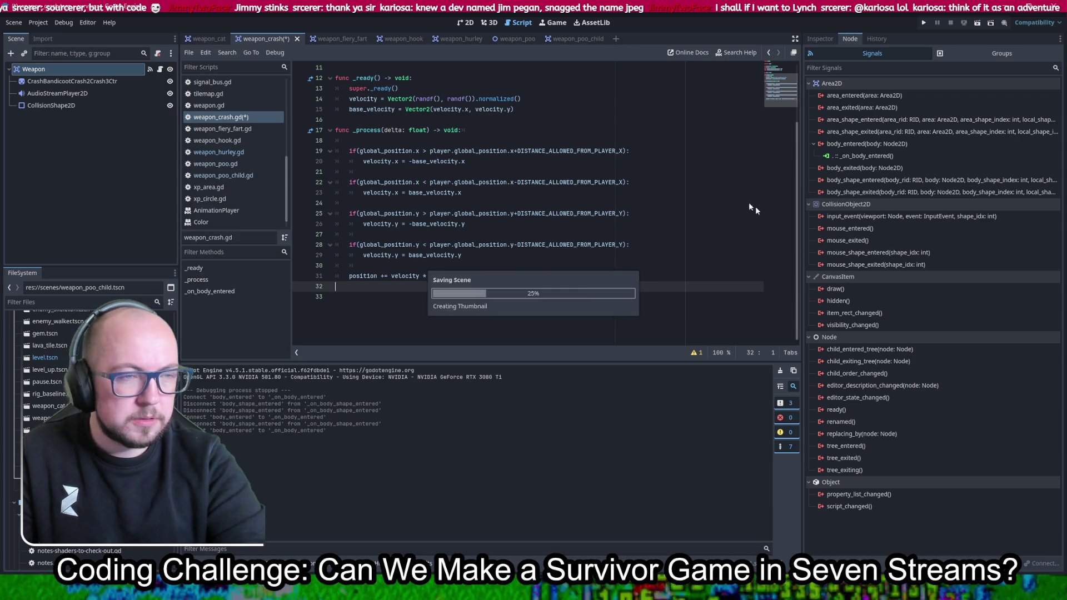
key(ctrl+s)
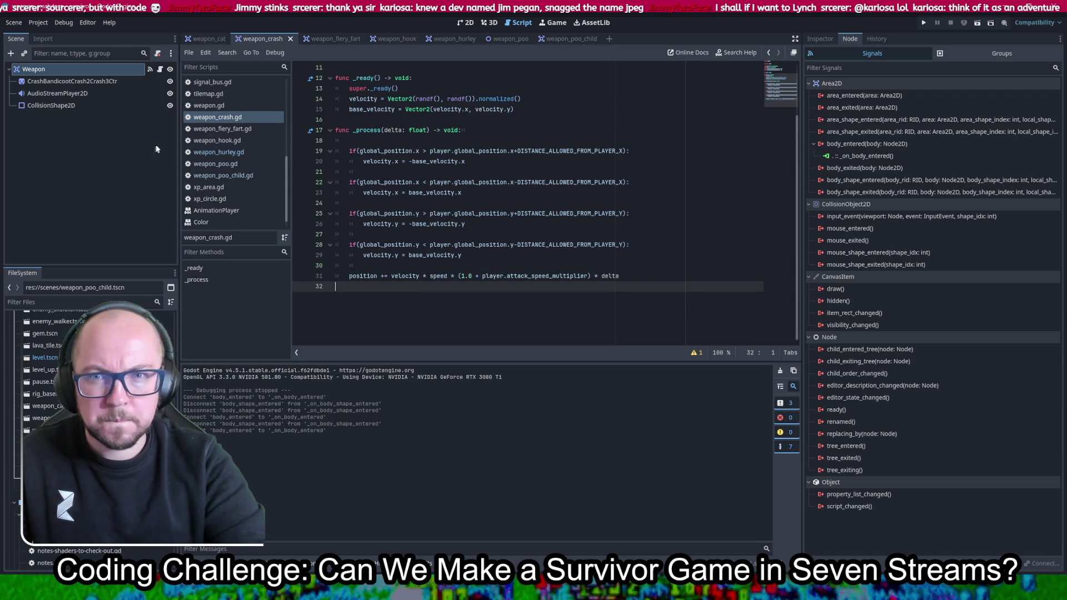
click(336, 40)
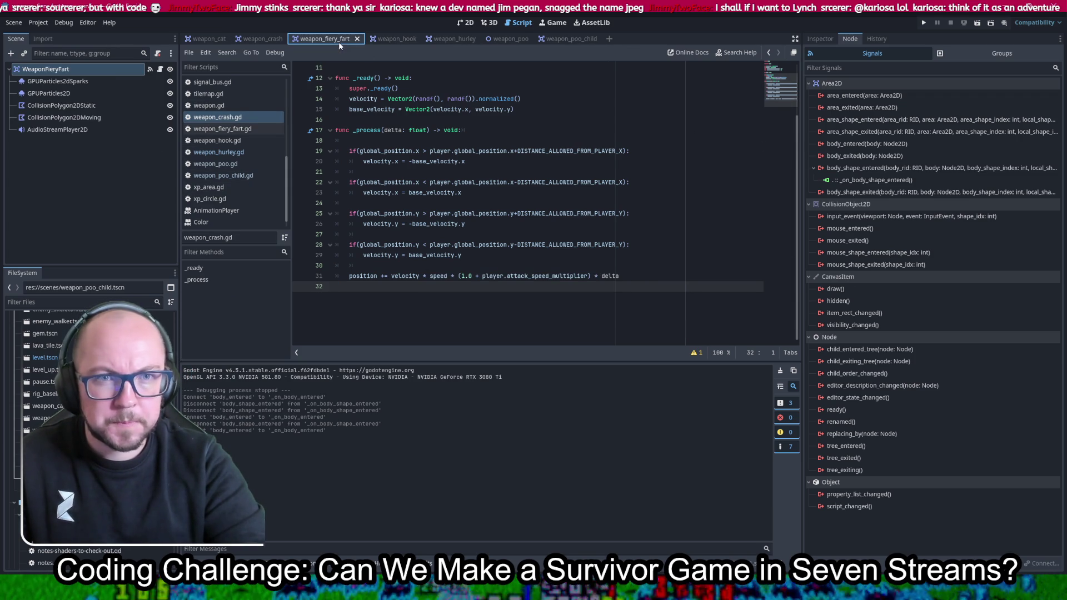
In weapon_fiery_fart, connect body_entered to _on_body_entered instead of body_shape_entered, deleting the stub and saving
right_click(863, 180)
click(887, 207)
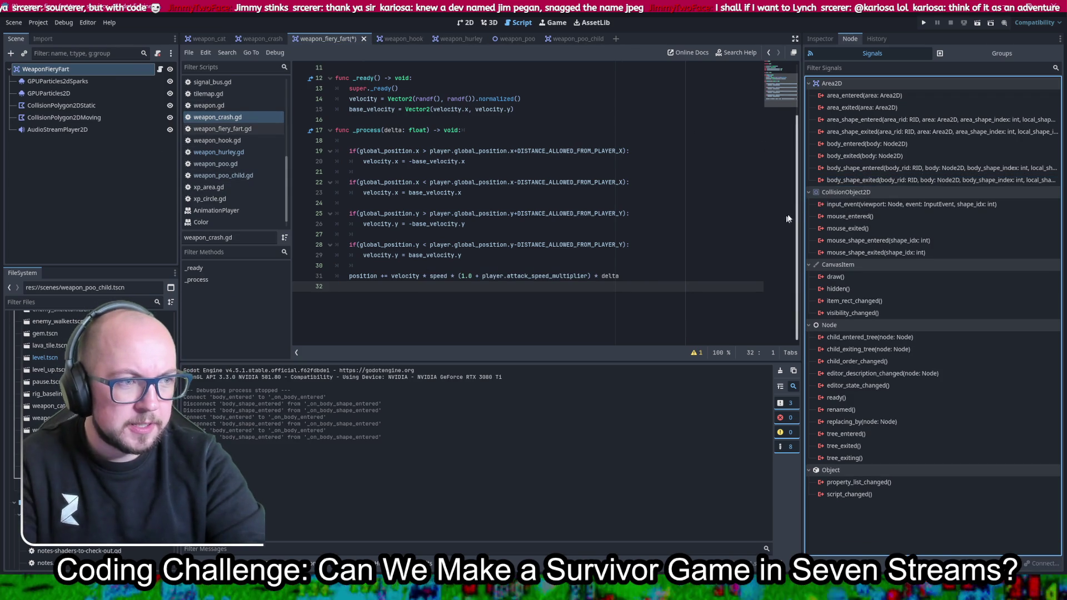
double_click(860, 144)
click(497, 393)
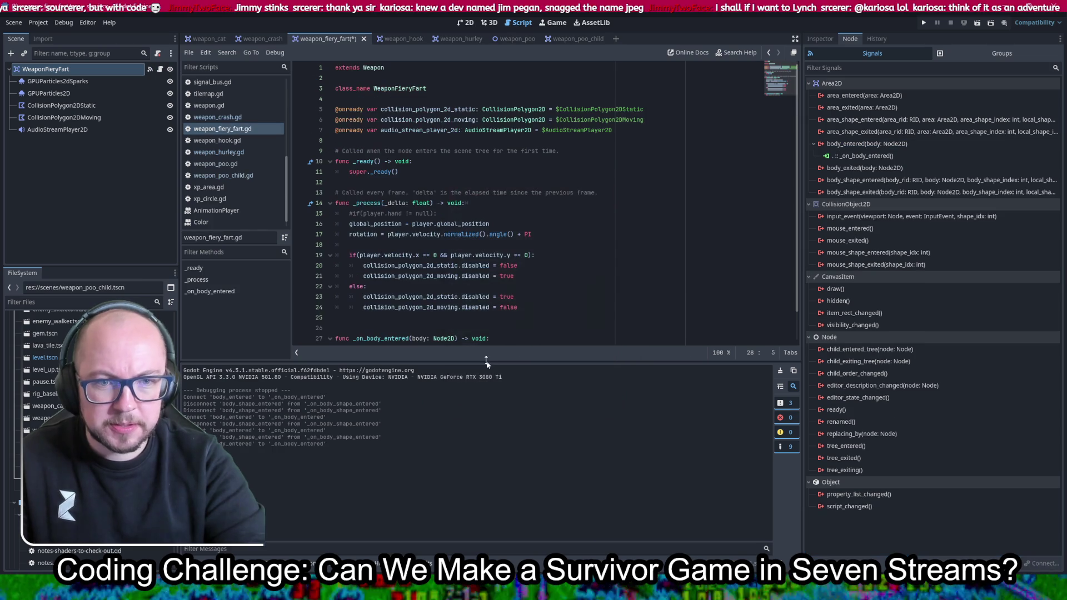
key(ctrl+s)
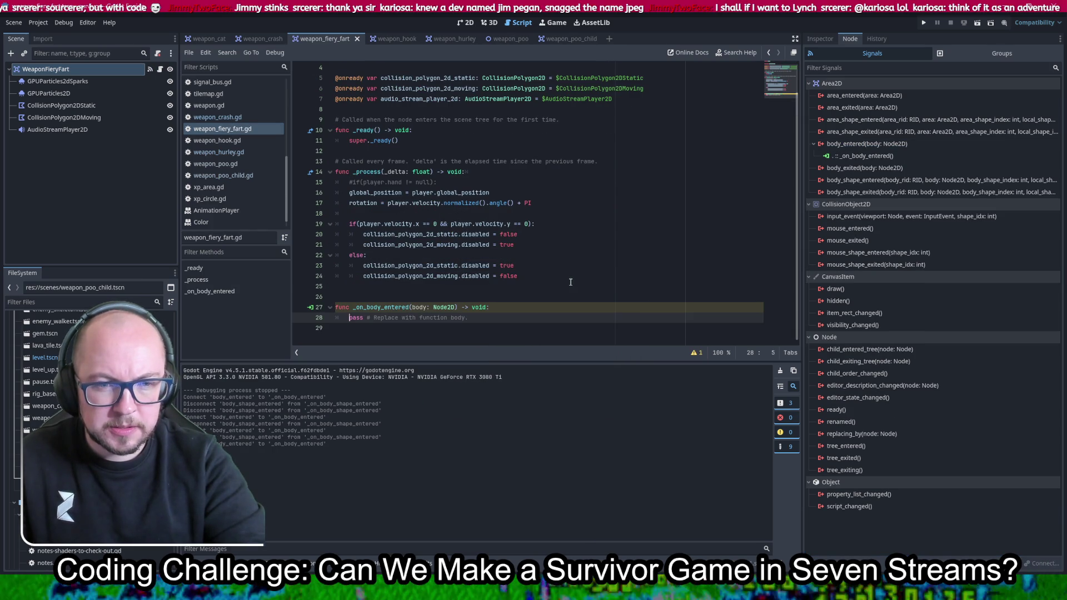
drag(509, 317, 520, 275)
key(BackSpace)
key(ctrl+s)
click(383, 39)
In weapon_hook, disconnect body_shape_entered, connect body_entered to _on_body_entered, and select the generated stub
key(ctrl+s)
right_click(875, 182)
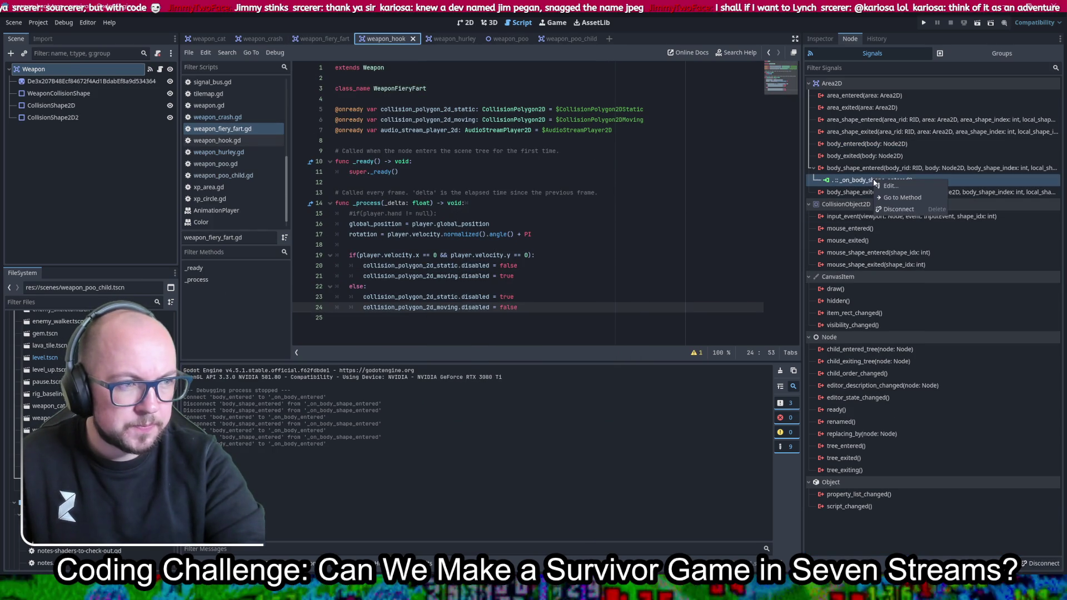
click(899, 210)
double_click(867, 144)
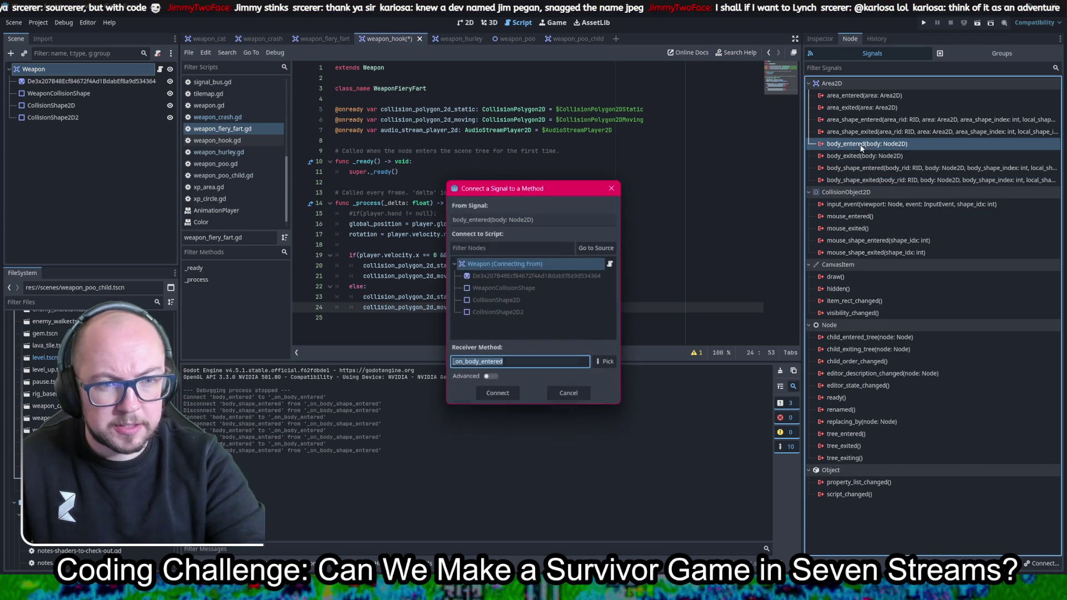
click(496, 394)
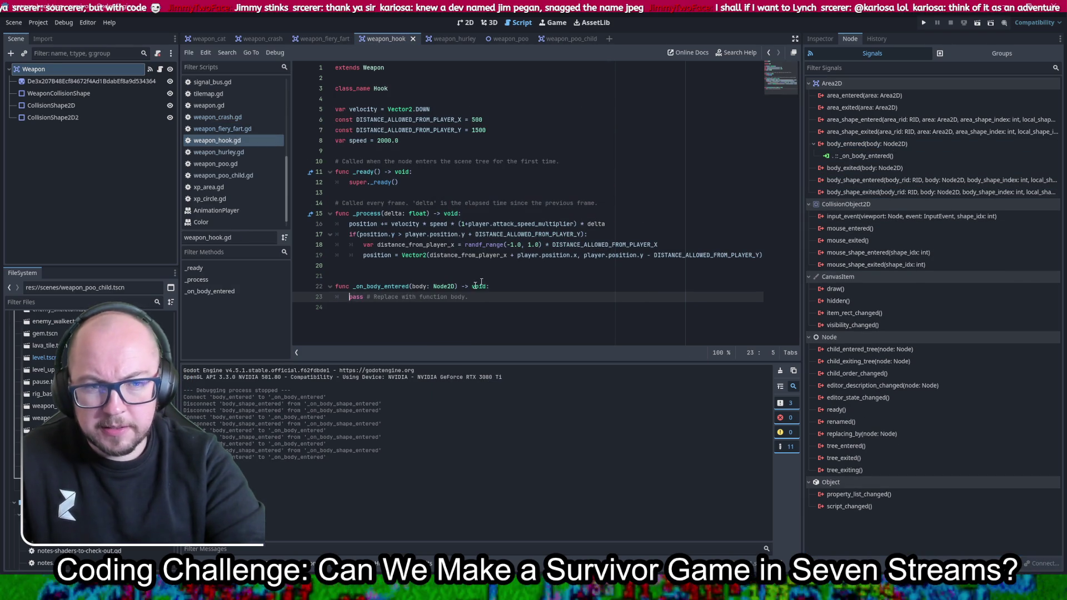
mouse_move(486, 295)
mouse_down()
mouse_move(389, 287)
mouse_move(336, 266)
mouse_up()
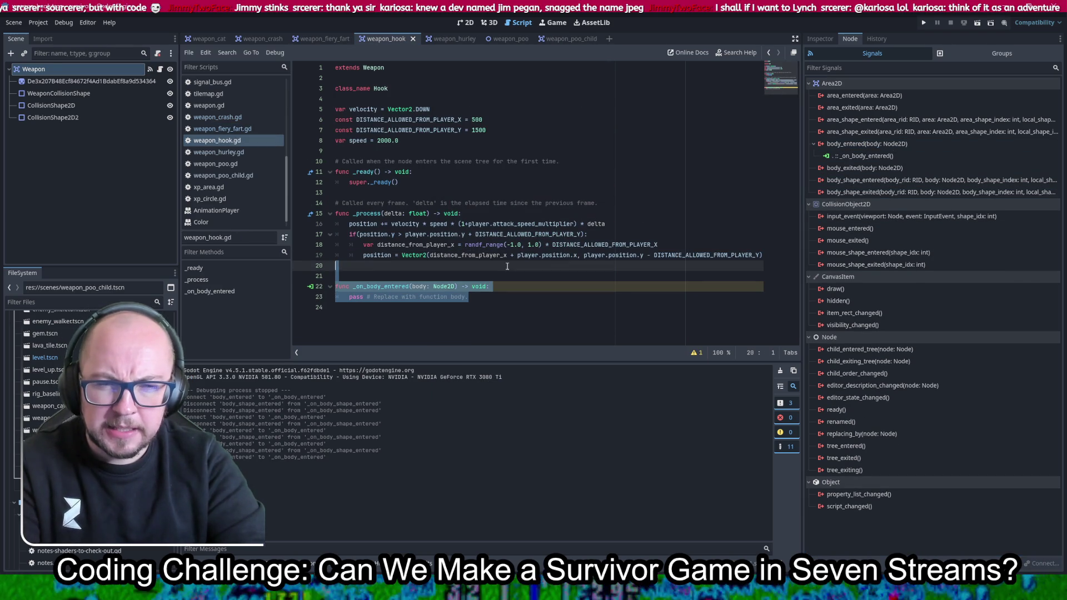